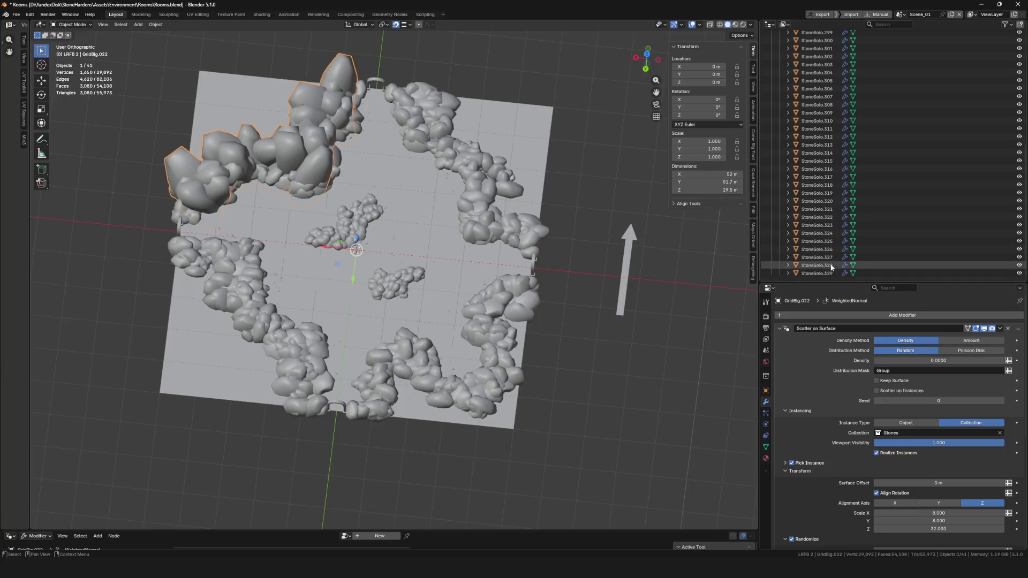
Select the StoneSolo stone objects and apply their scale
left_click(884, 273, "shift")
key("ctrl+a")
left_click(423, 258)
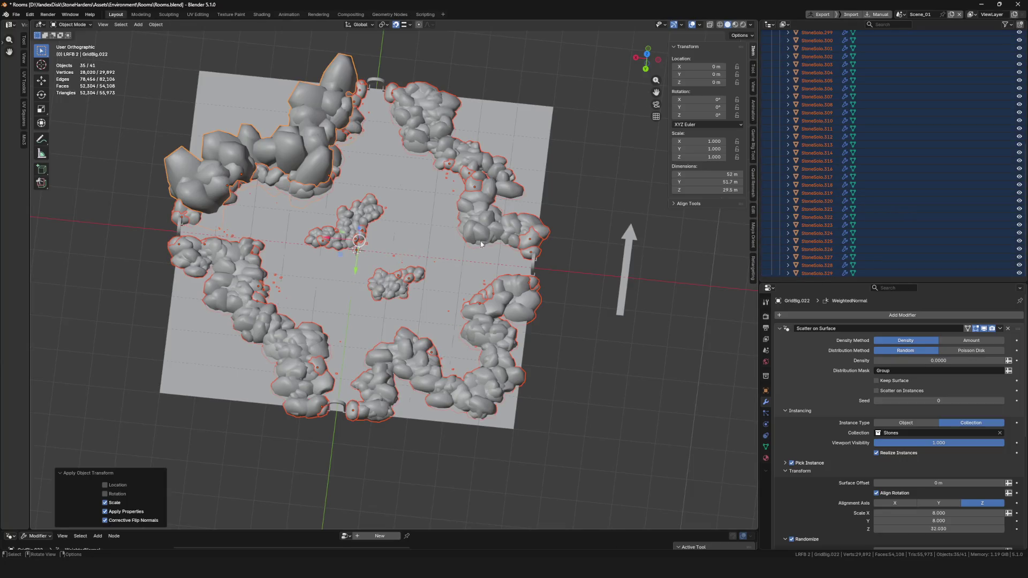
Export the stones as Cavern_Cross_02 FBX, overwriting the existing file, and save Rooms.blend
scroll(482, 223, "up", 2)
key("F4")
mouse_move(464, 229)
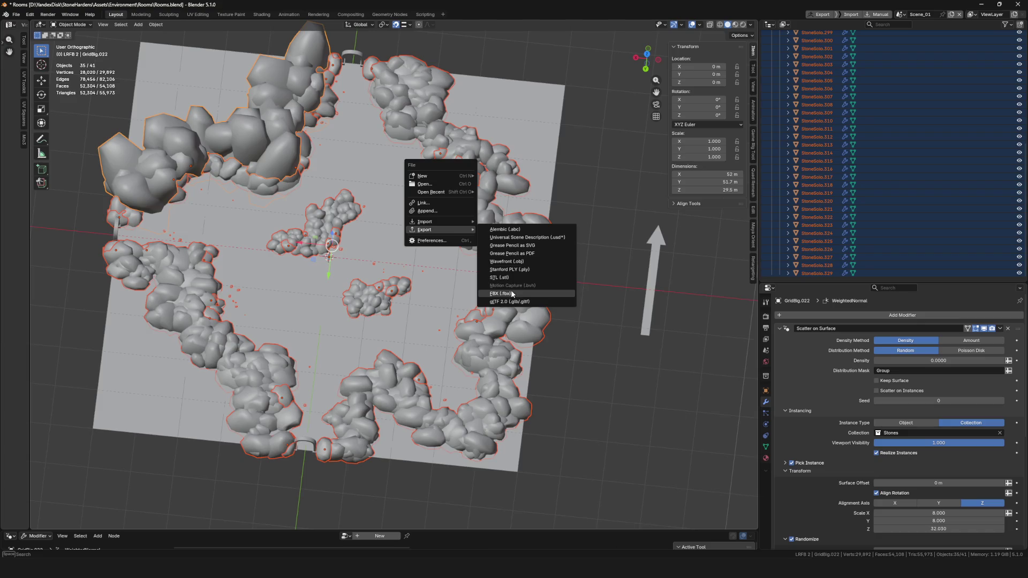
left_click(500, 294)
left_click(268, 177)
left_click(254, 477)
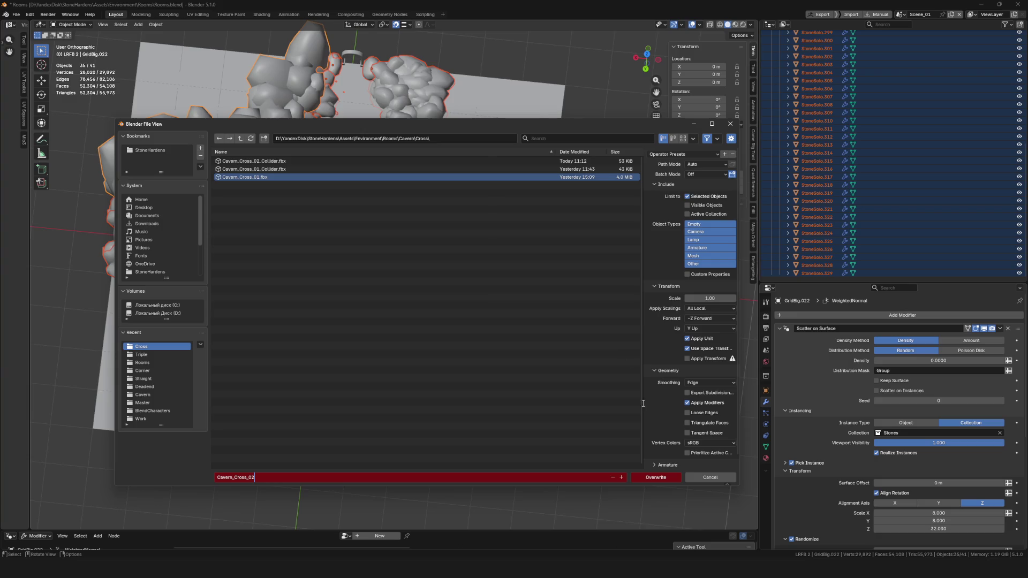
left_click(659, 480)
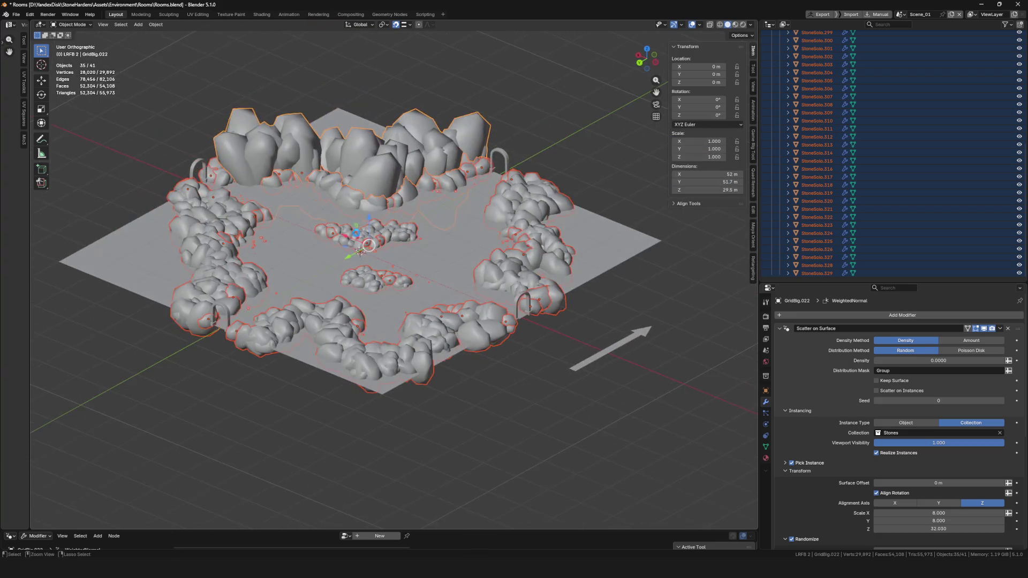
key("ctrl+s")
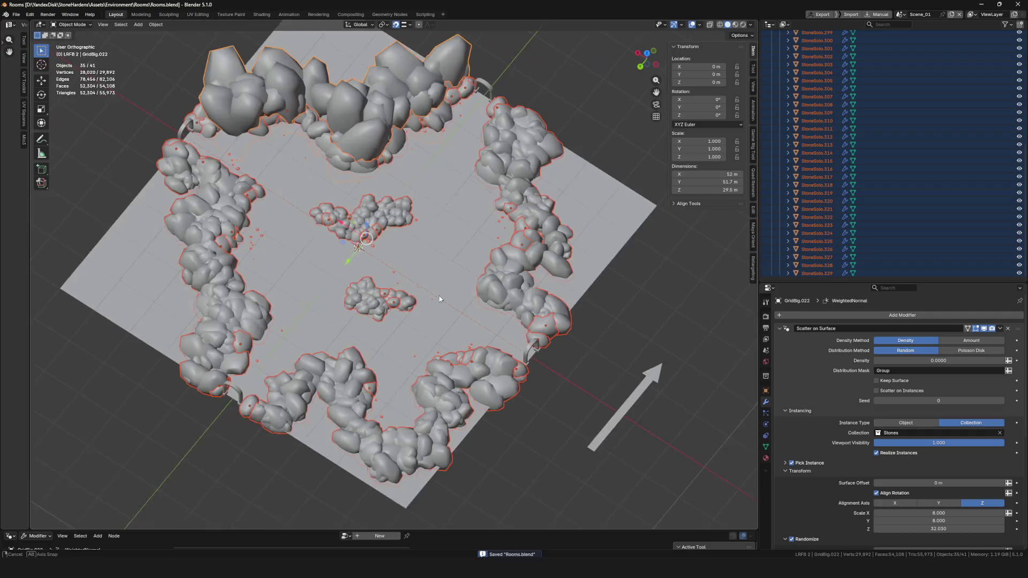
left_click_drag(438, 294, 525, 408)
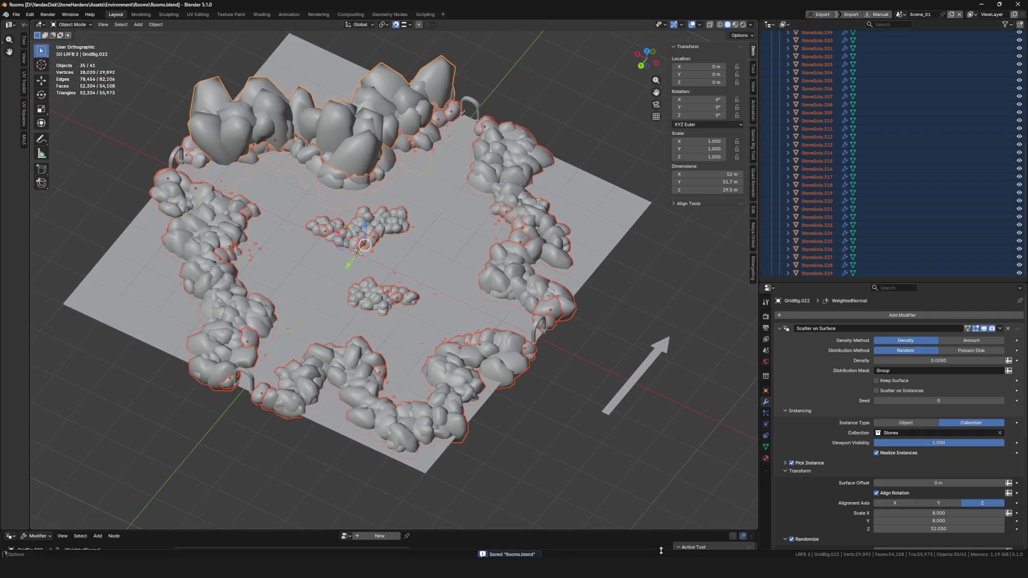
In Unreal Engine's Content Browser, browse to the Cavern > Cross > Content folder
left_click(712, 550)
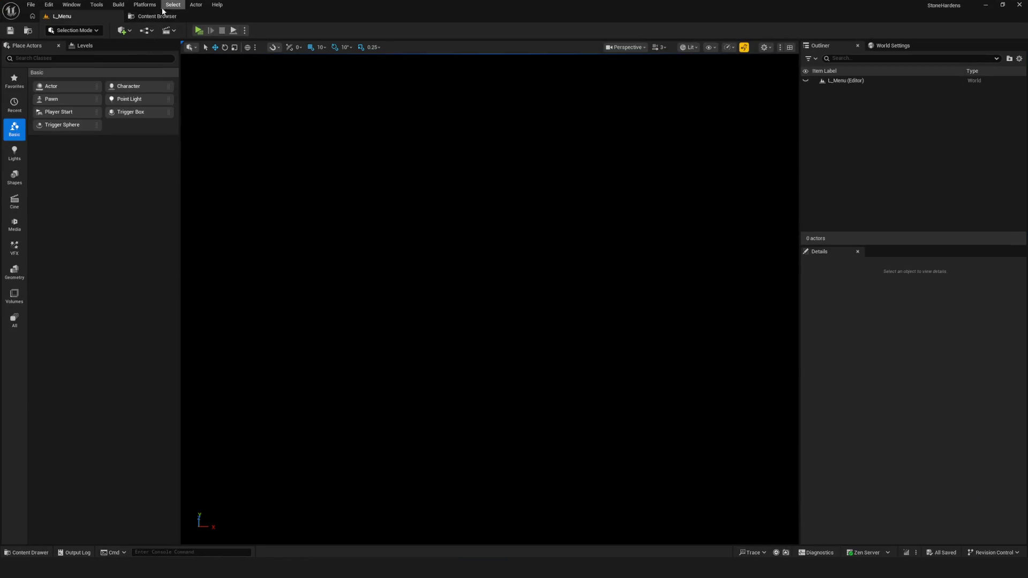
left_click(160, 16)
double_click(49, 259)
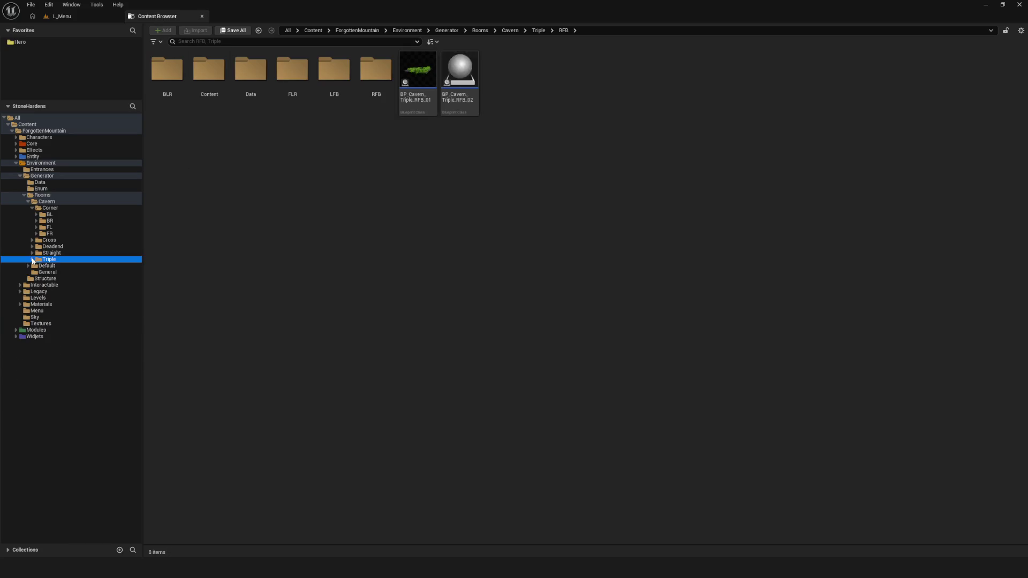
left_click(48, 240)
double_click(167, 70)
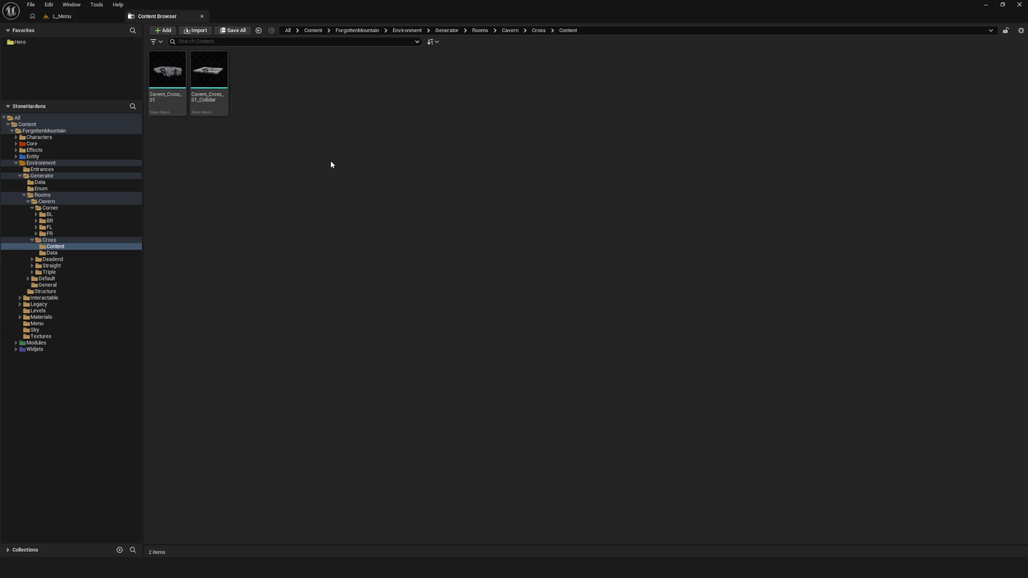
Import Cavern_Cross_02 and its collider with Import All, then open Cavern_Cross_02_Collider
right_click(330, 160)
left_click(330, 156)
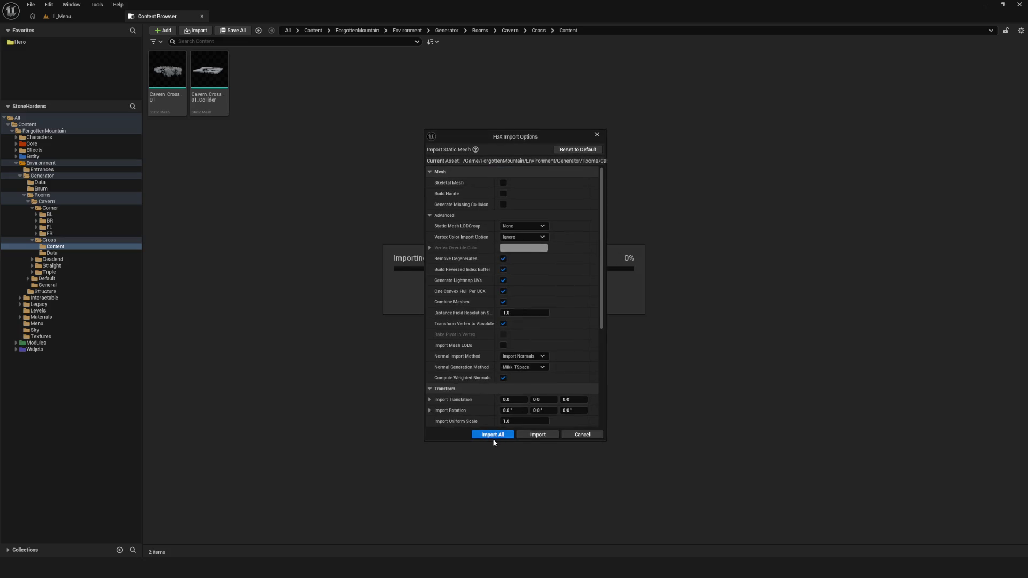
left_click(496, 435)
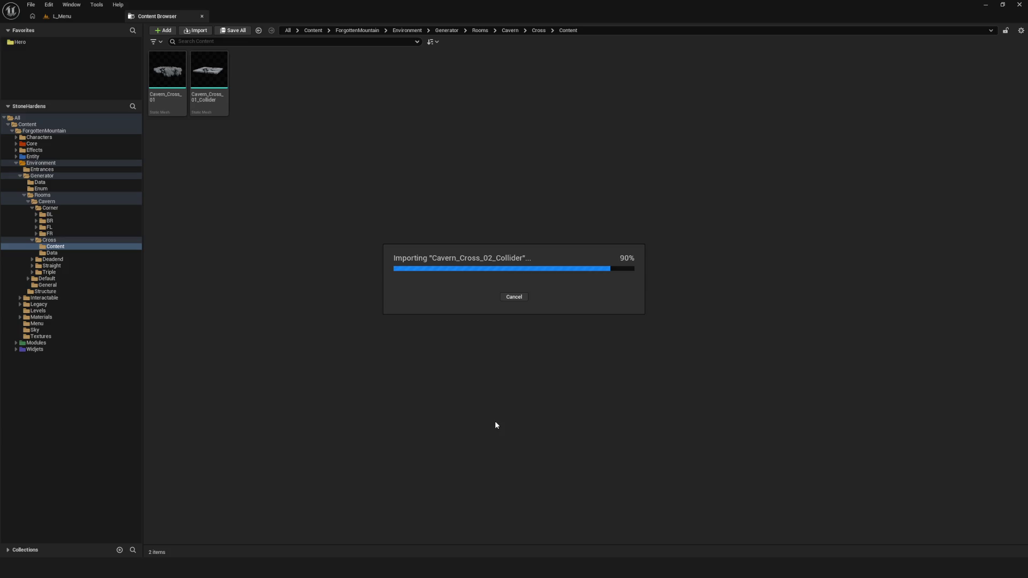
left_click(743, 483)
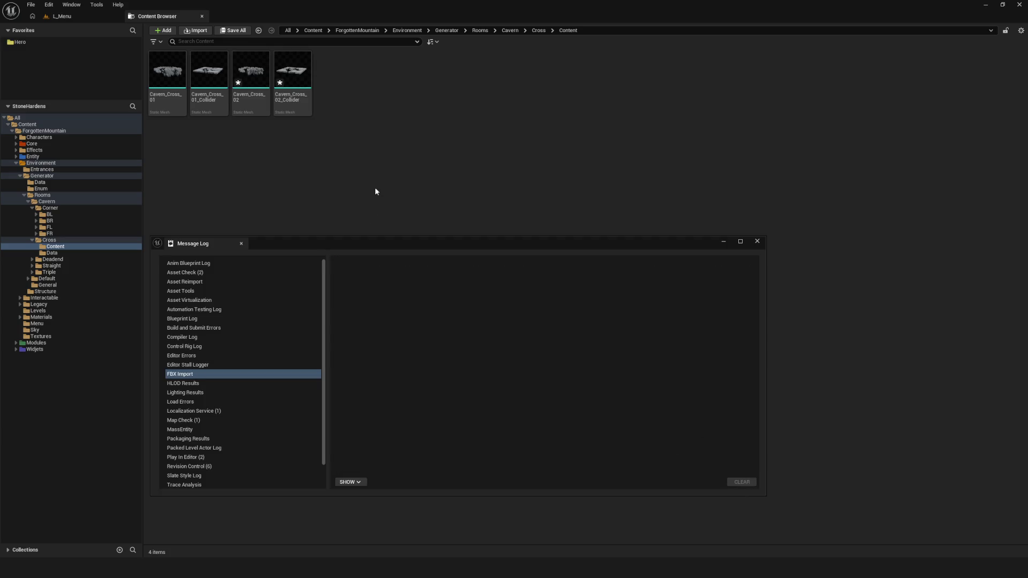
left_click(757, 243)
left_click(292, 72)
left_click(383, 180)
double_click(292, 73)
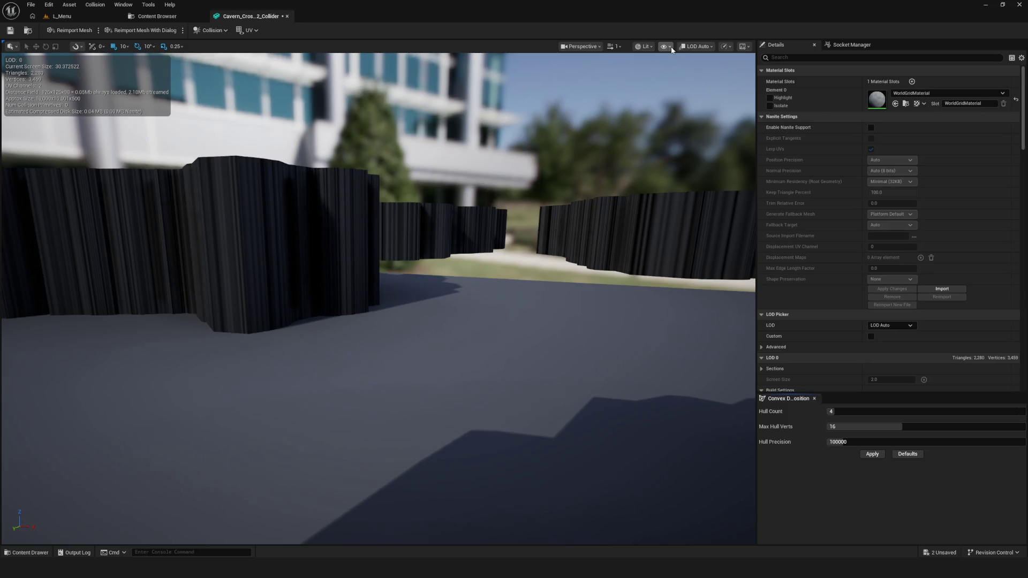
Set Cavern_Cross_02_Collider's Collision Complexity to Use Complex Collision As Simple and close it
left_click(669, 47)
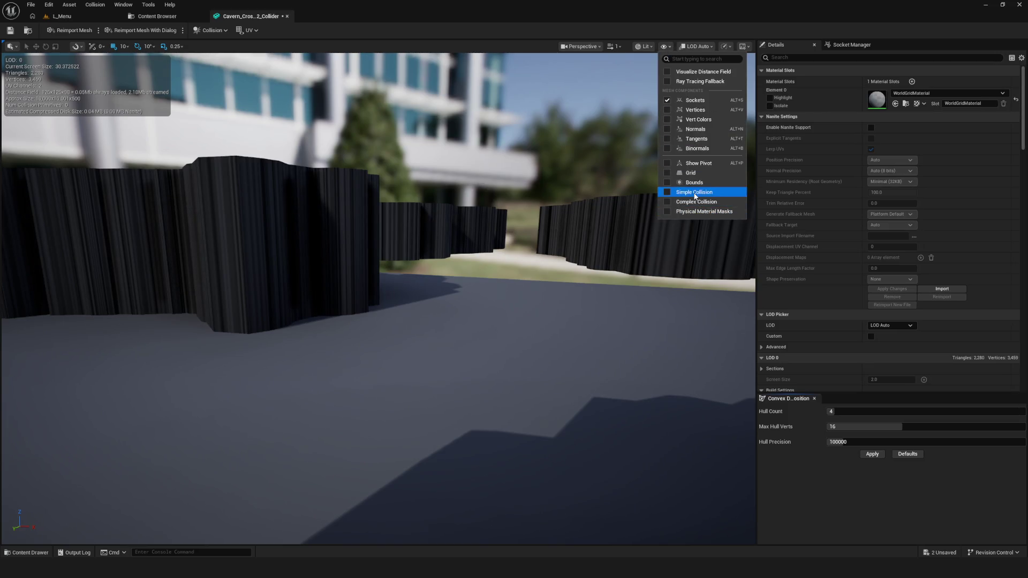
scroll(889, 267, "down", 5)
scroll(916, 248, "down", 15)
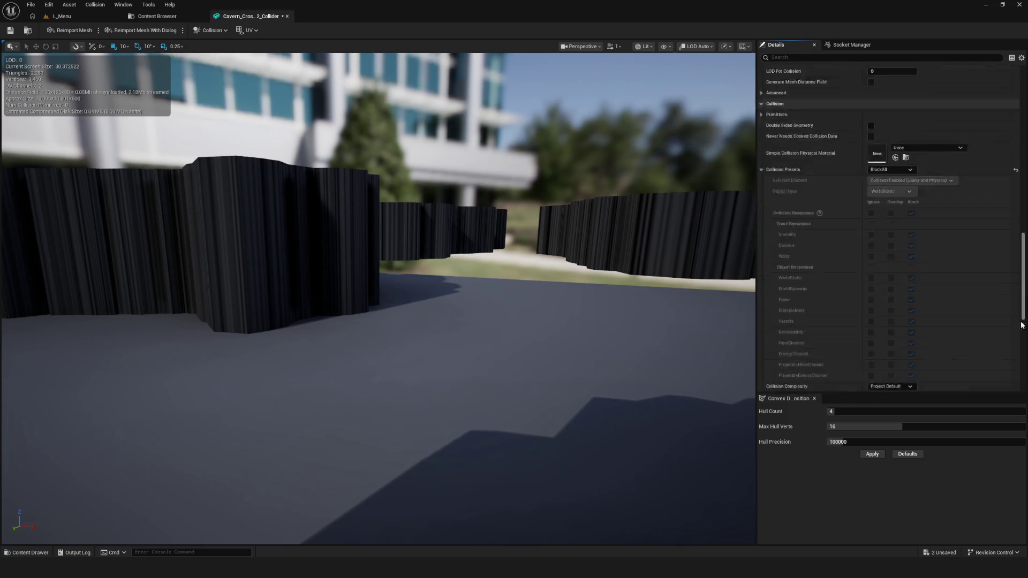
scroll(929, 278, "up", 2)
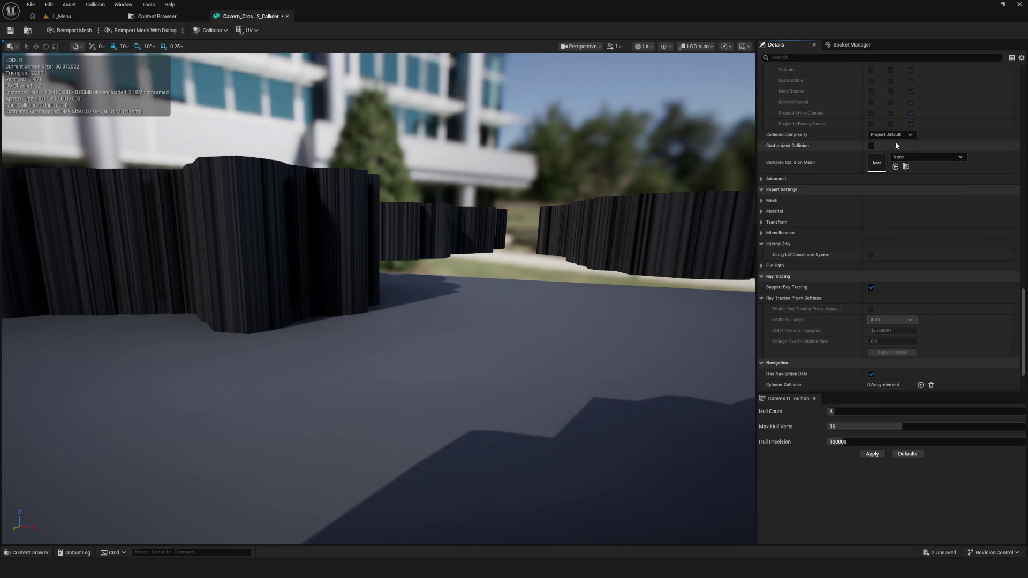
left_click(909, 135)
left_click(907, 166)
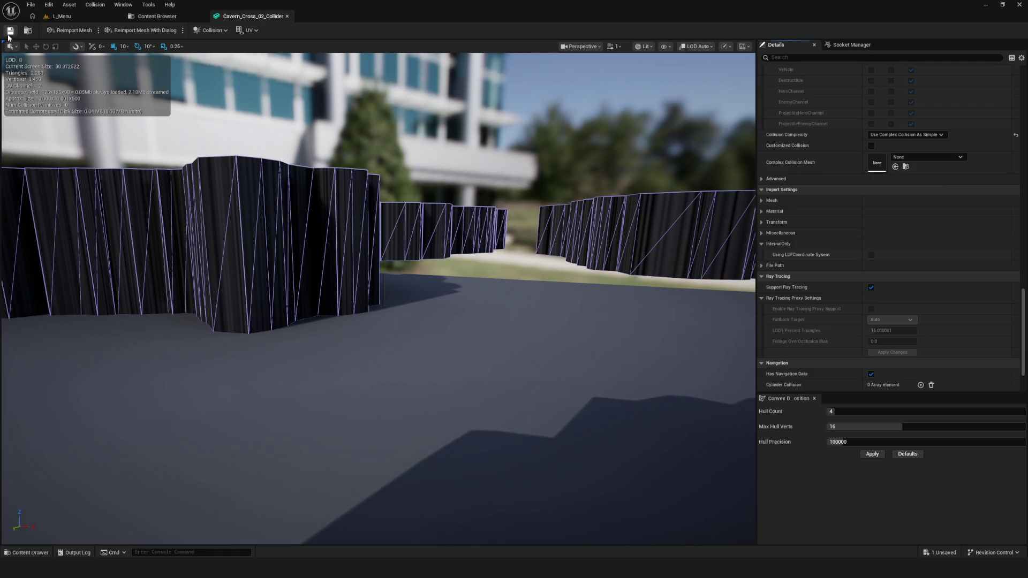
key("ctrl+w")
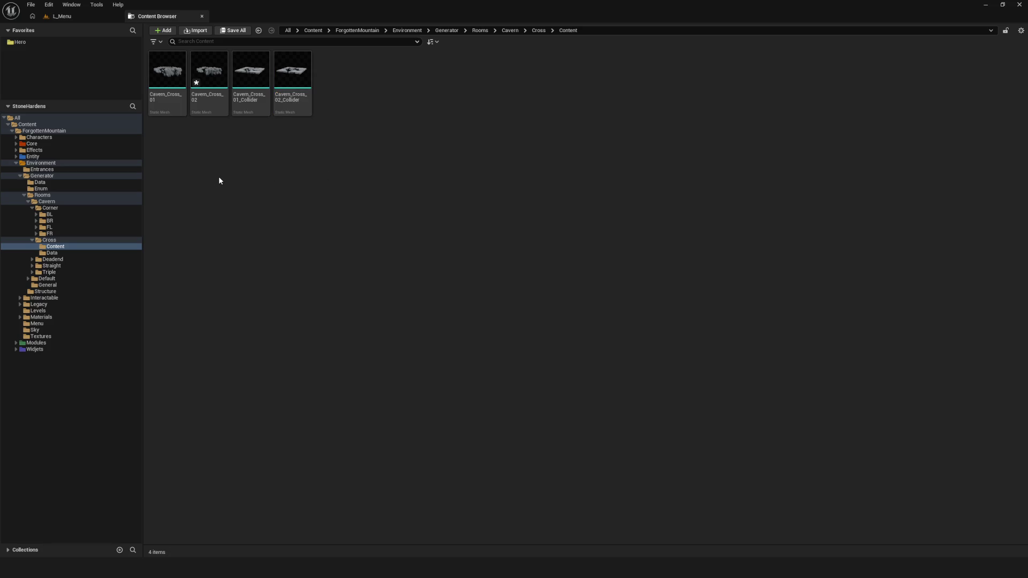
Turn on Enable Nanite Support for Cavern_Cross_02, apply the change, and close its editor
double_click(251, 74)
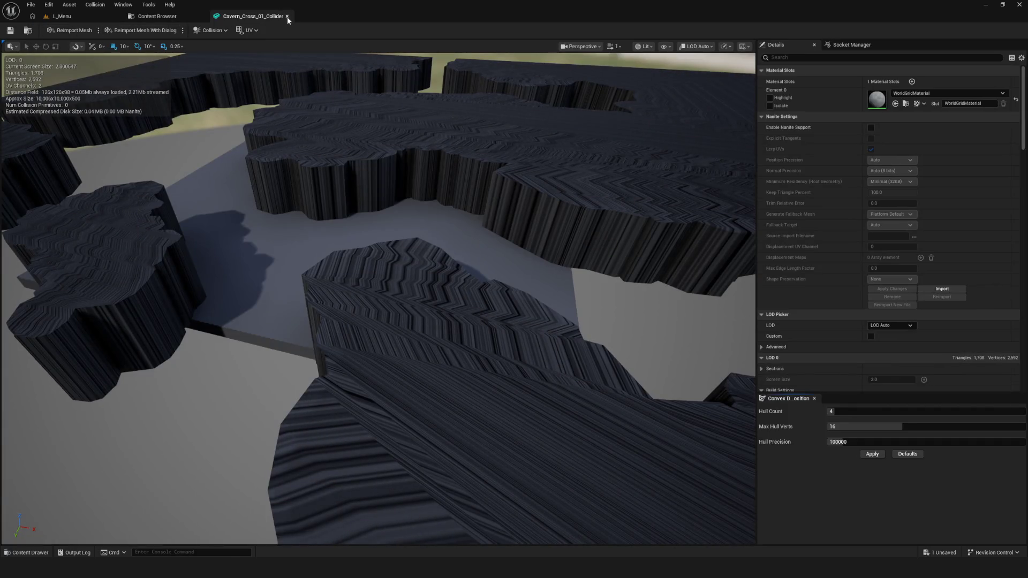
left_click(287, 16)
left_click(212, 86)
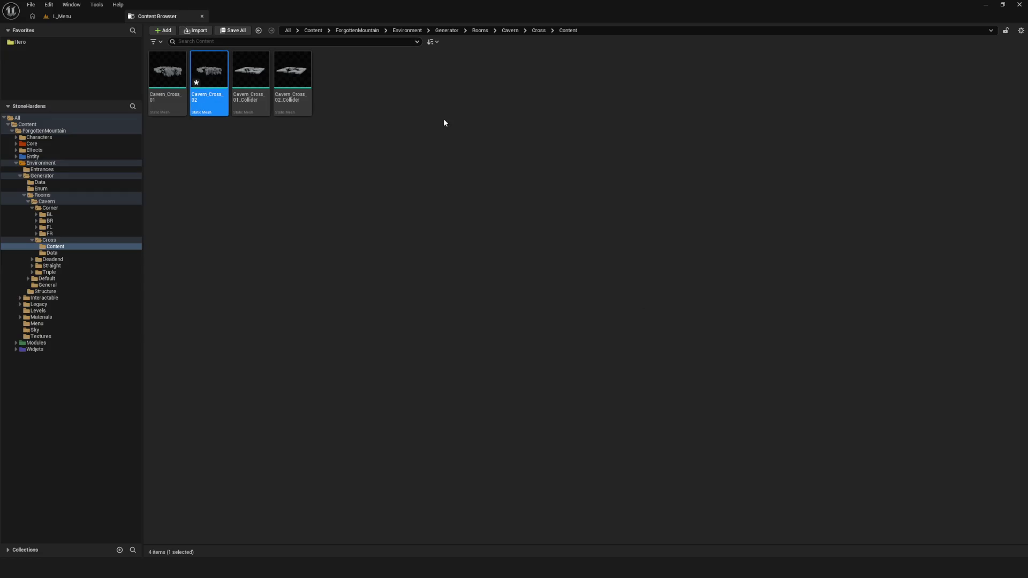
key("Return")
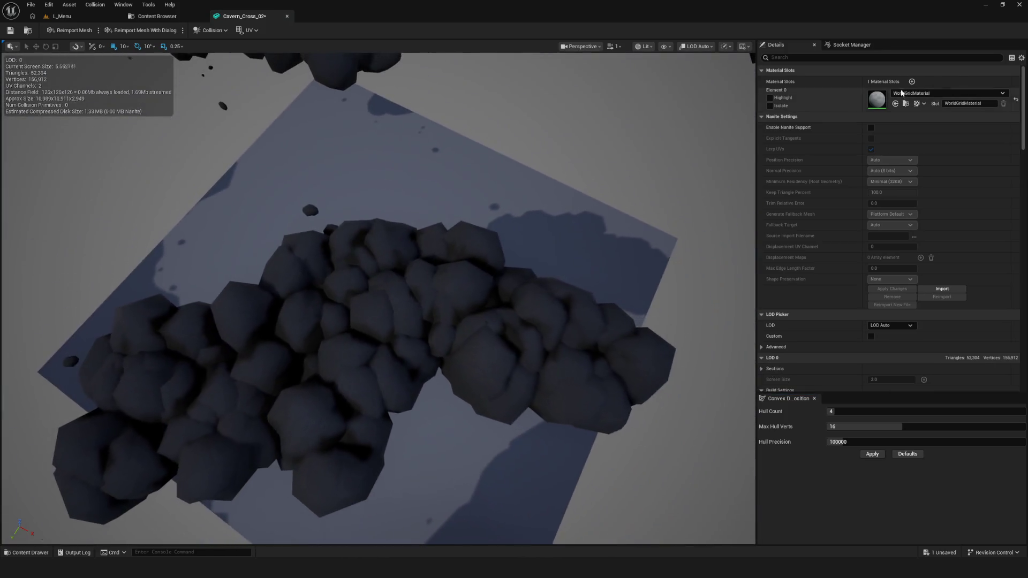
left_click(871, 127)
left_click(892, 289)
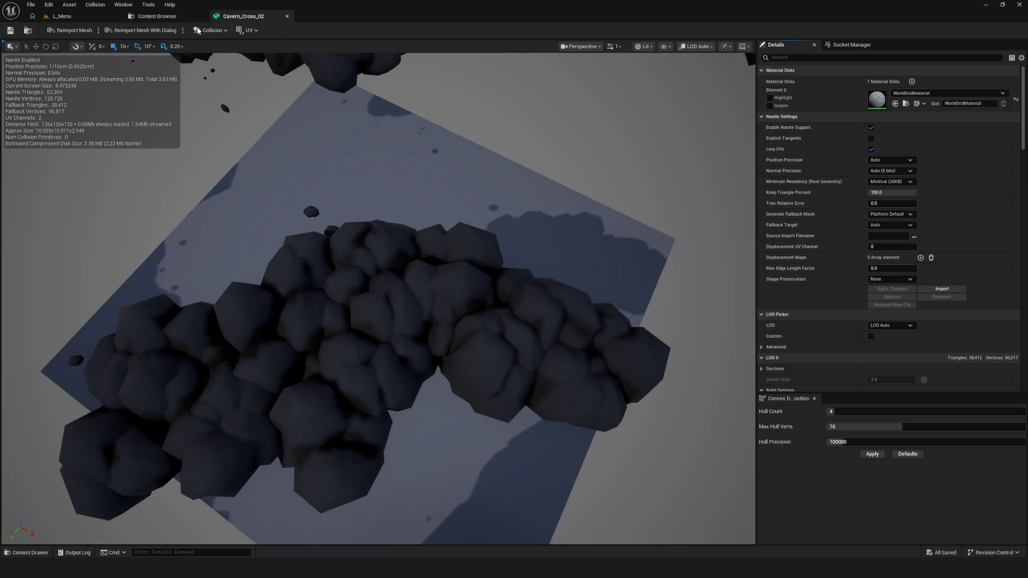
left_click(287, 16)
left_click(363, 161)
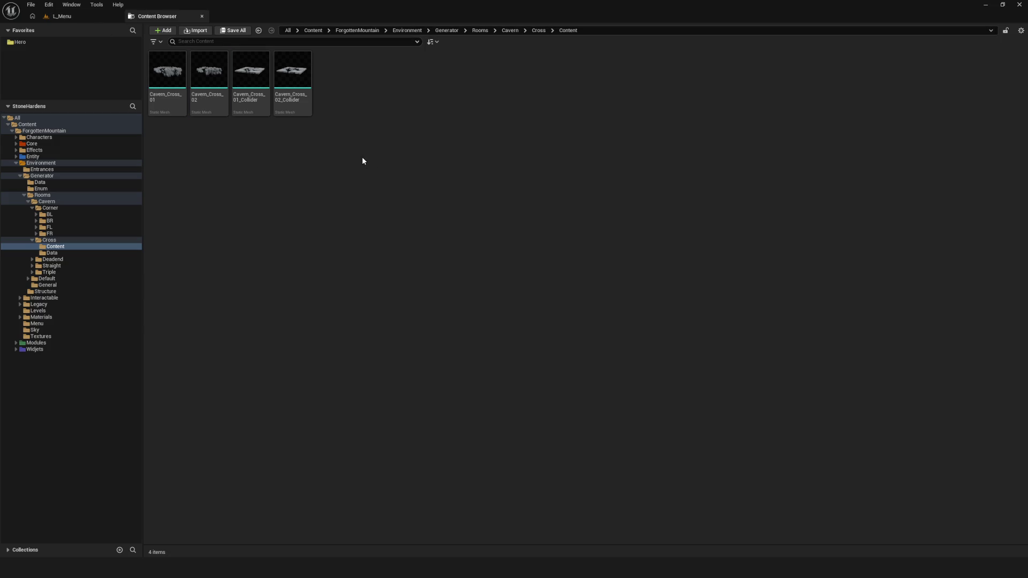
left_click(54, 240)
Open BP_Cavern_Cross_02 in the full editor and add an Environment Component
double_click(308, 79)
left_click(343, 46)
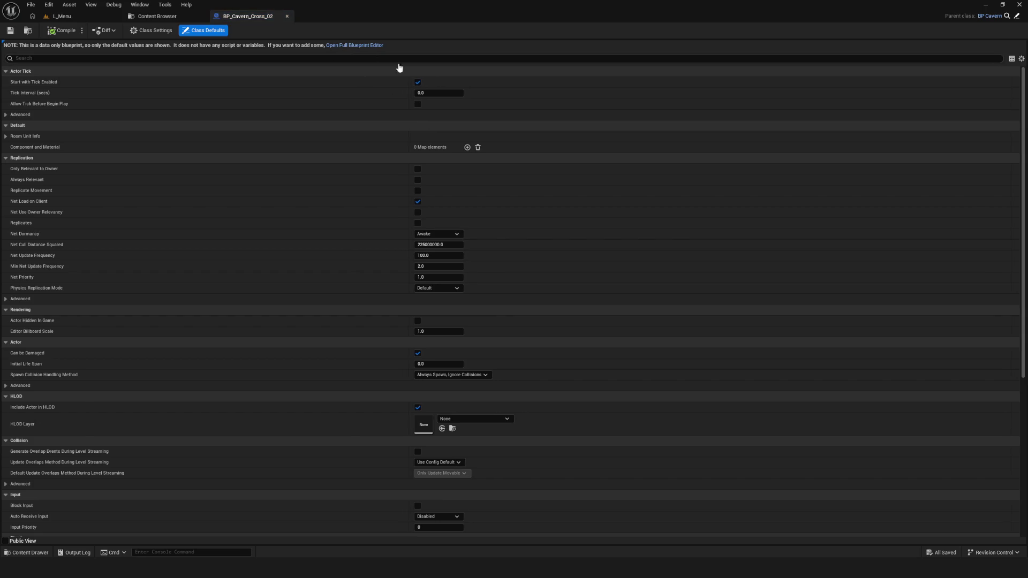
left_click(17, 56)
type("E")
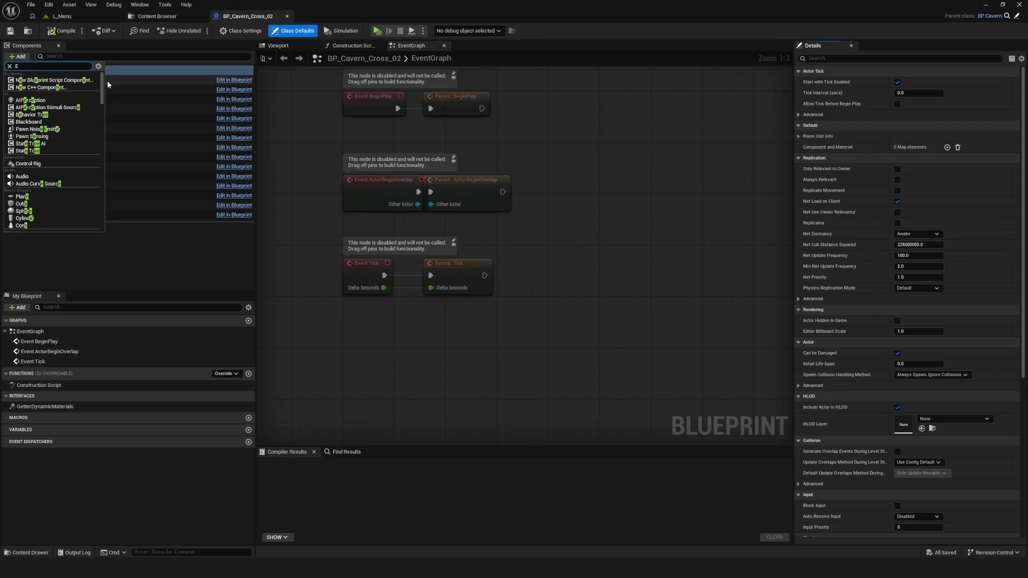
type("n")
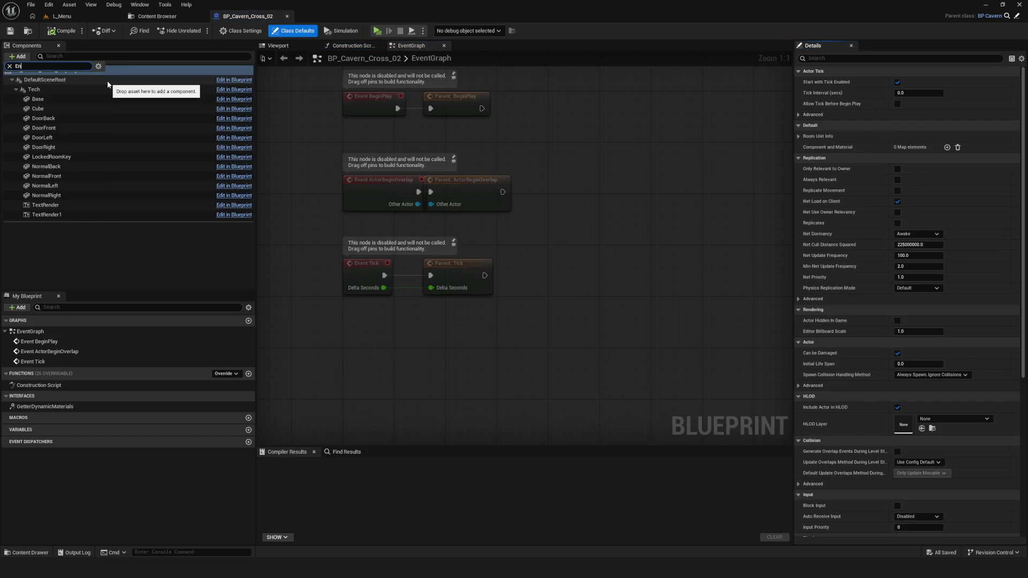
type("-viron")
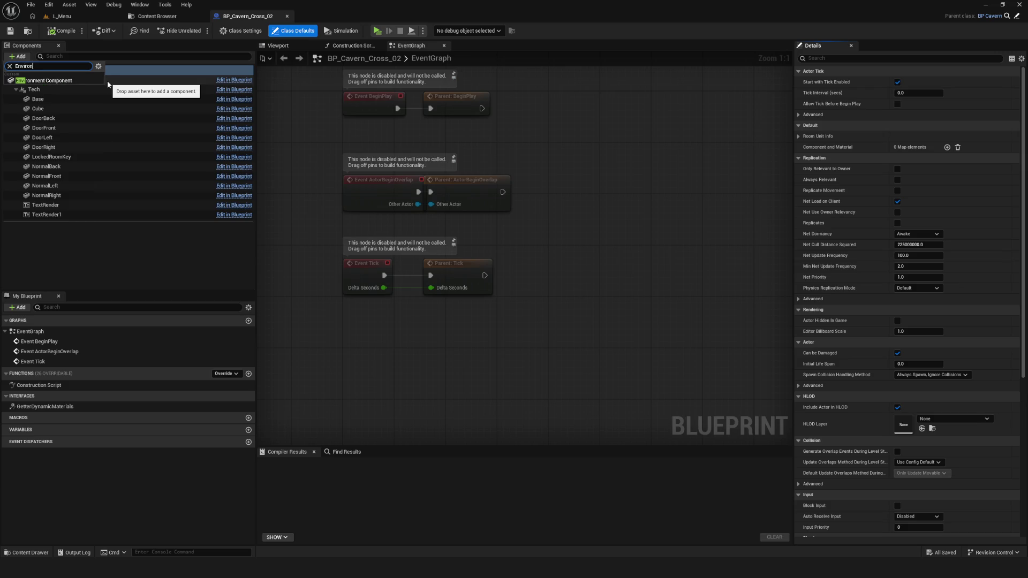
key("Return")
Add a Collision Component under EnvironmentComponent and show the Viewport preview
left_click(27, 58)
type("colii")
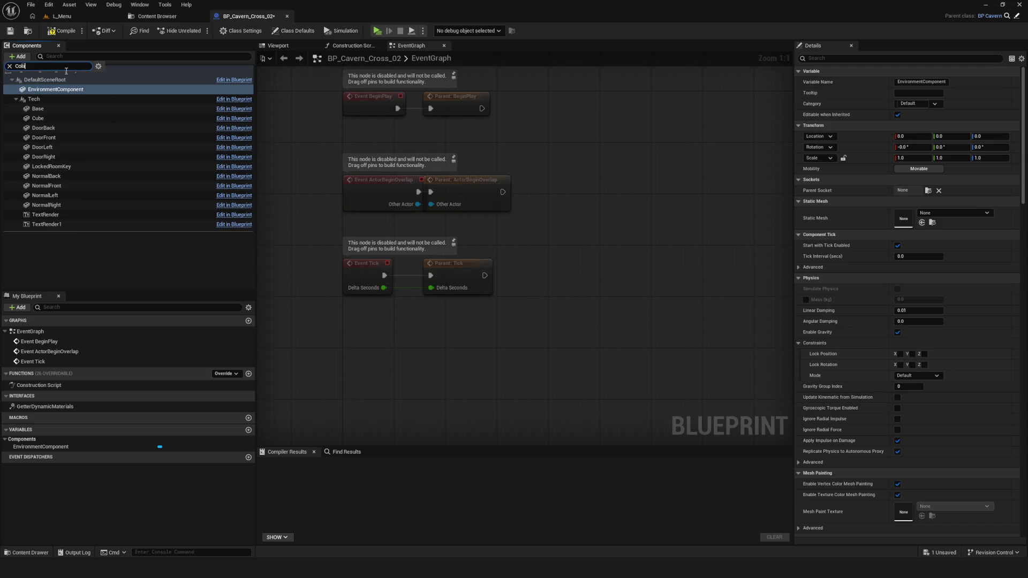
key("BackSpace")
key("BackSpace")
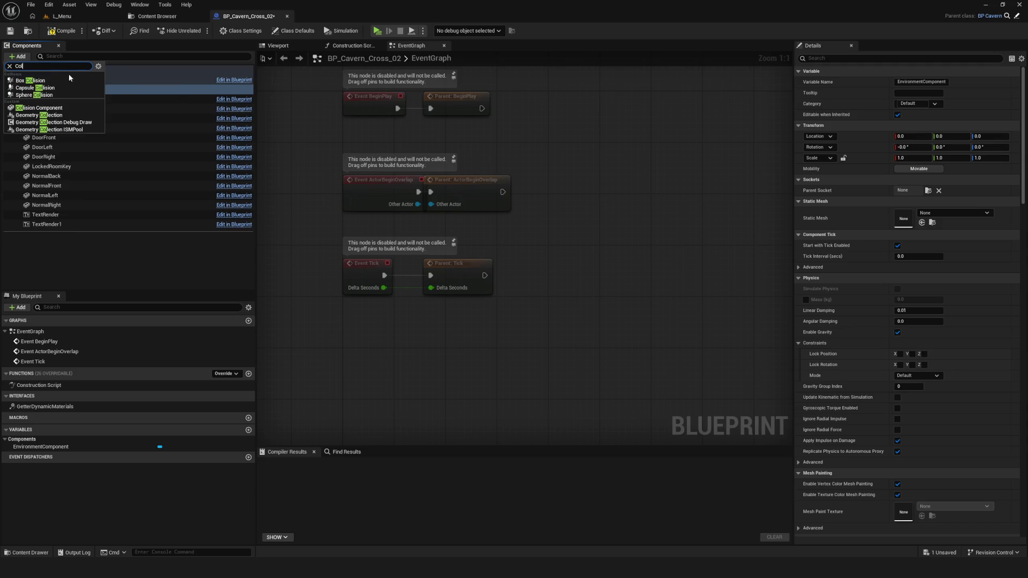
left_click(59, 106)
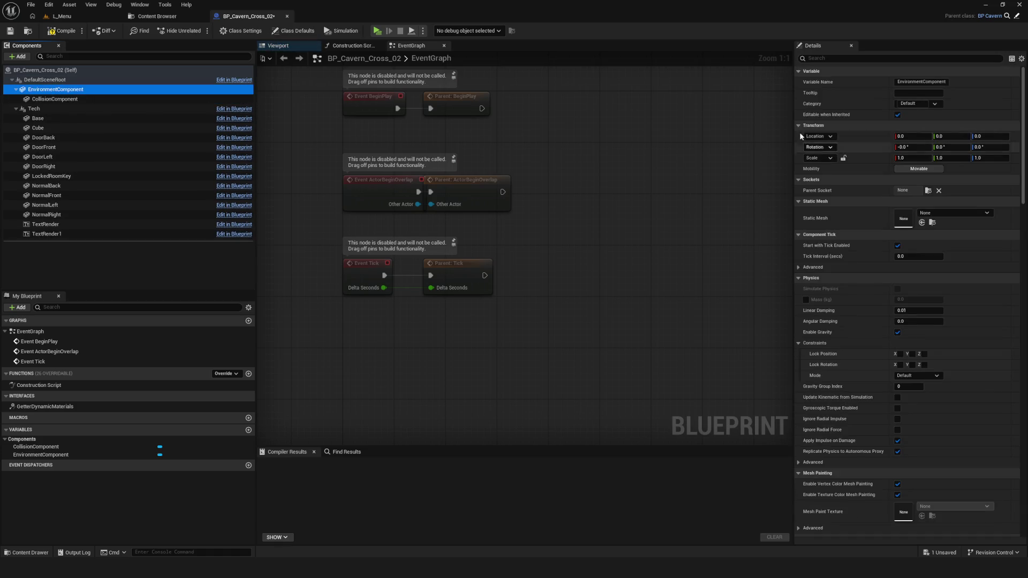
left_click(284, 46)
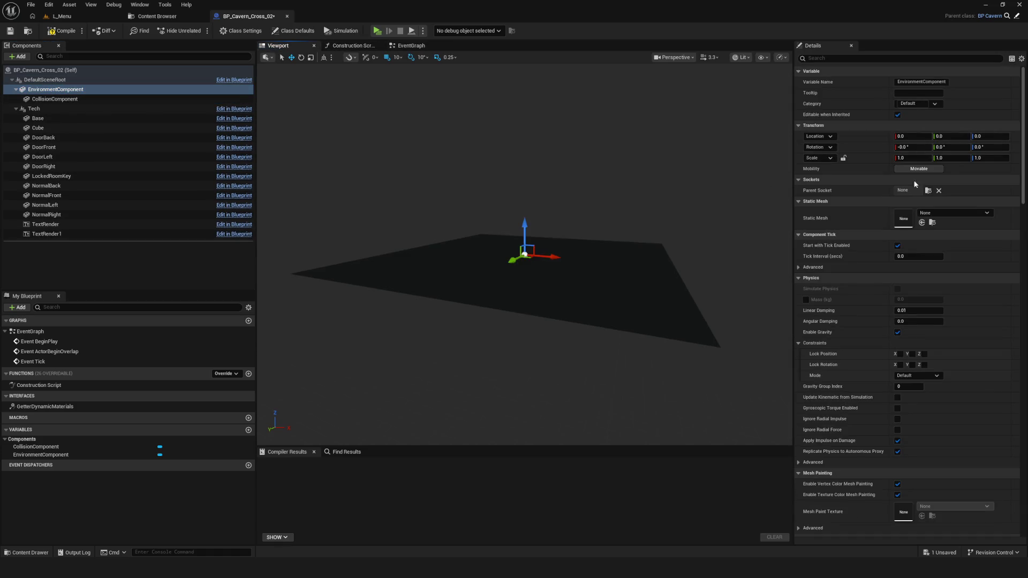
Assign Cavern_Cross_02 as the environment mesh and Cavern_Cross_02_Collider as the collision mesh, then compile
left_click(955, 213)
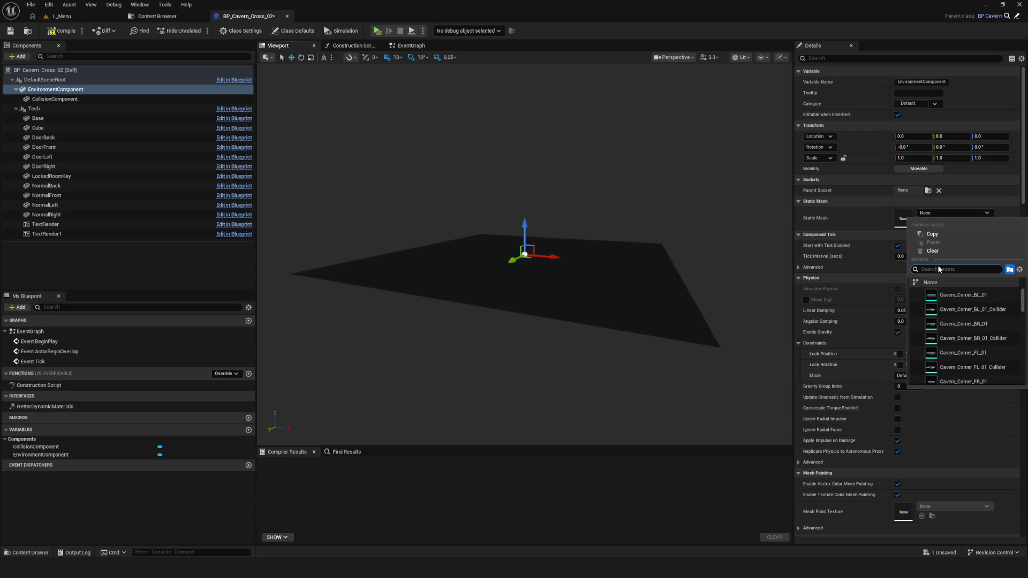
type("cross")
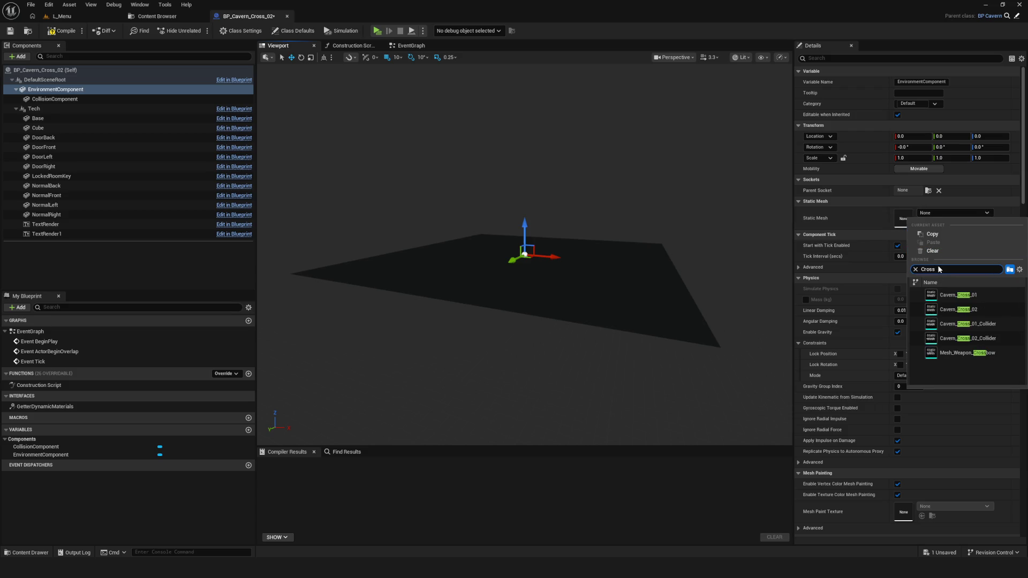
left_click(958, 309)
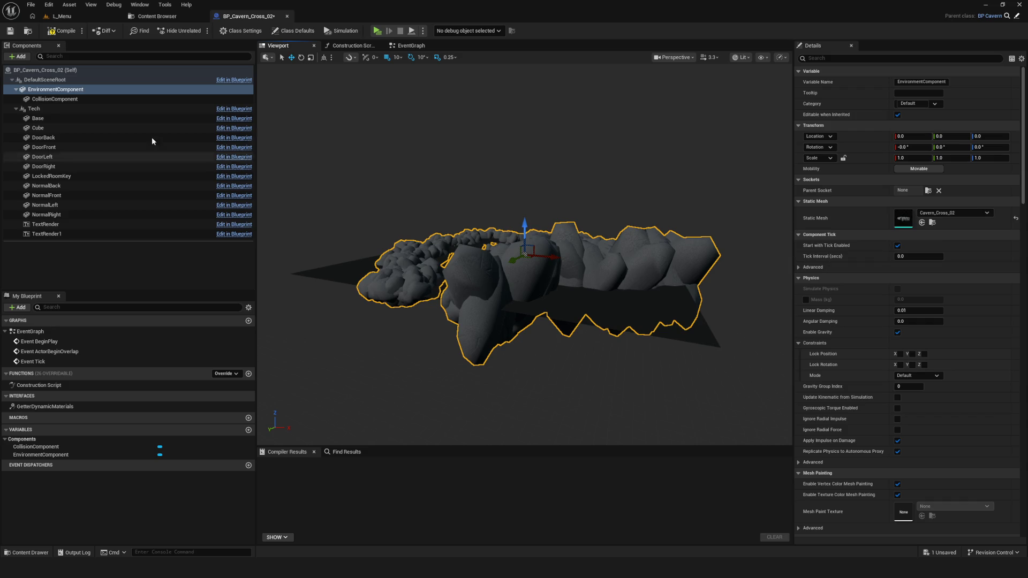
left_click(53, 99)
left_click(939, 213)
type("C")
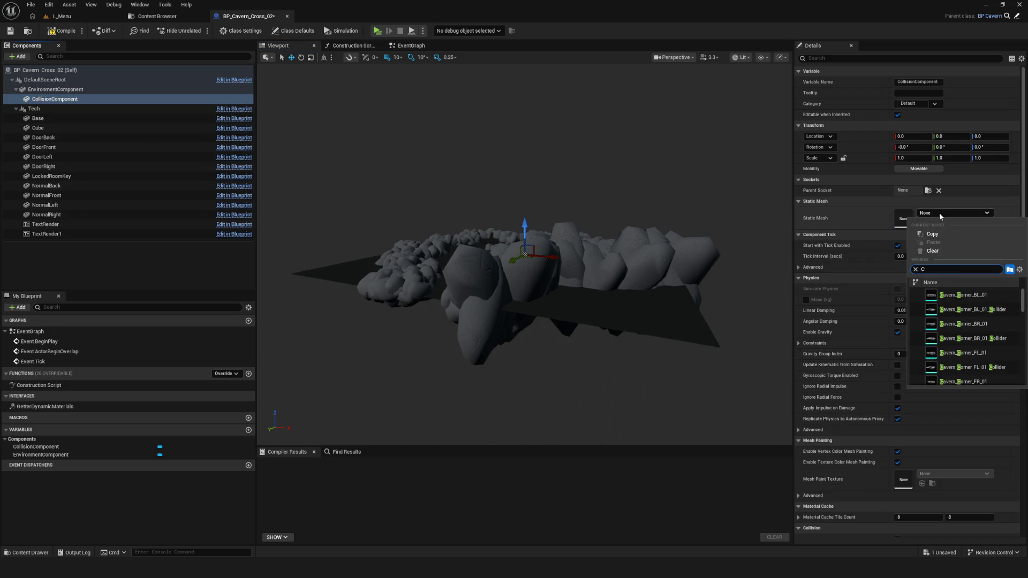
type("ross")
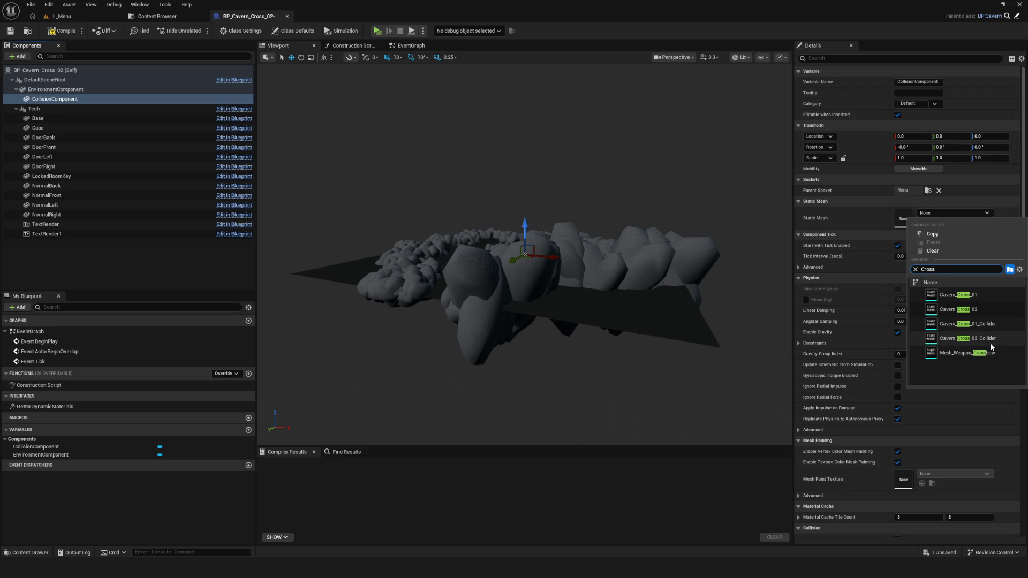
left_click(998, 338)
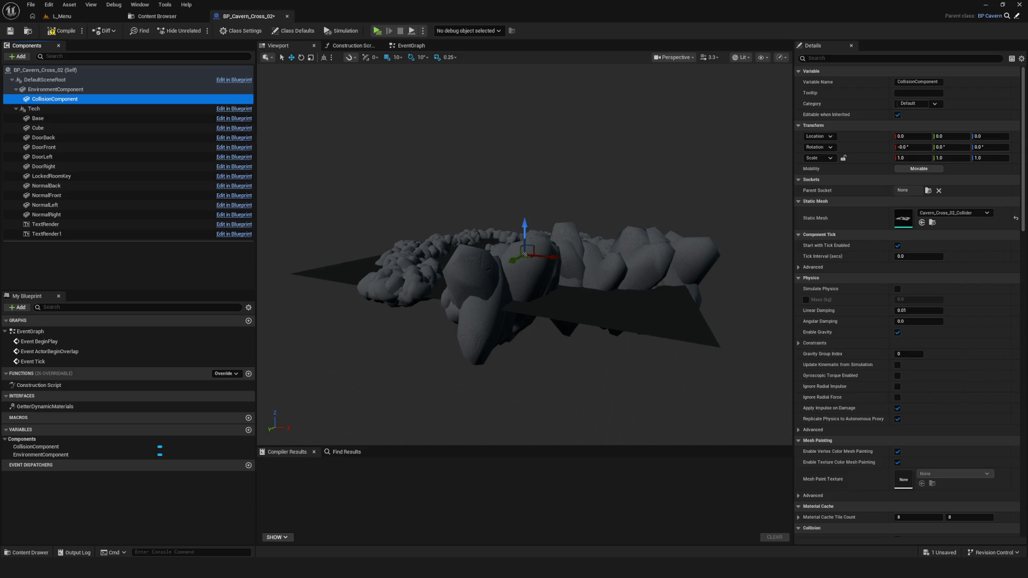
left_click(64, 31)
Apply M_Lit_Room_Red to the environment mesh, compile and save, then return to L_Menu
left_click(55, 90)
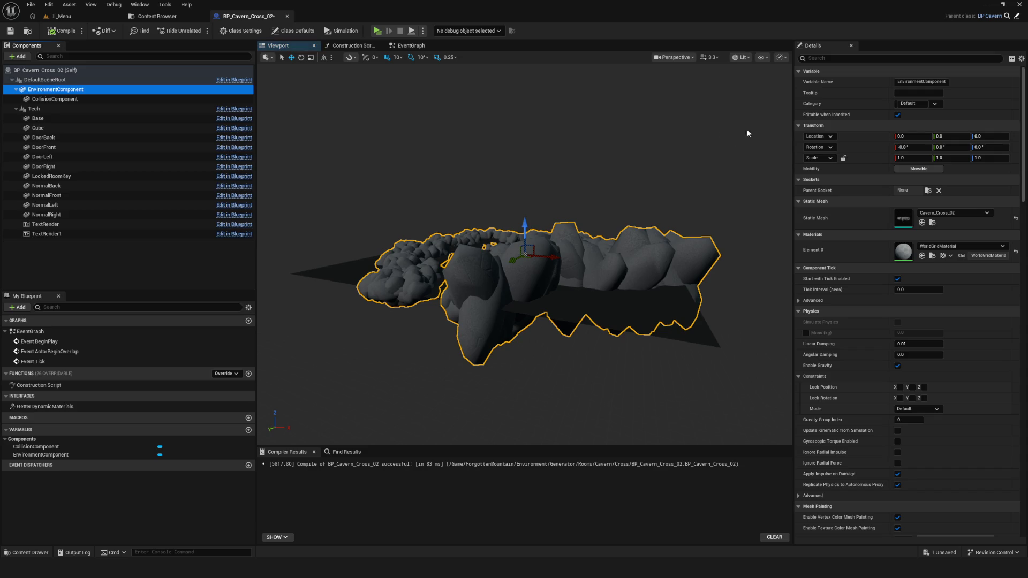
left_click(938, 246)
type("Room")
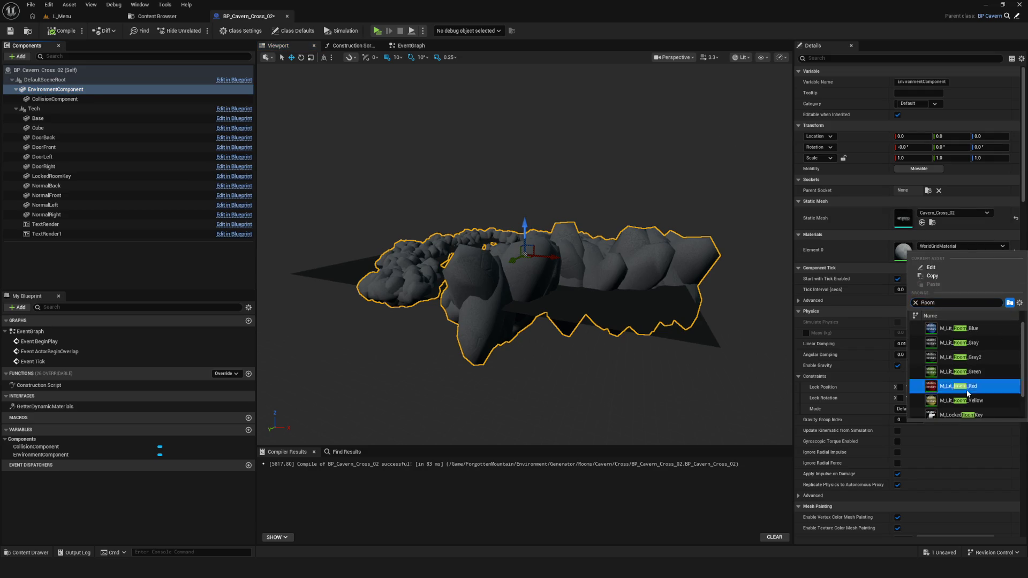
left_click(959, 389)
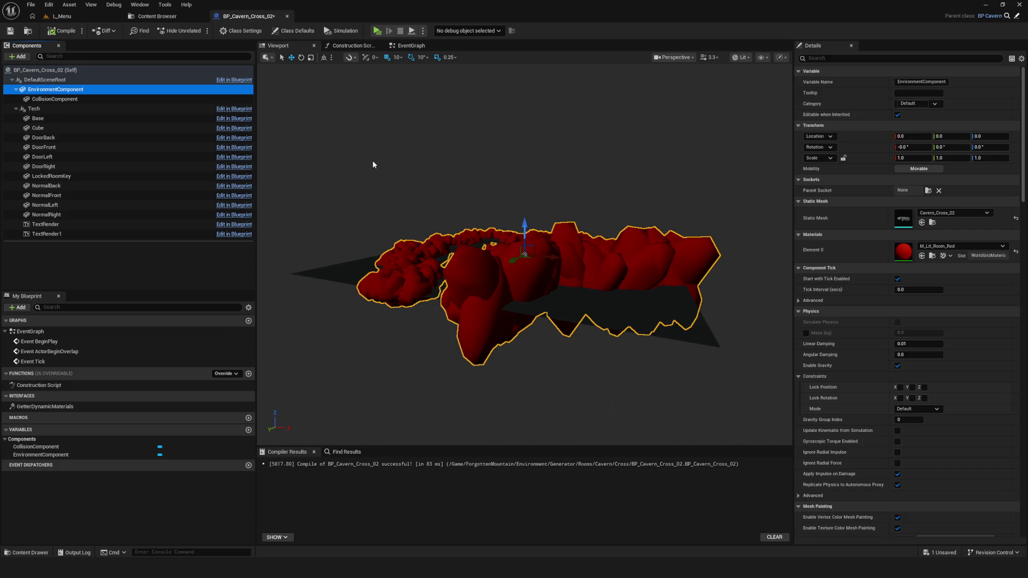
left_click(54, 32)
key("ctrl+s")
left_click_drag(481, 321, 455, 225)
left_click(155, 16)
left_click(61, 16)
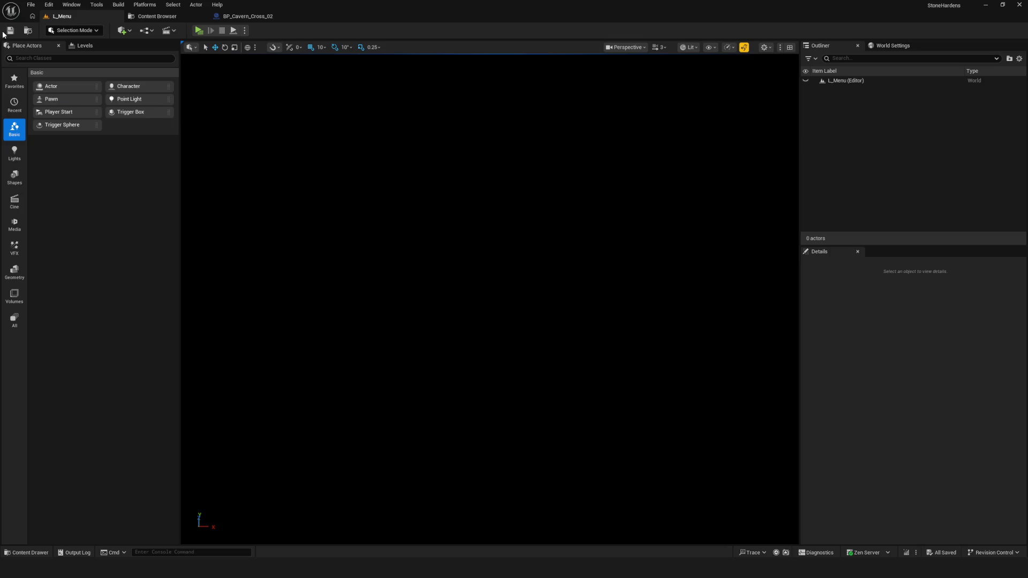
left_click(198, 31)
left_click(515, 246)
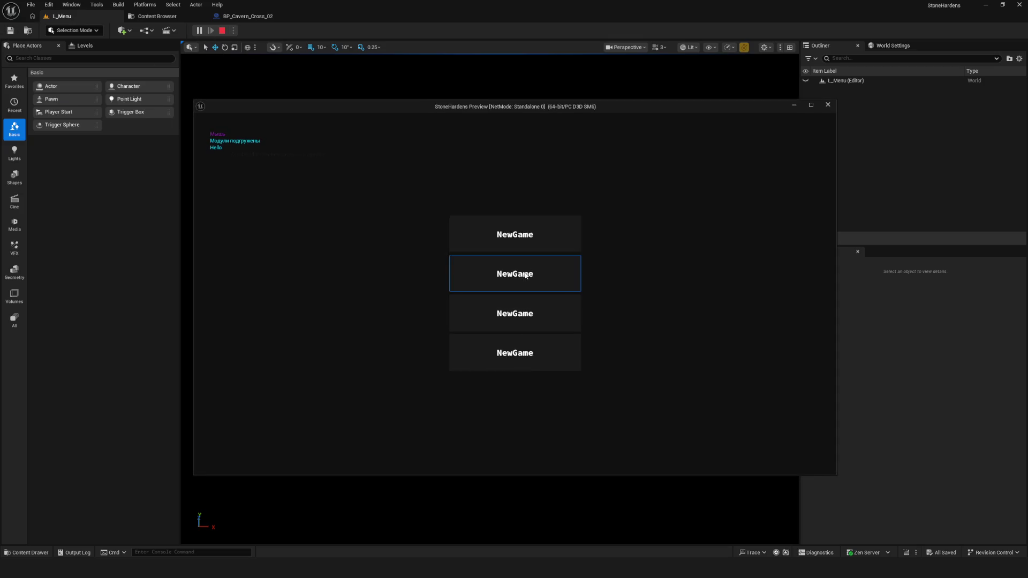
left_click(515, 249)
key("semicolon")
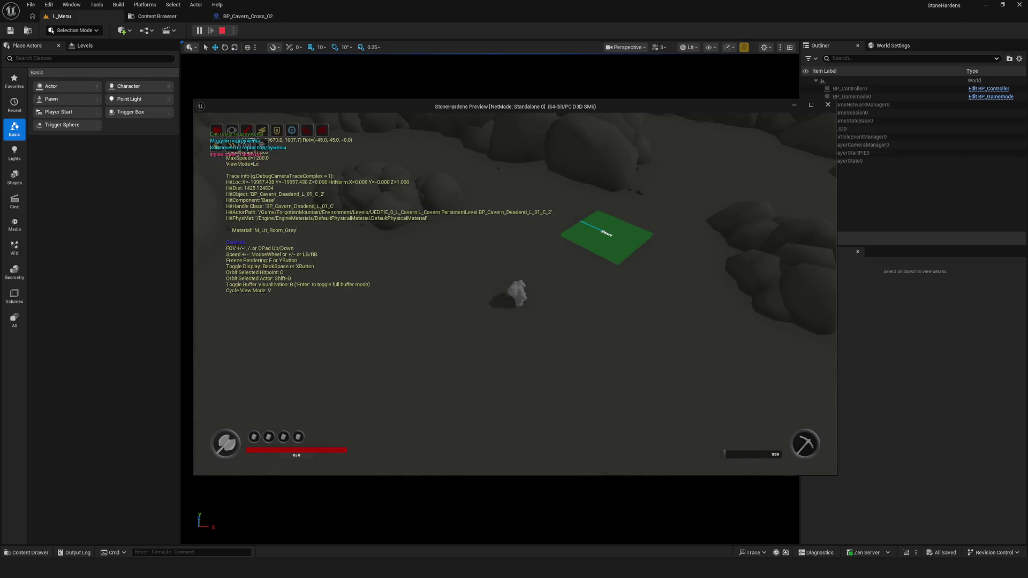
key("semicolon")
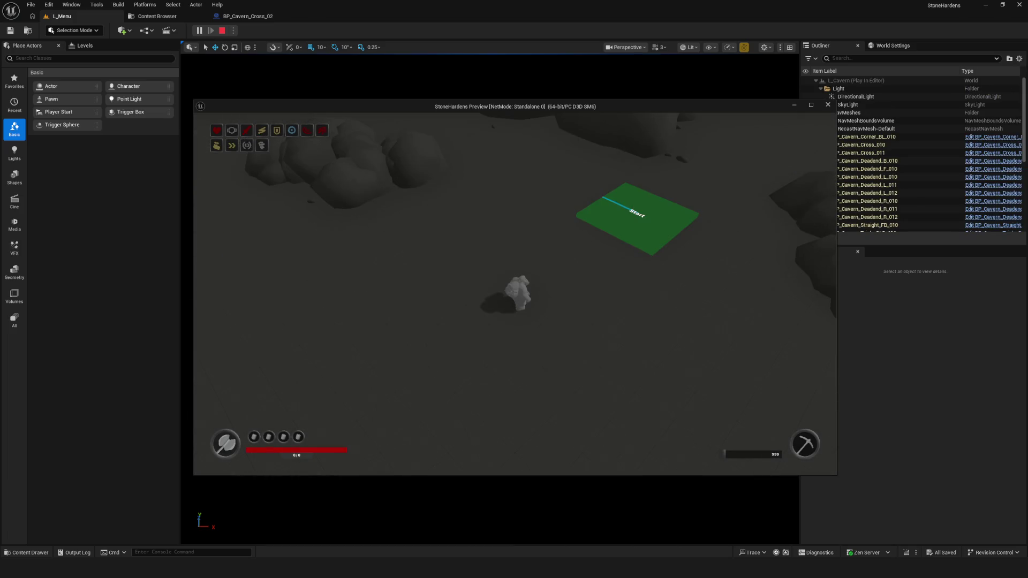
left_click(807, 108)
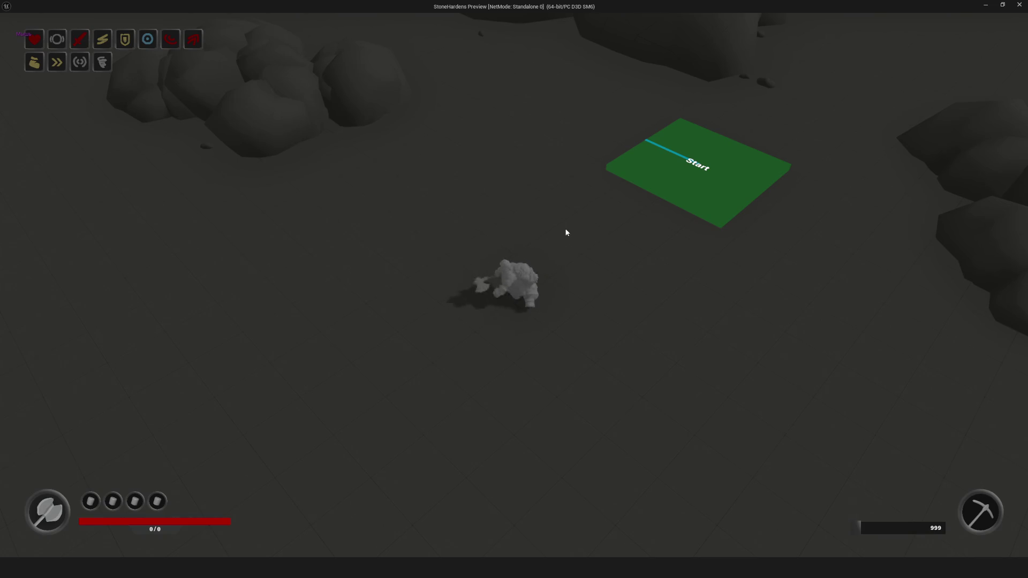
key("semicolon")
key("s")
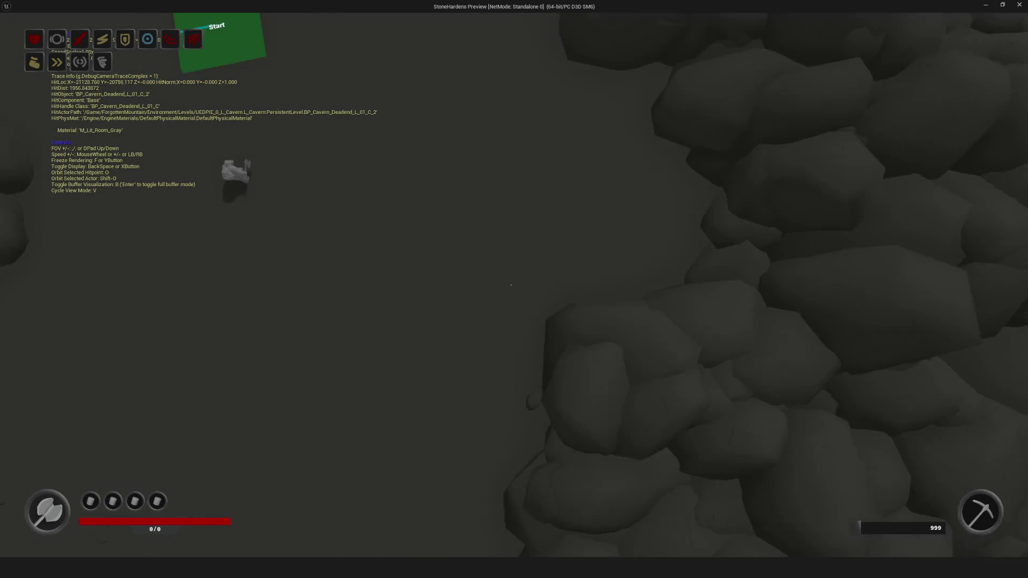
key("s")
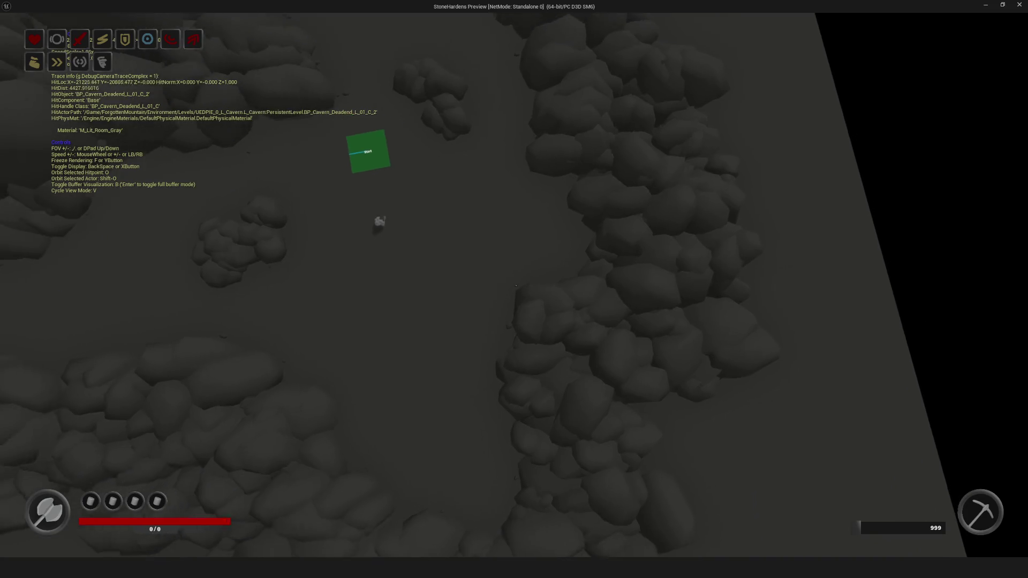
key("w")
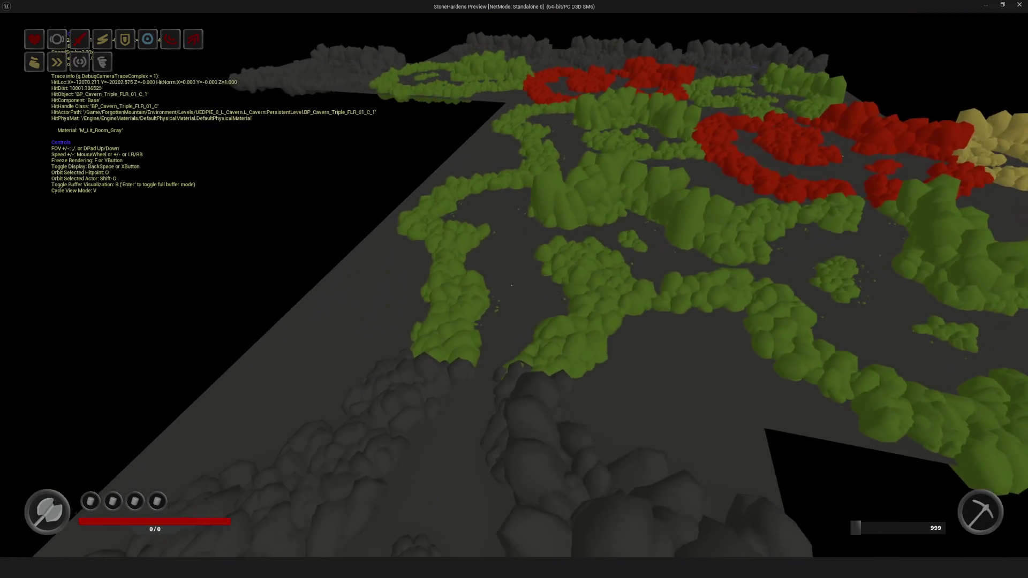
key("s")
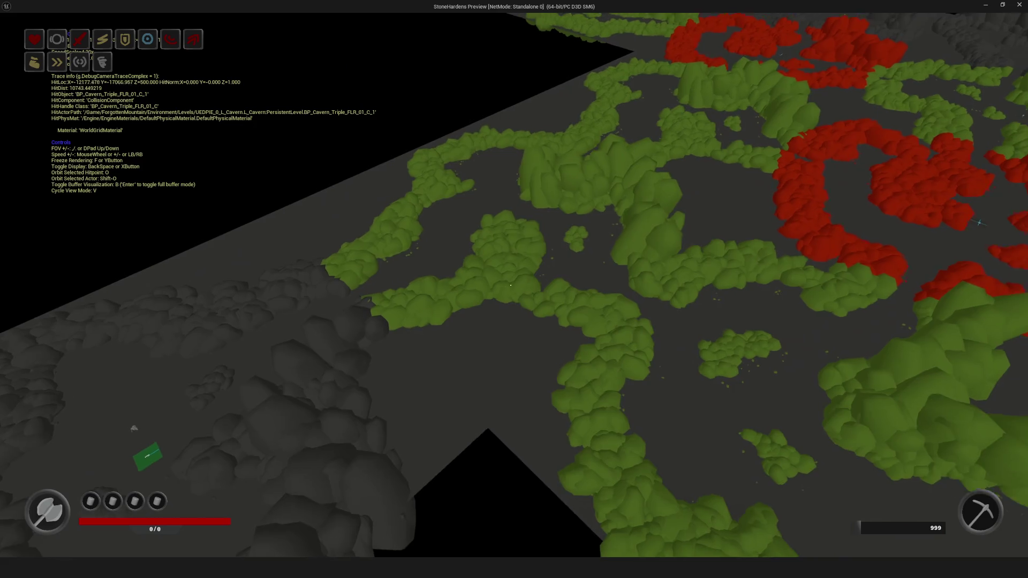
key("w")
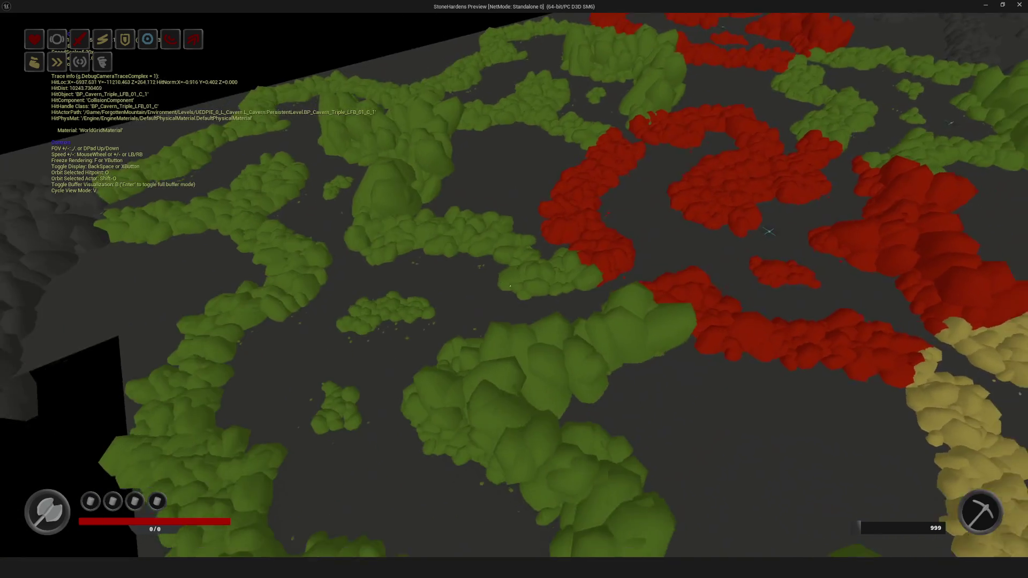
key("s")
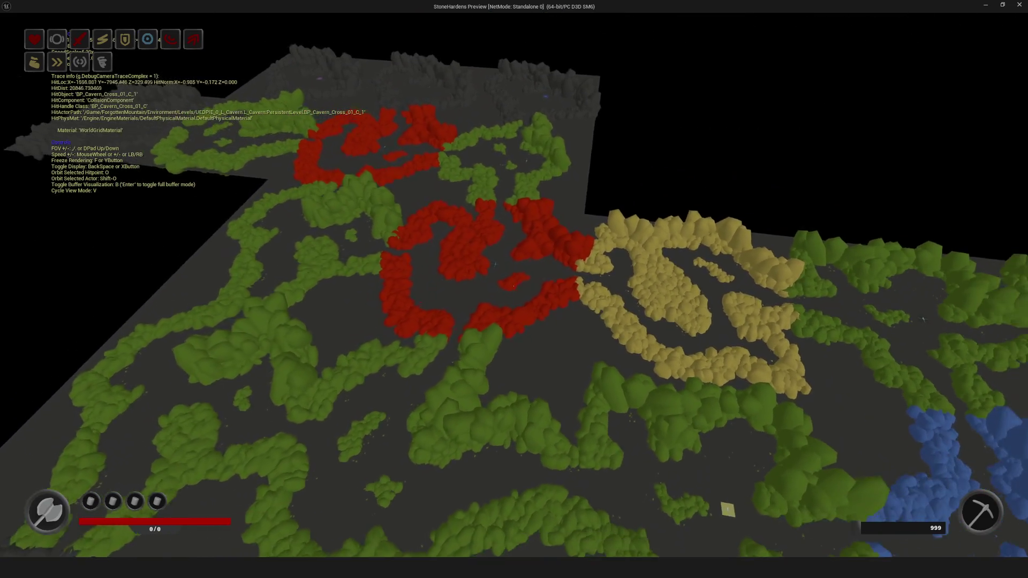
key("Escape")
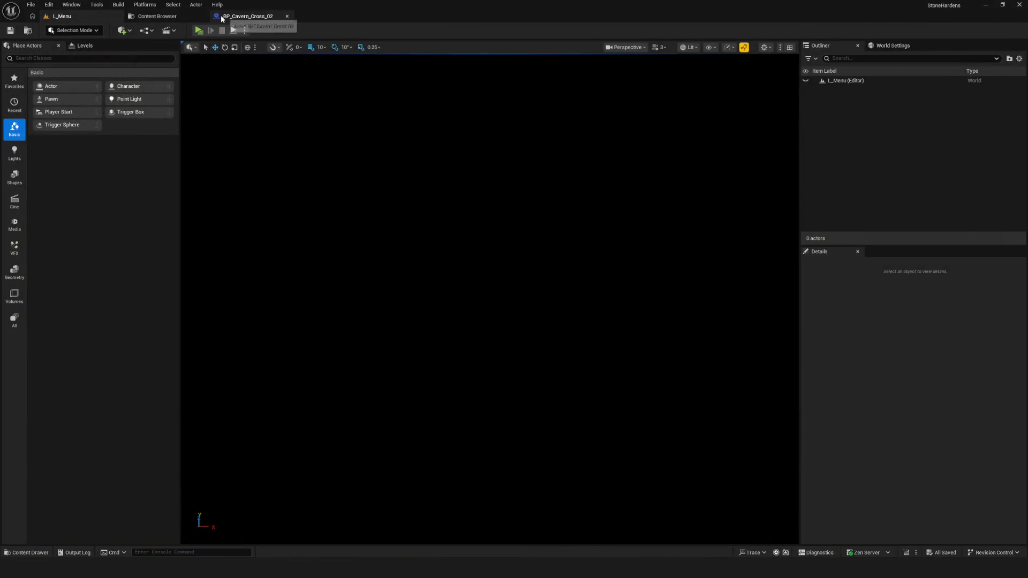
Browse to Content > ForgottenMountain > Core > Library and open FL_RoomsCavern
left_click(158, 17)
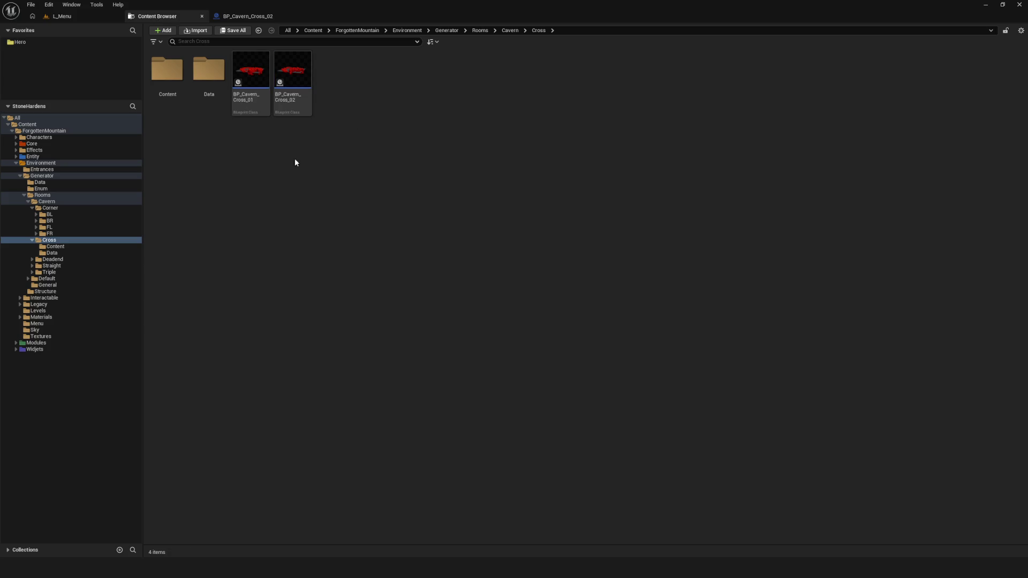
left_click(27, 143)
double_click(250, 75)
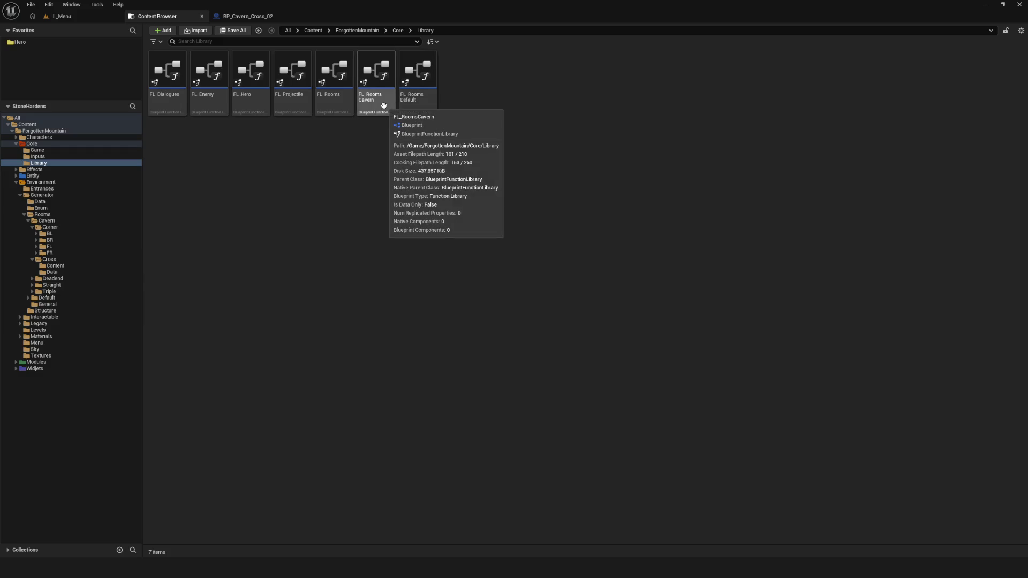
left_click(384, 106)
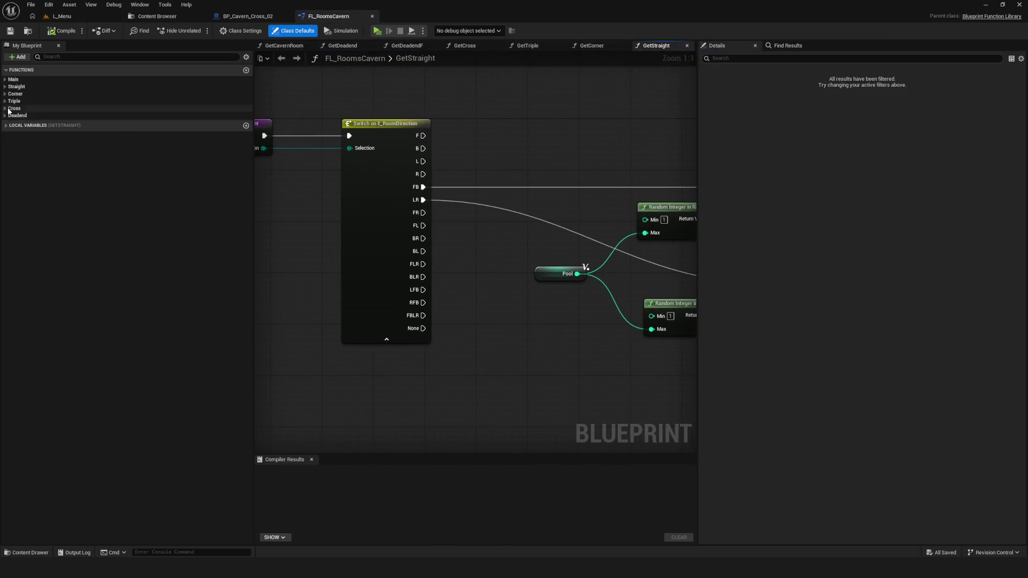
In the GetCross function, set the Pool default to 2, then compile and save
left_click(9, 109)
double_click(29, 117)
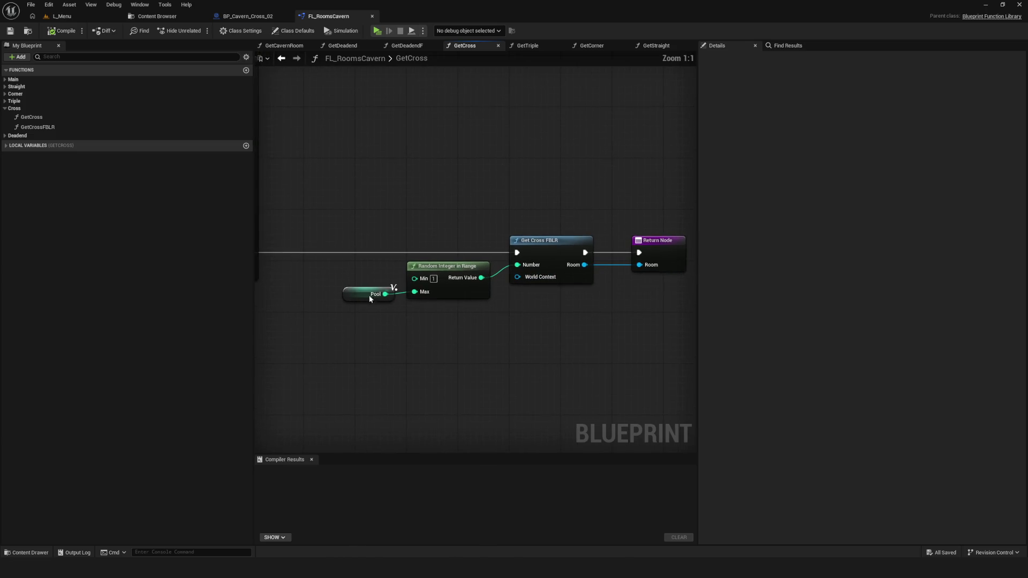
left_click(375, 296)
type("2")
key("Return")
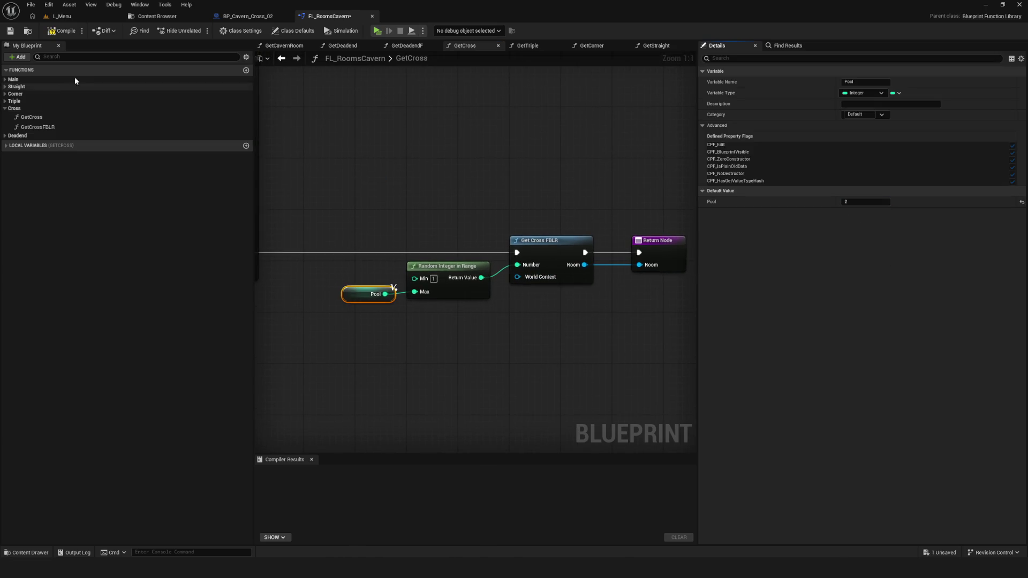
left_click(62, 31)
left_click(10, 31)
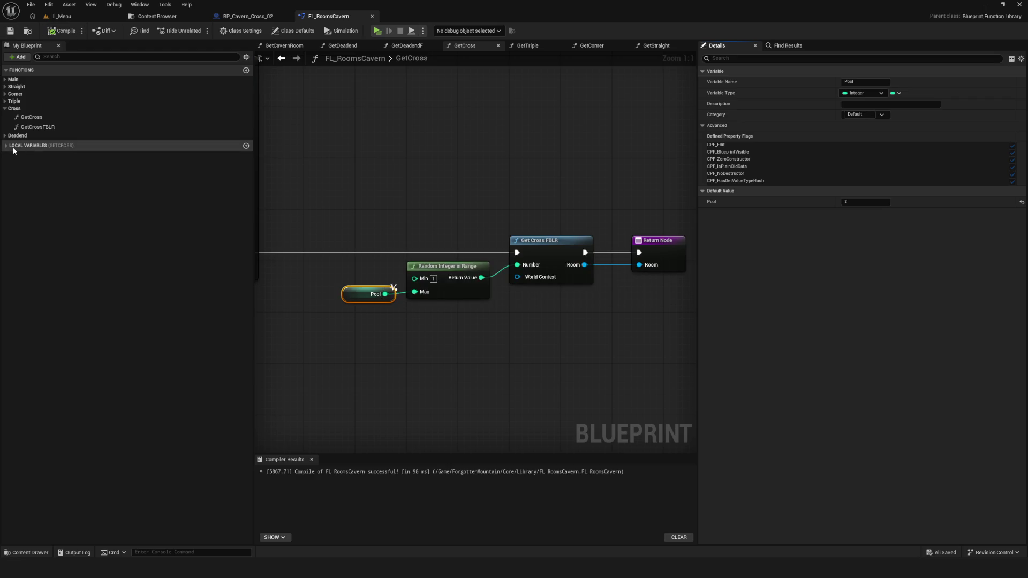
Inspect the DA_Rooms variable in GetCrossFBLR, recompile, and launch a standalone game preview
left_click(5, 146)
left_click(457, 272)
double_click(538, 241)
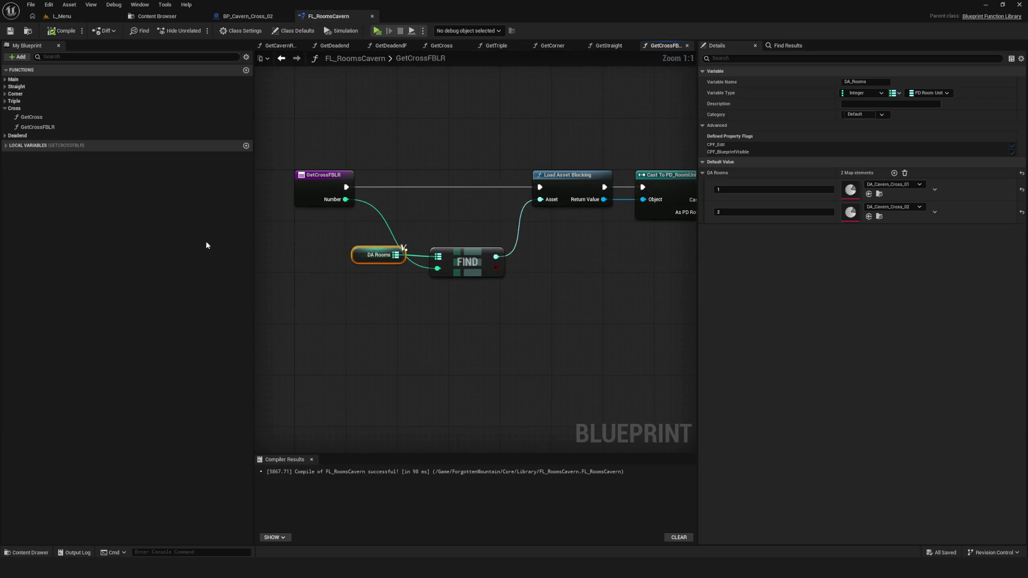
left_click(32, 146)
left_click(42, 156)
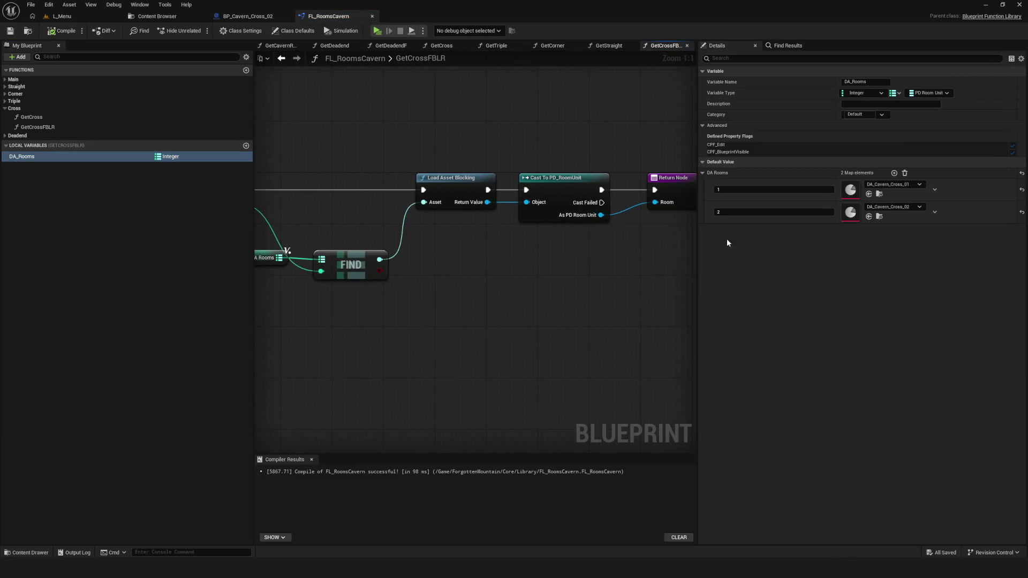
left_click(62, 30)
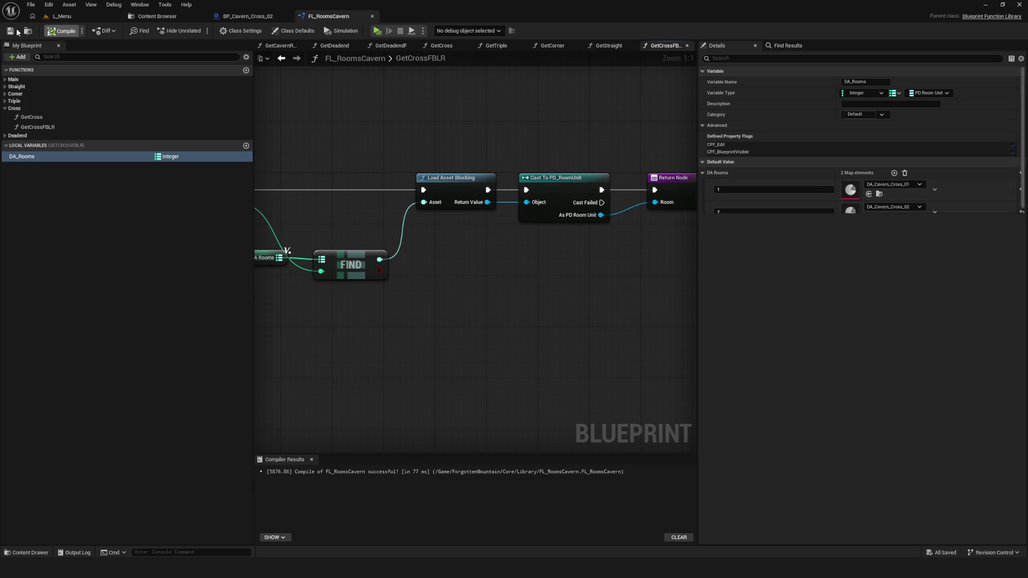
left_click(377, 31)
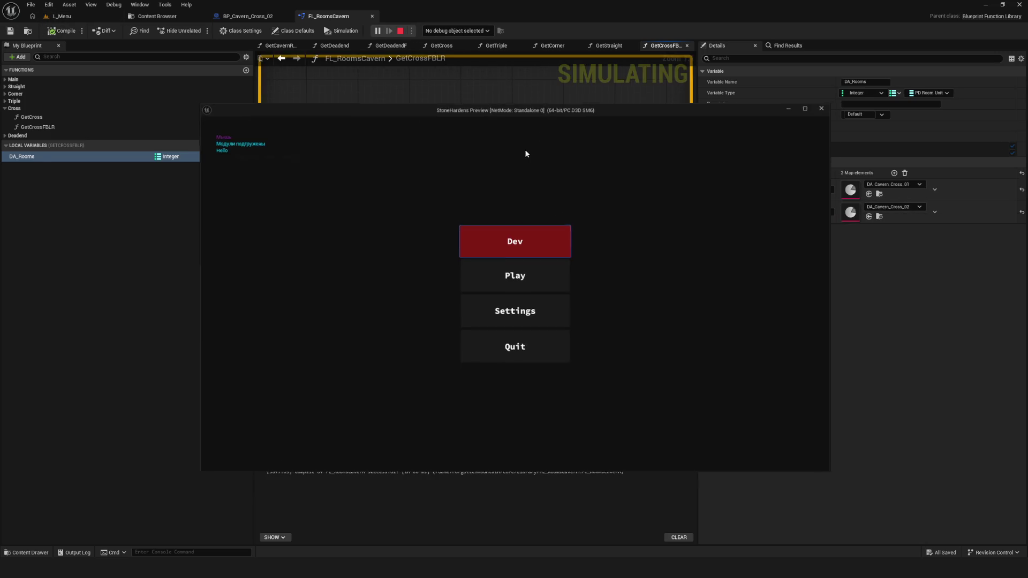
Start a new game full screen and walk the character across the cavern floor
left_click(523, 270)
left_click(523, 237)
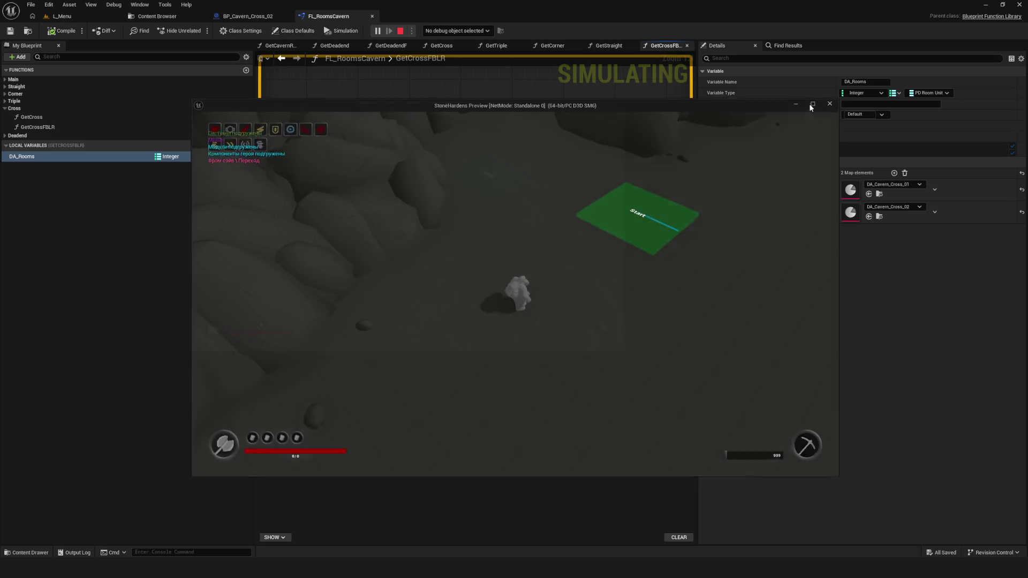
left_click(811, 105)
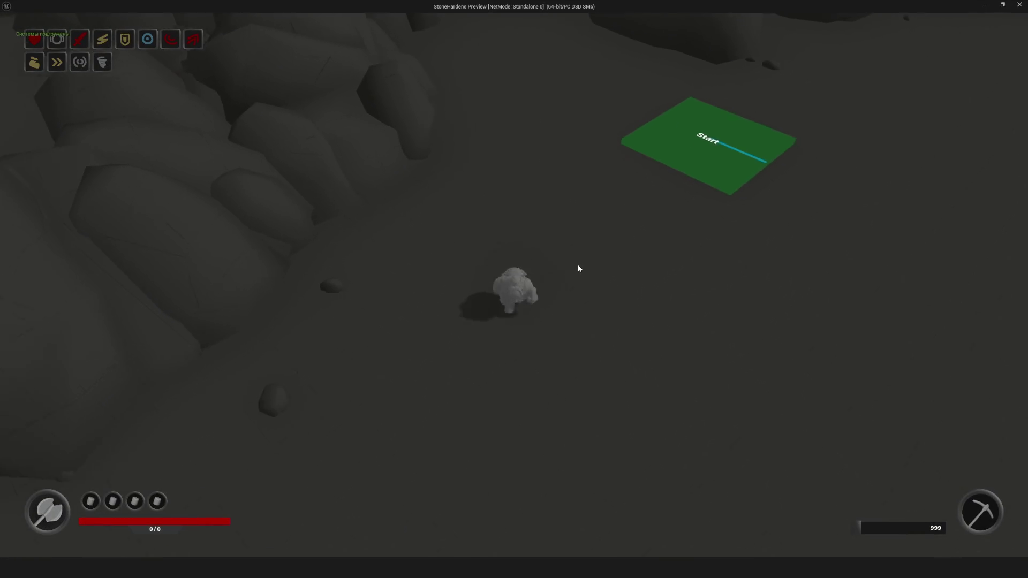
key("d")
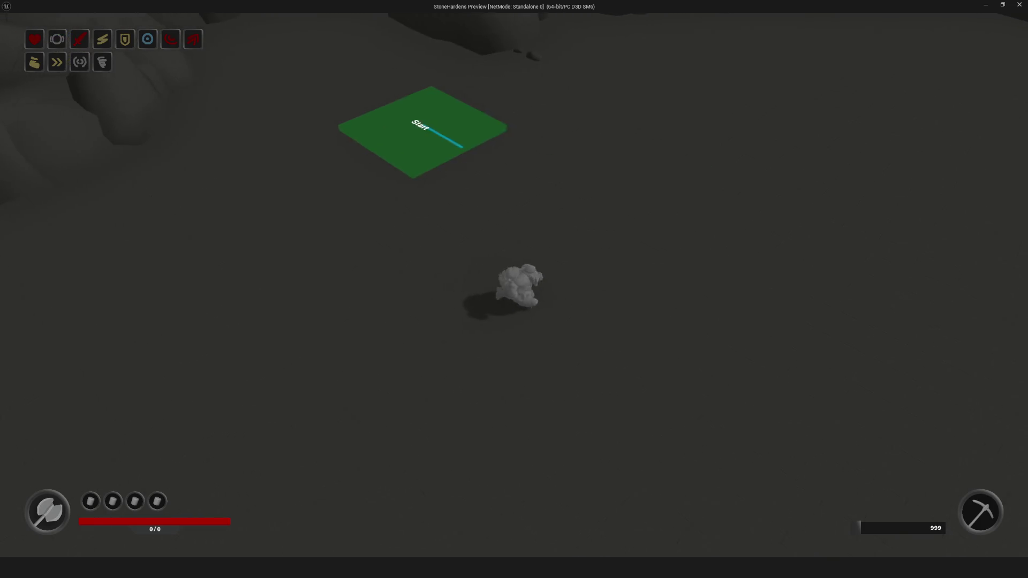
key("d")
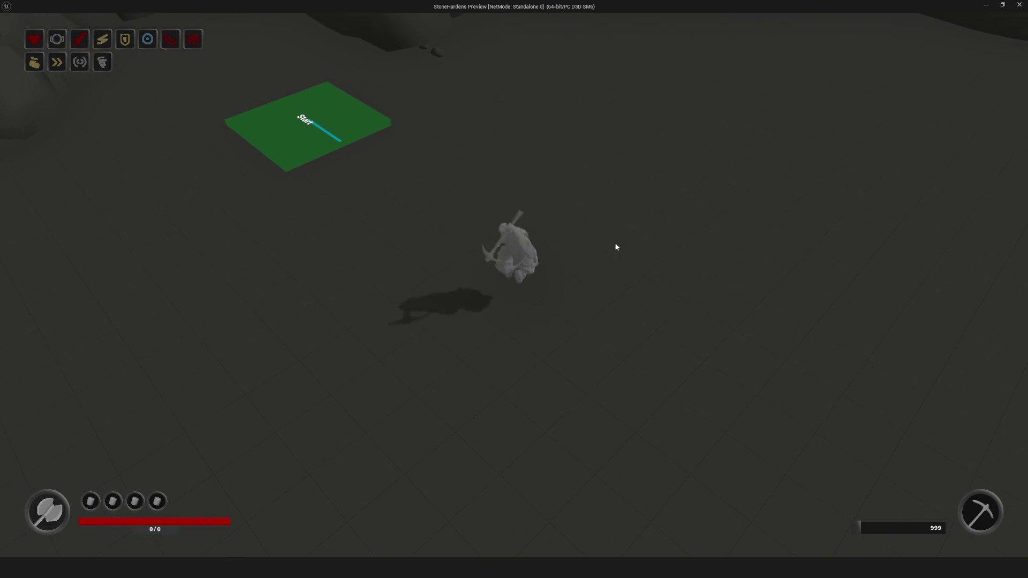
Relaunch the preview into a new full-screen game and toggle the debug camera
key("Escape")
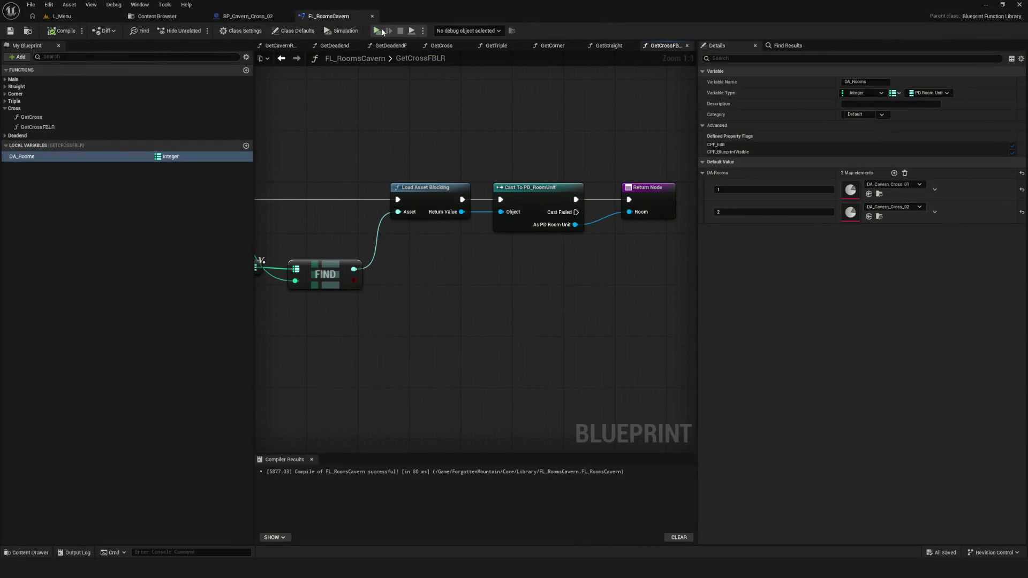
left_click(382, 31)
left_click(532, 243)
left_click(529, 240)
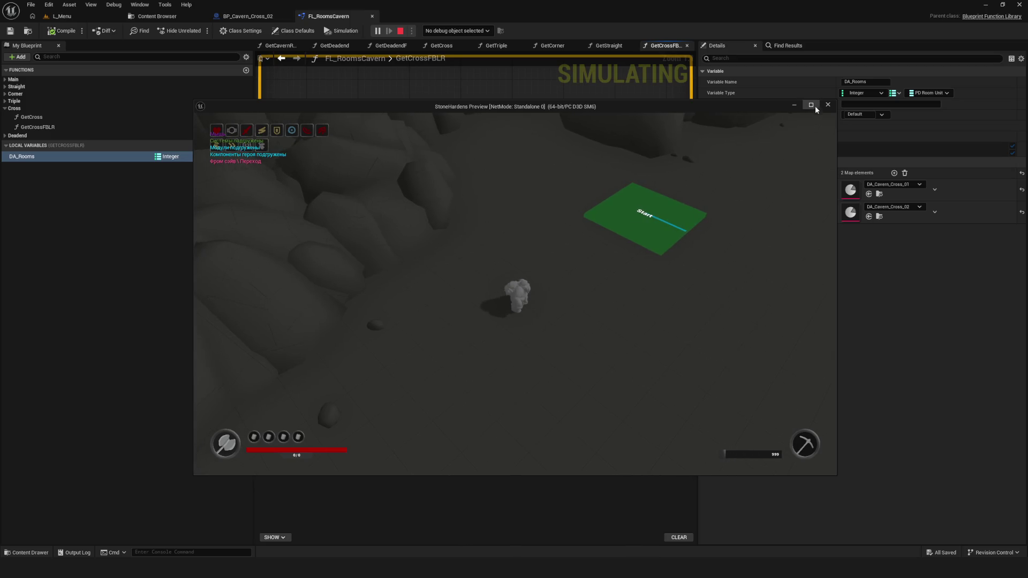
left_click(811, 105)
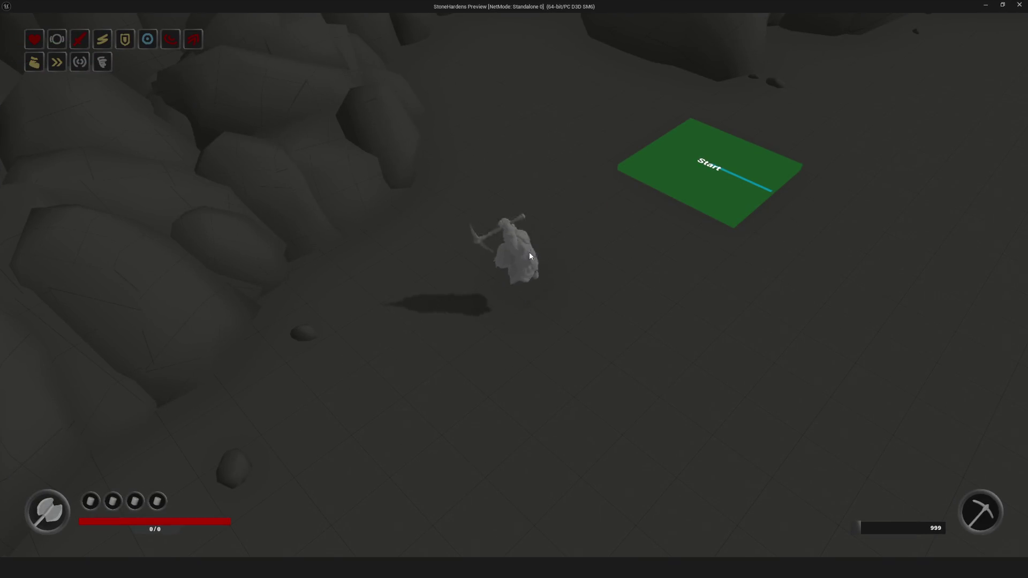
key("semicolon")
Fly the debug camera around to survey the whole colored cavern map
key("s")
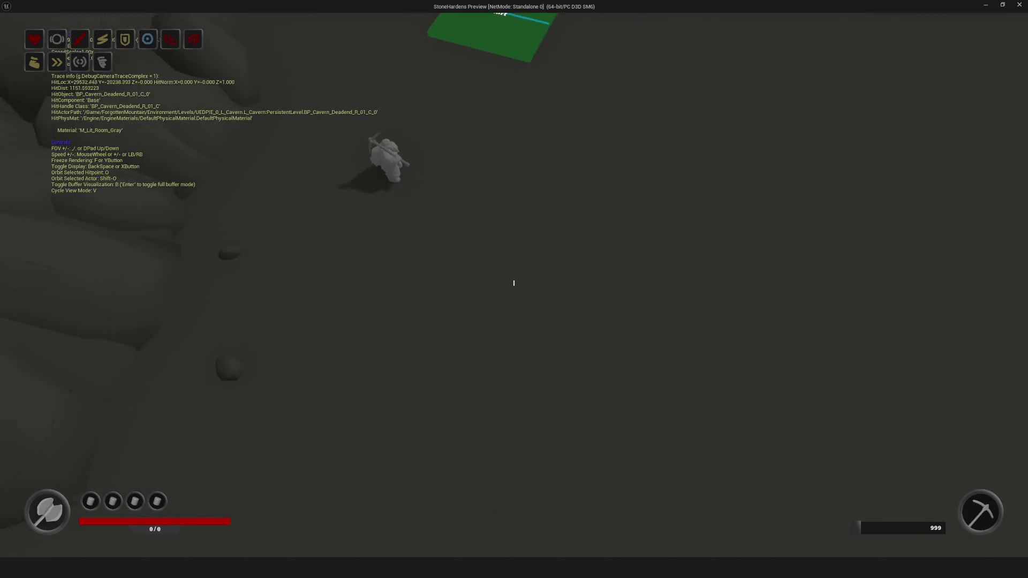
scroll(514, 289, "up", 2)
key("d")
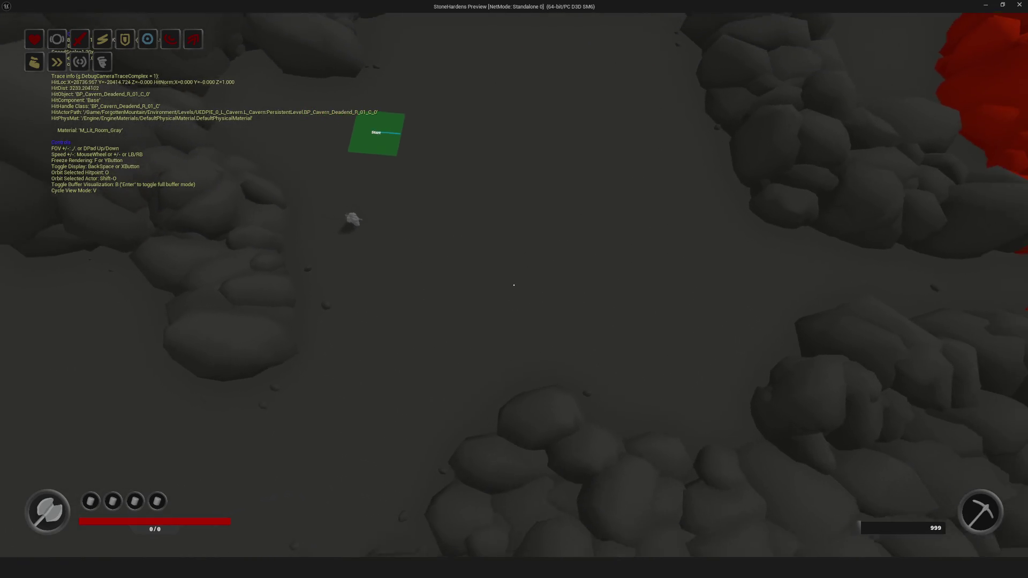
scroll(514, 290, "up", 2)
key("d")
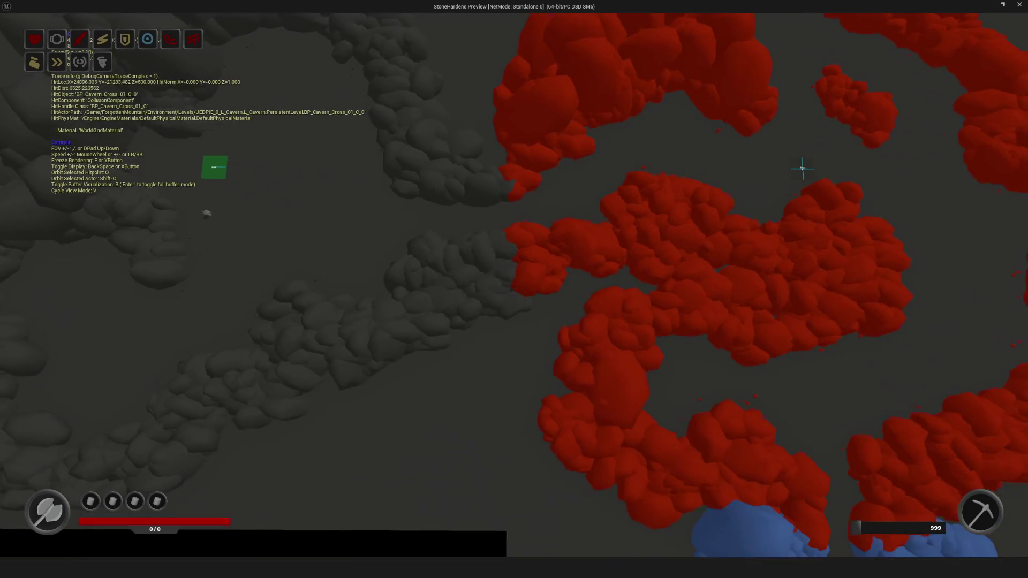
key("s")
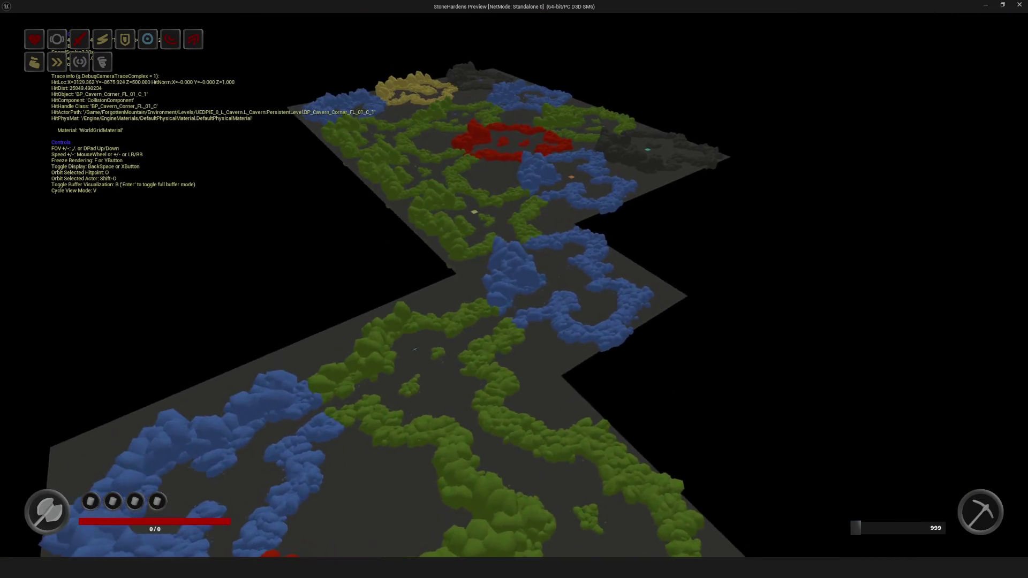
key("w")
key("a")
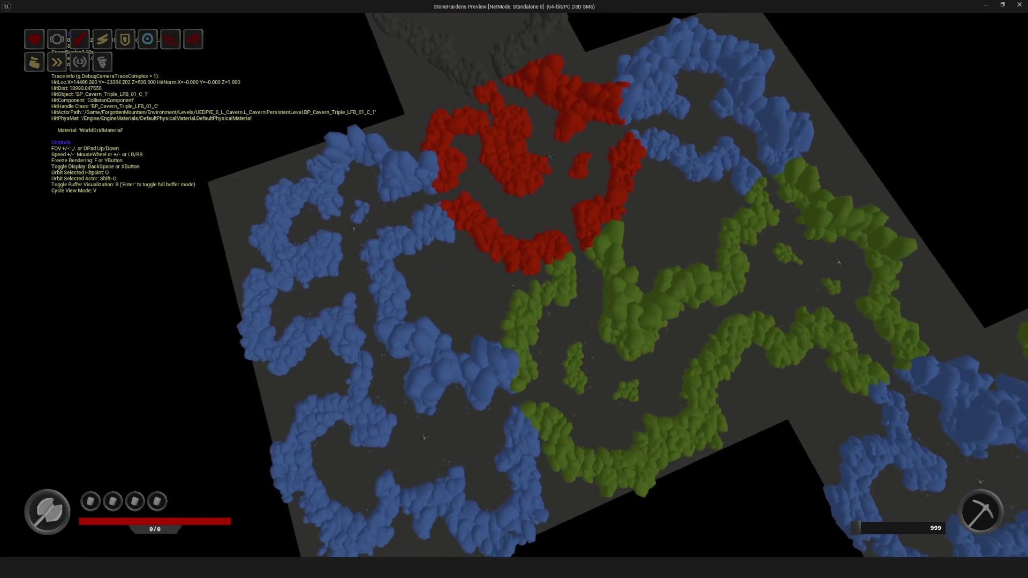
key("s")
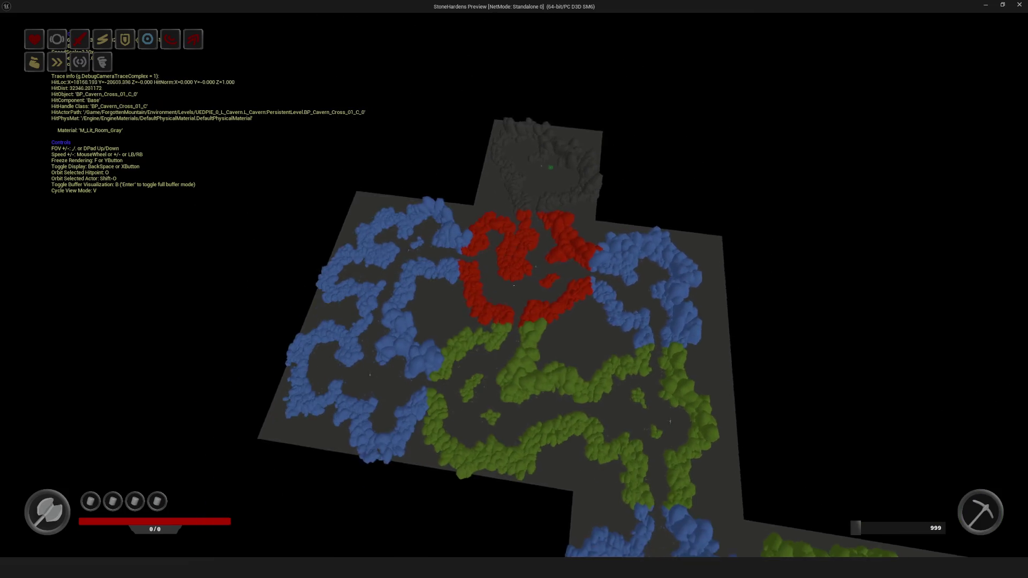
key("w")
key("d")
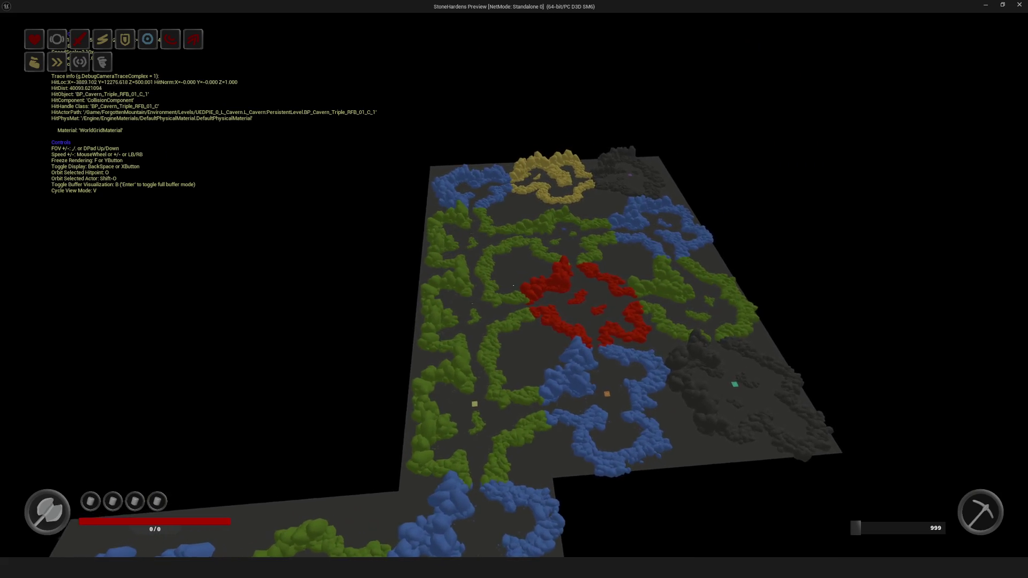
key("w")
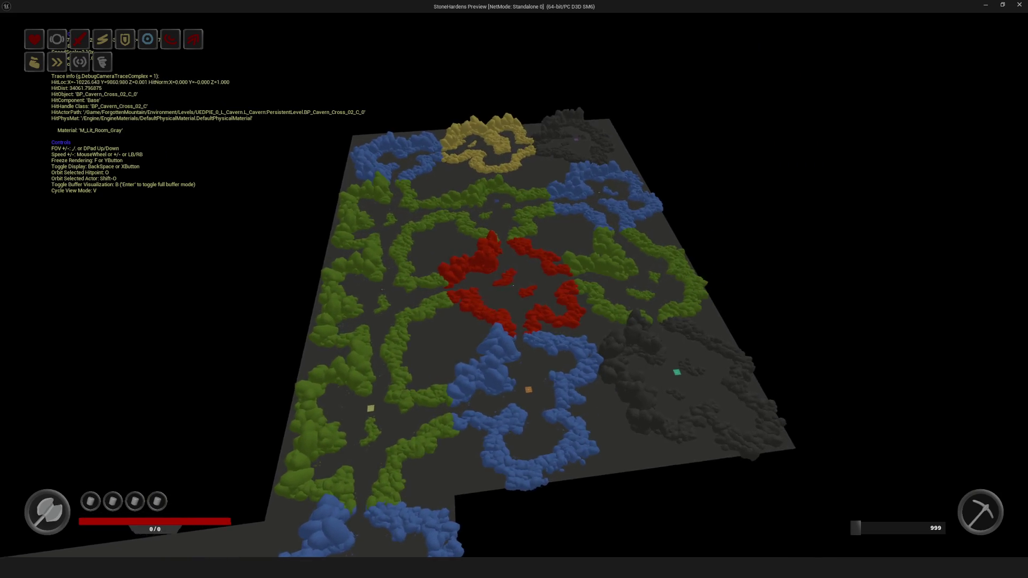
key("w")
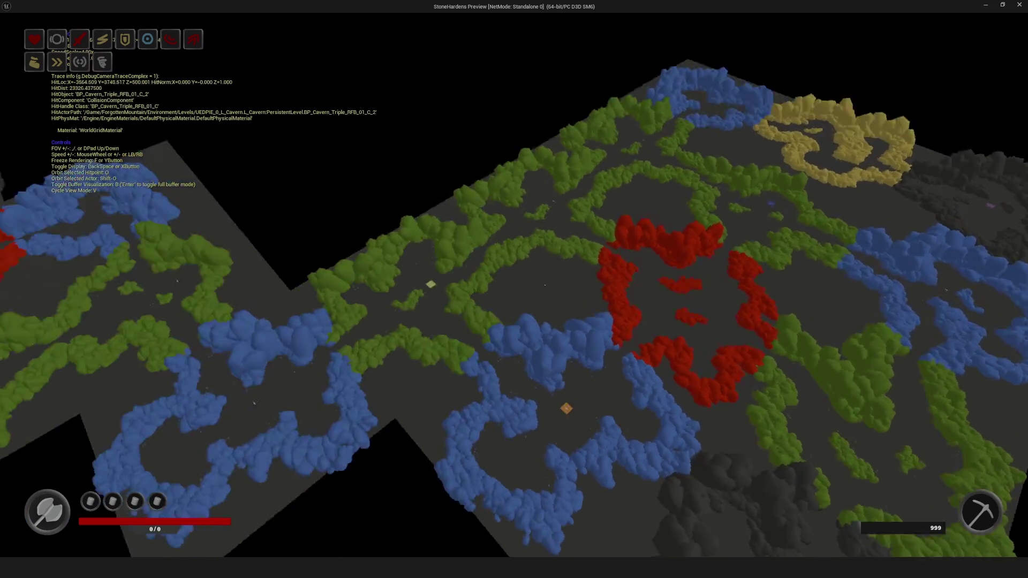
Relaunch the preview into a new full-screen game with the debug camera on again
key("Escape")
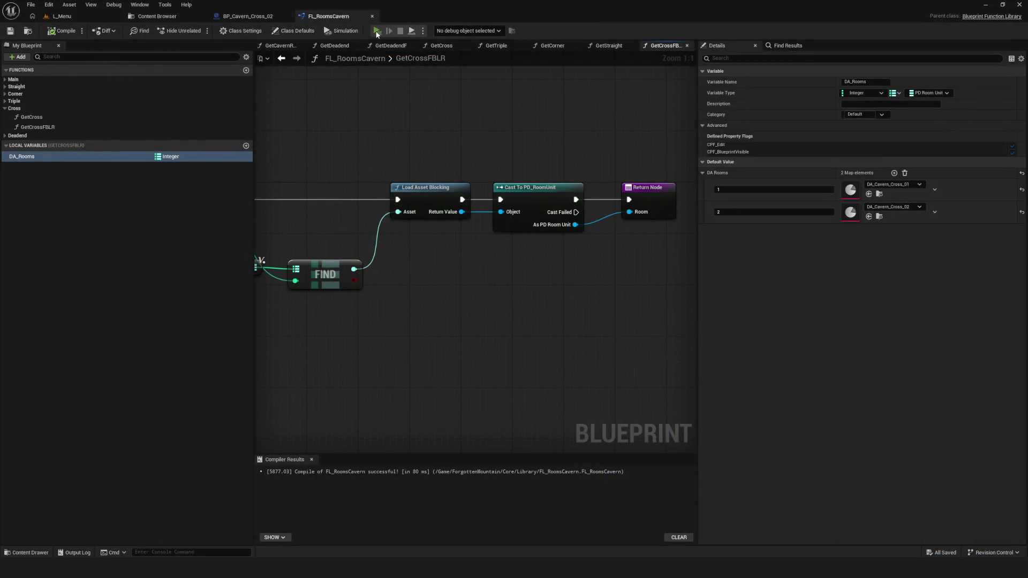
left_click(378, 30)
left_click(542, 245)
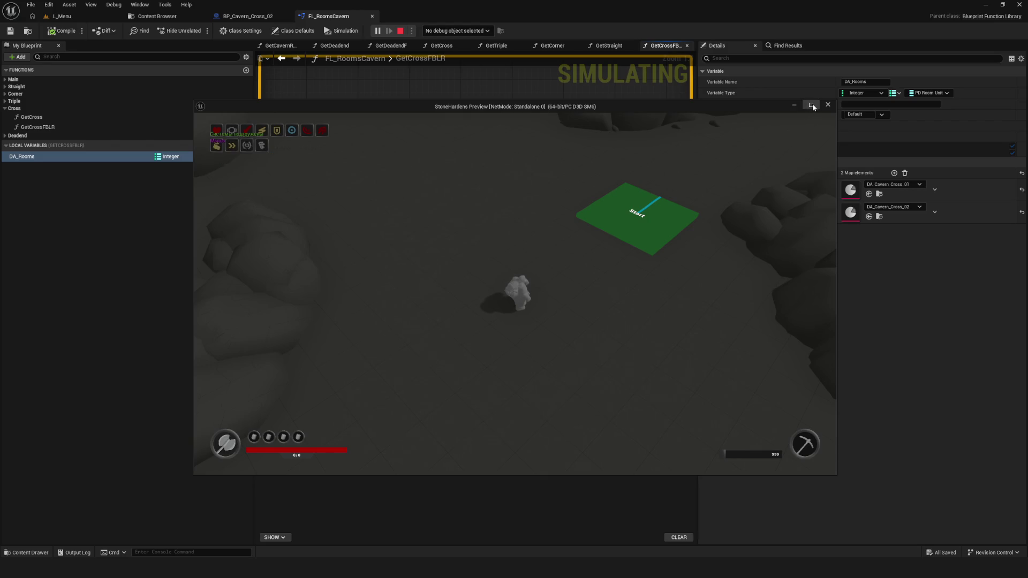
left_click(812, 107)
key("semicolon")
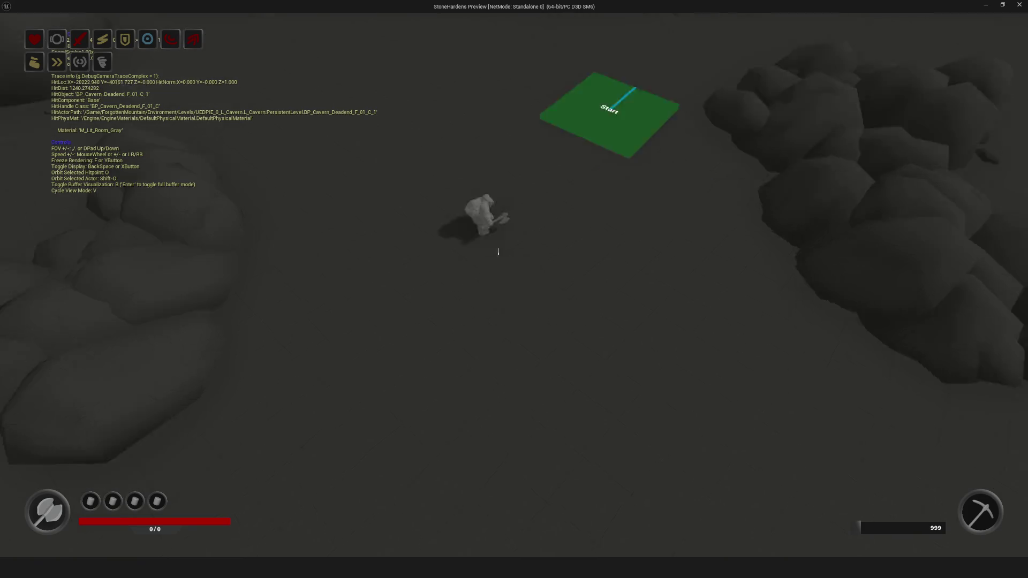
Pull the debug camera back over the whole rock field and fly into the red rocks
key("s")
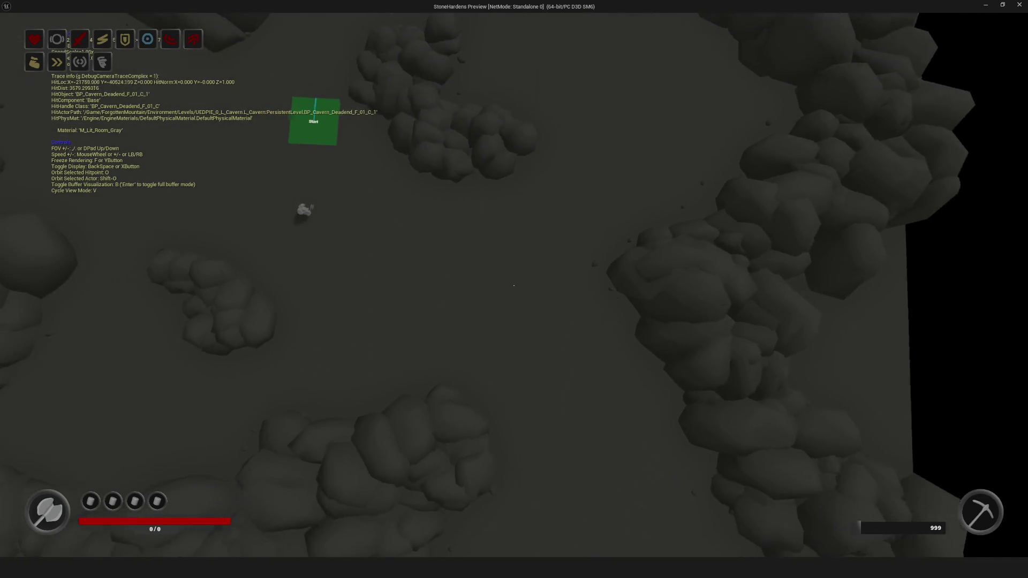
scroll(514, 289, "up", 4)
key("s")
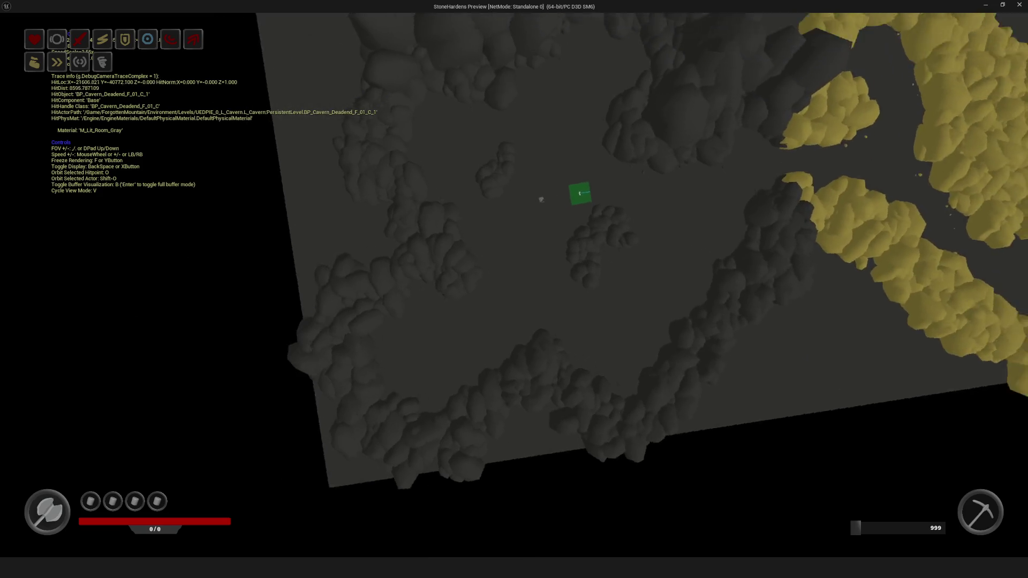
scroll(514, 289, "down", 4)
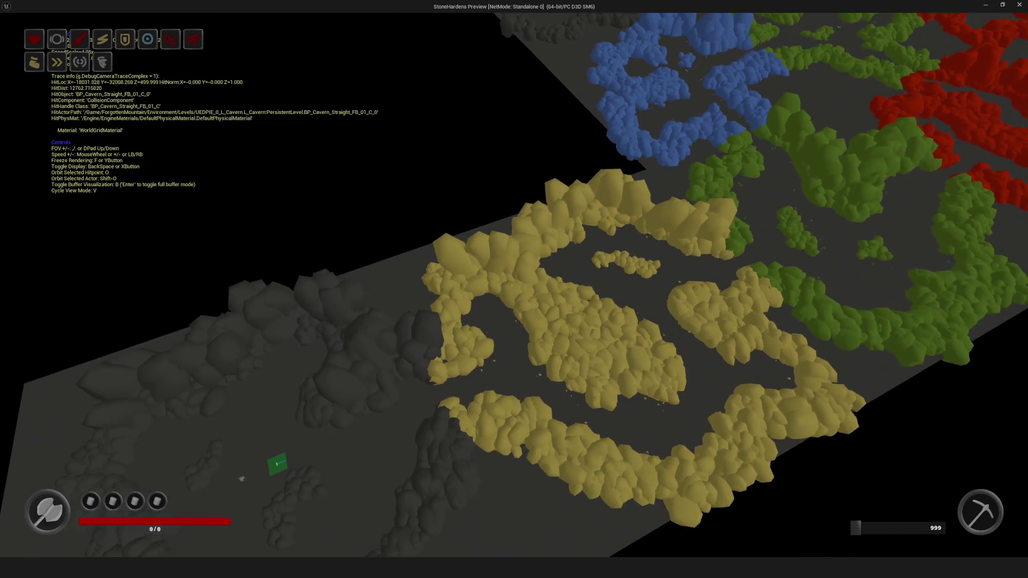
scroll(514, 289, "up", 5)
key("s")
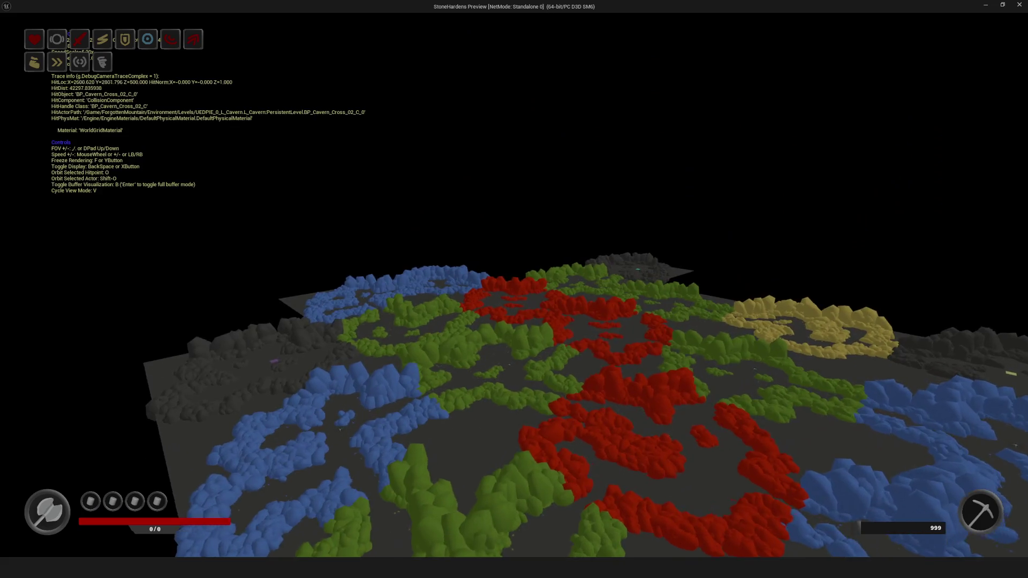
scroll(514, 289, "up", 1)
key("w")
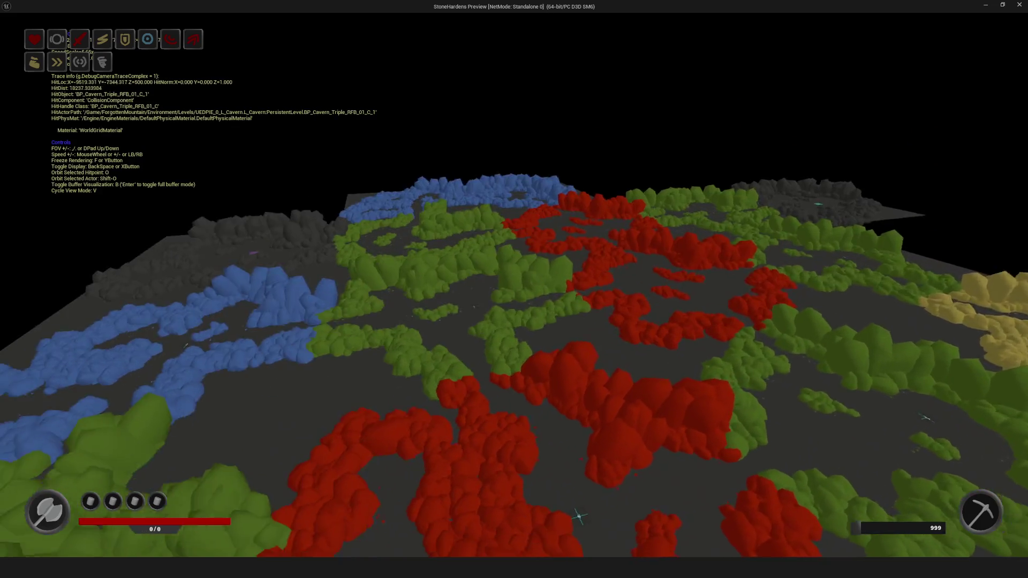
scroll(514, 289, "up", 1)
key("w")
key("w")
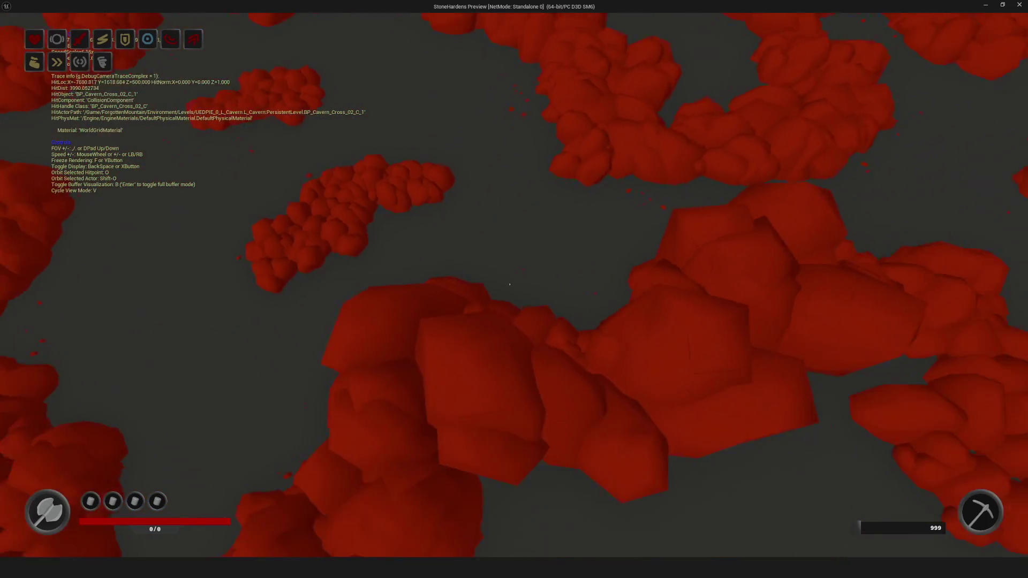
key("s")
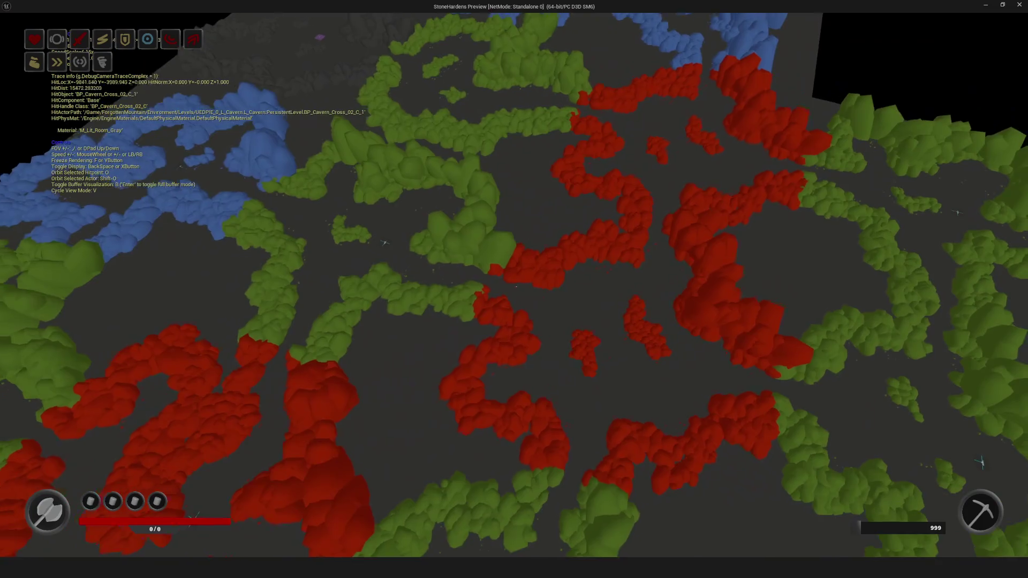
scroll(514, 289, "up", 1)
key("s")
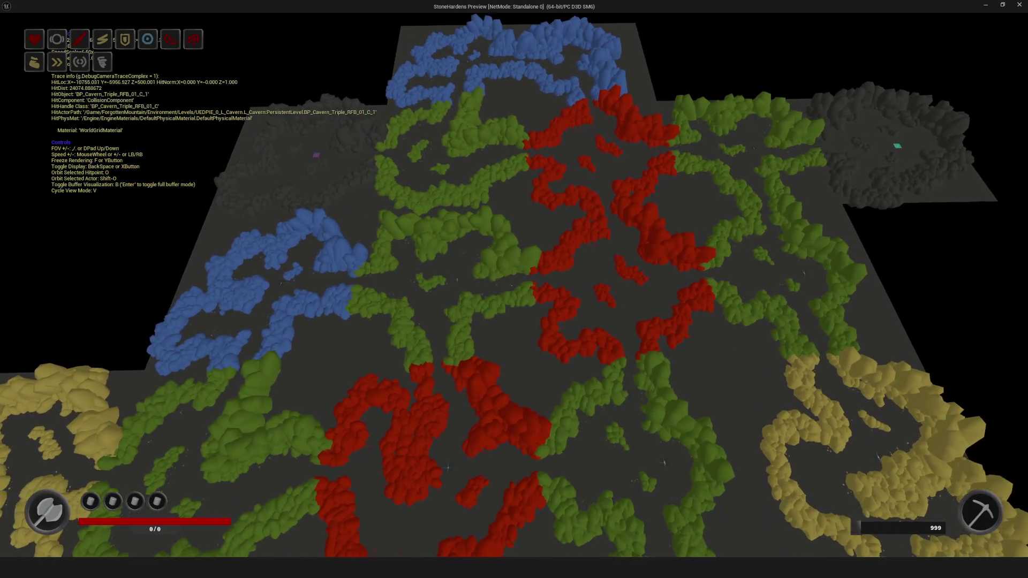
scroll(514, 289, "up", 1)
key("s")
scroll(514, 289, "up", 1)
key("w")
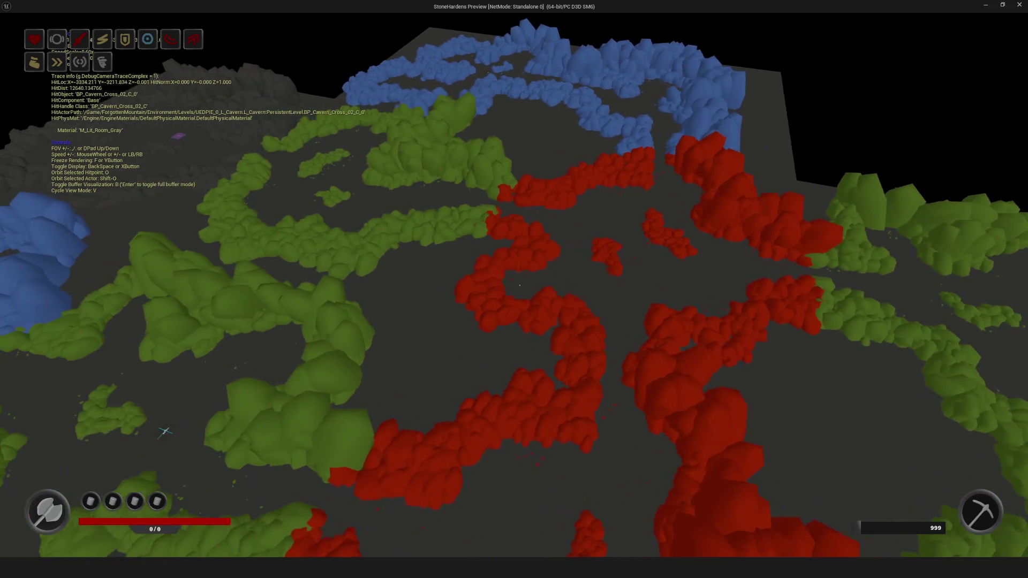
Sweep the camera across the cavern to reveal the yellow areas and red rock clusters
key("a")
key("s")
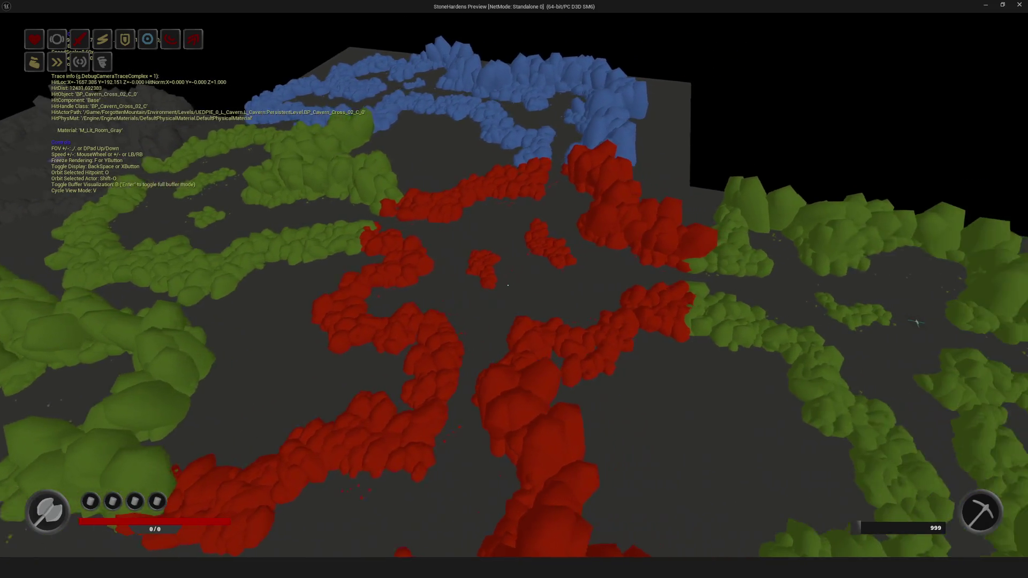
key("s")
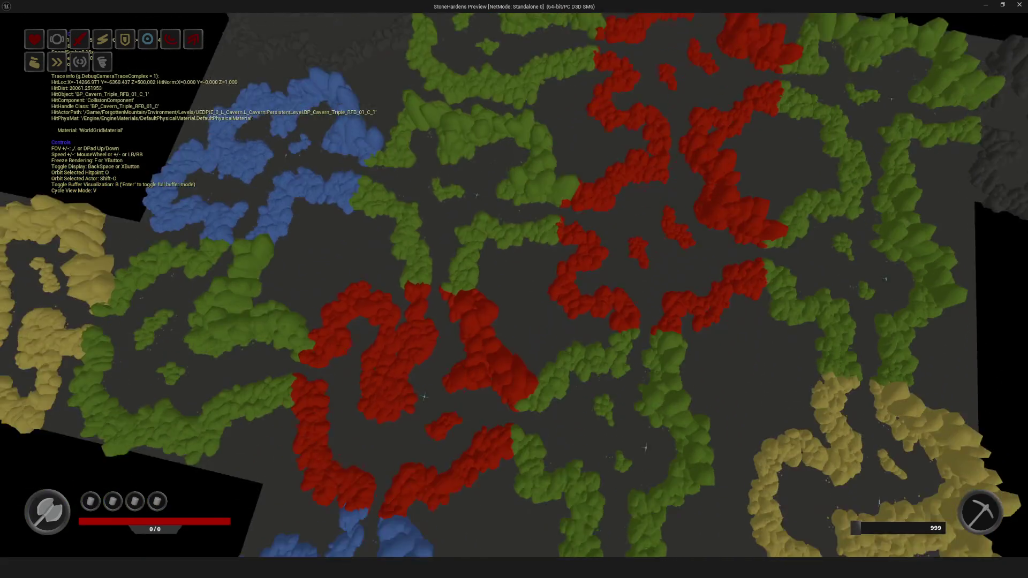
key("d")
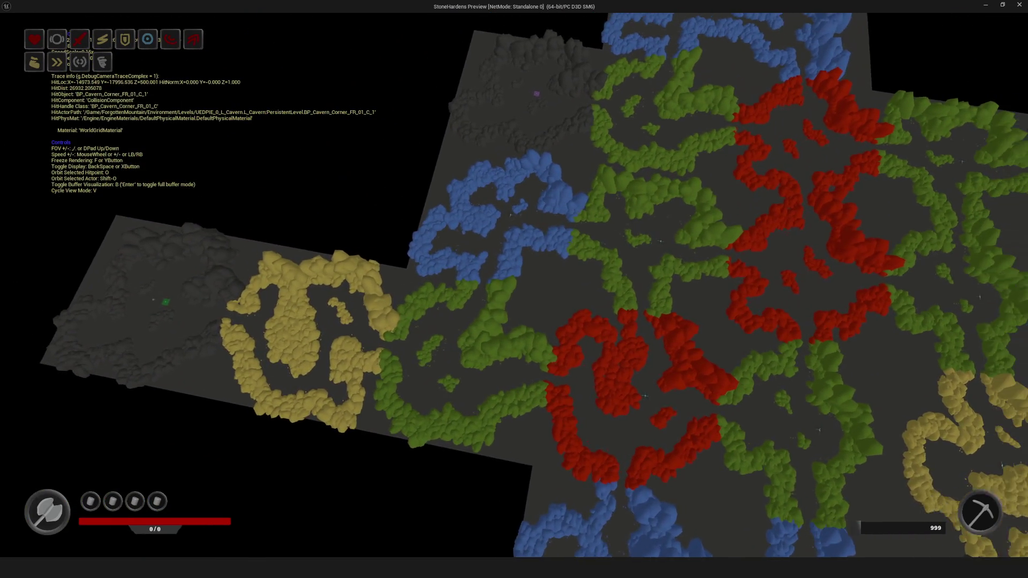
key("w")
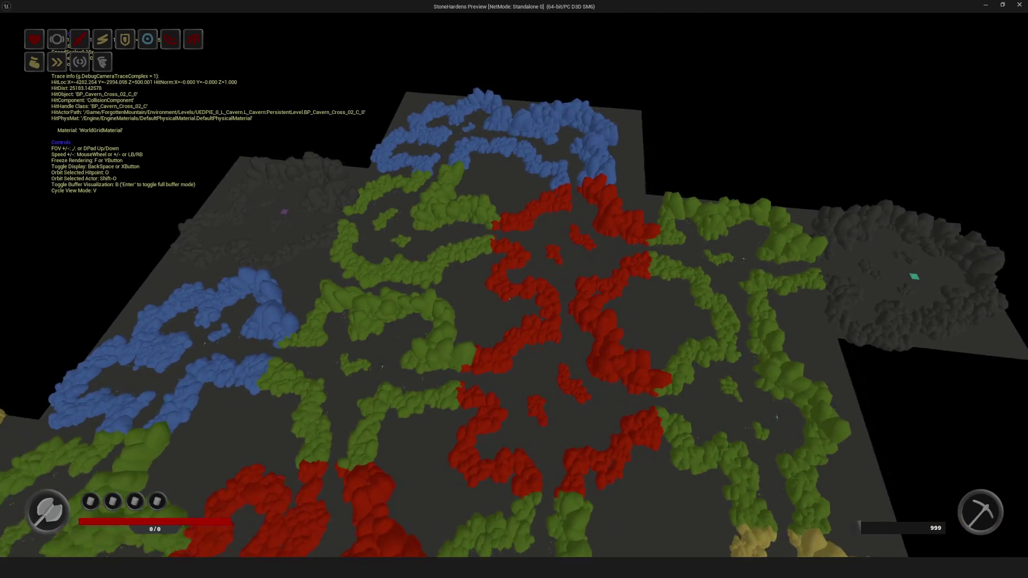
key("s")
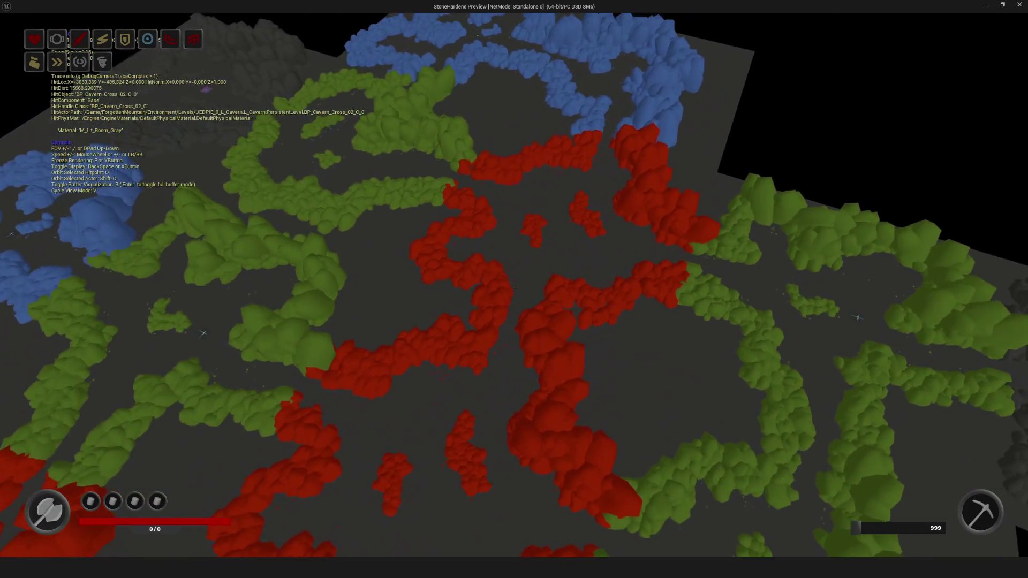
key("a")
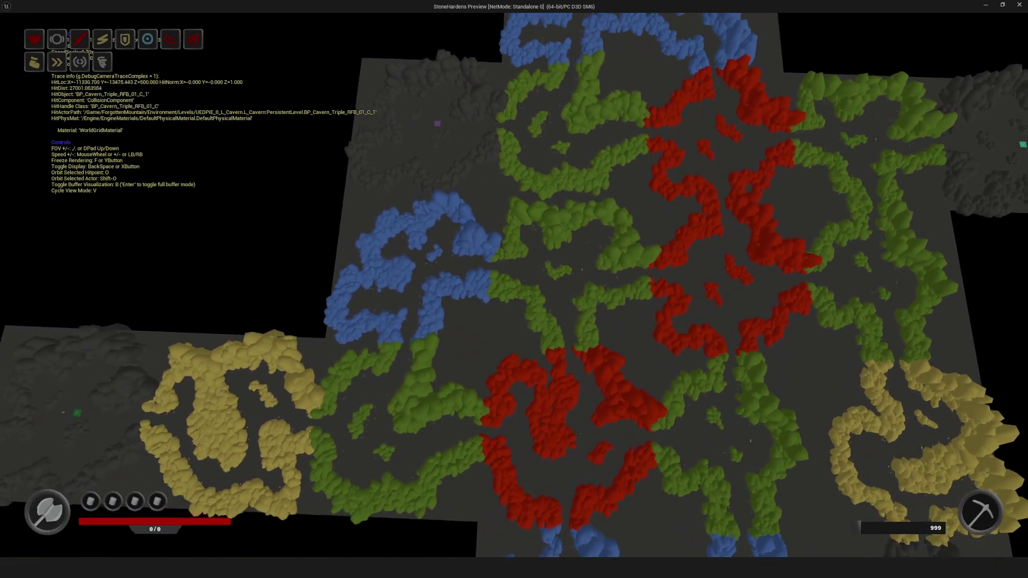
key("d")
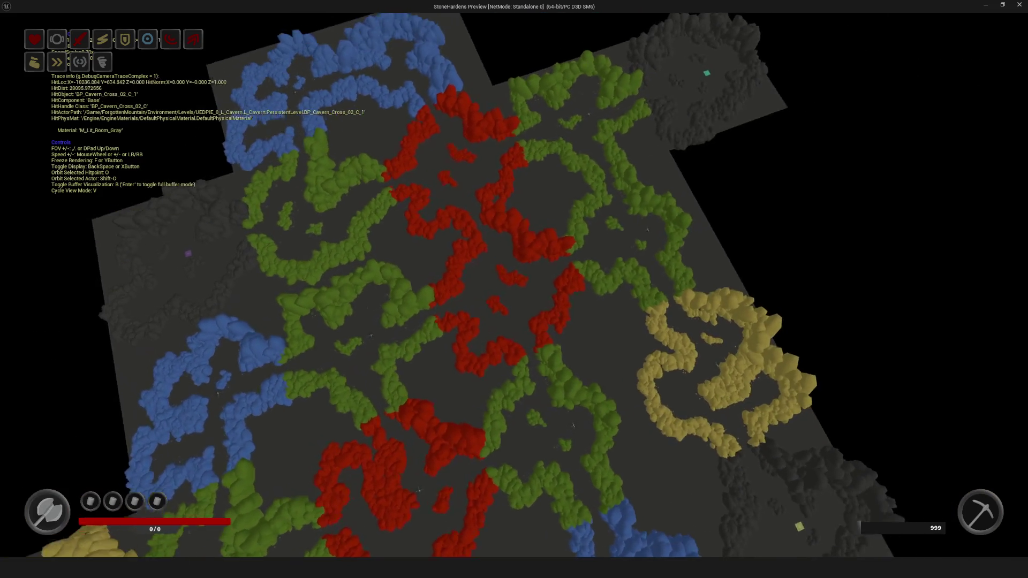
key("w")
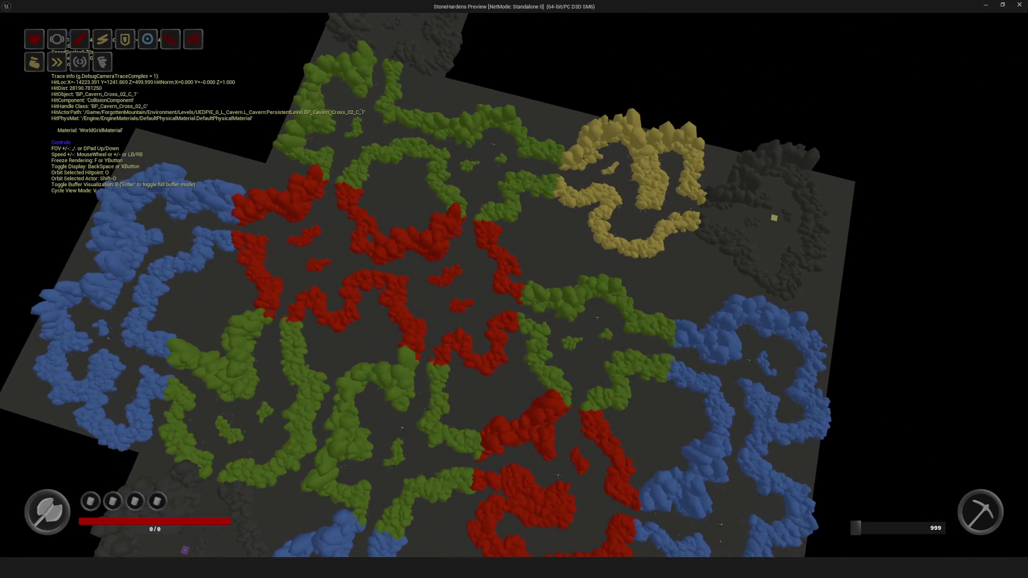
key("a")
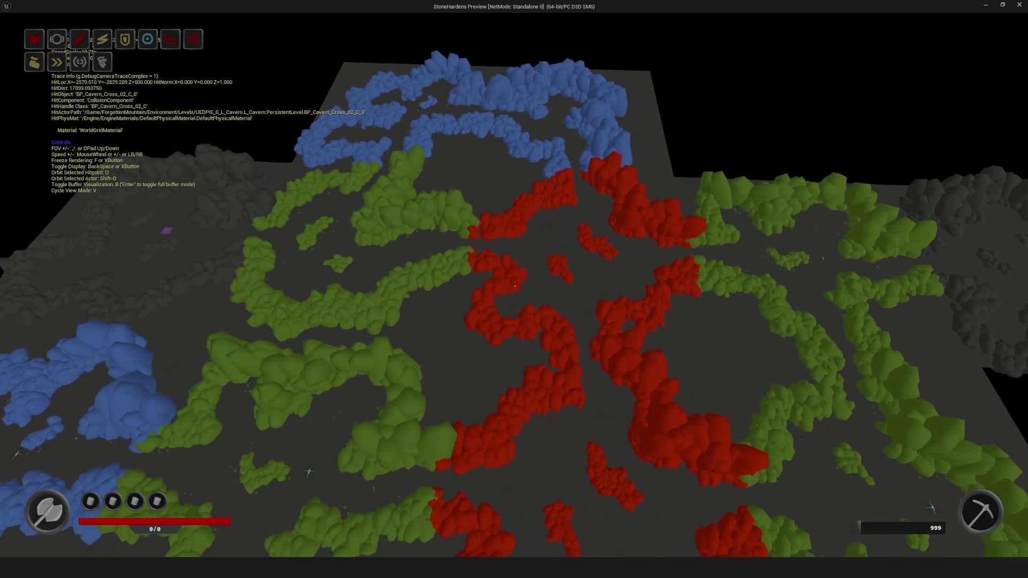
key("w")
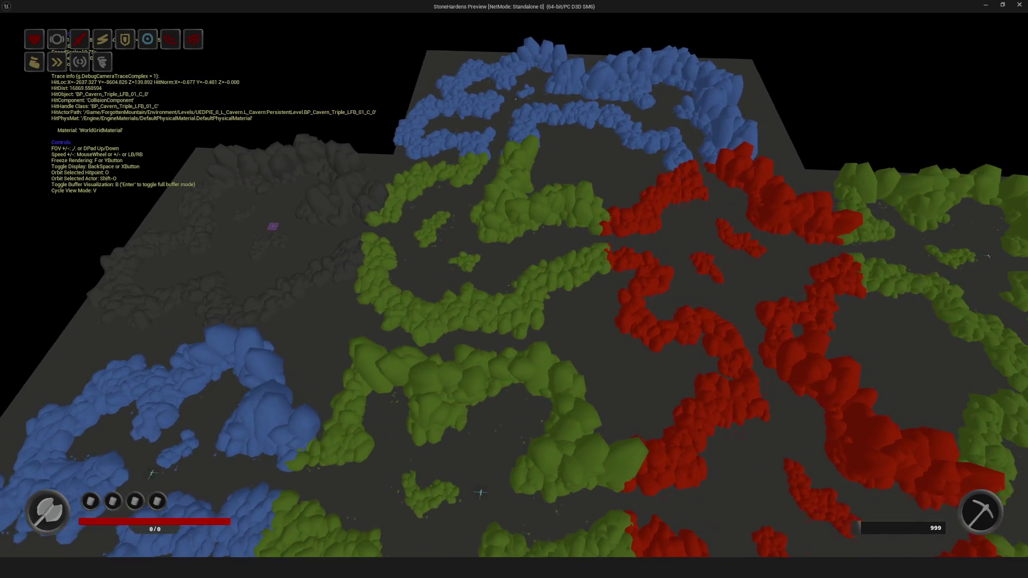
key("s")
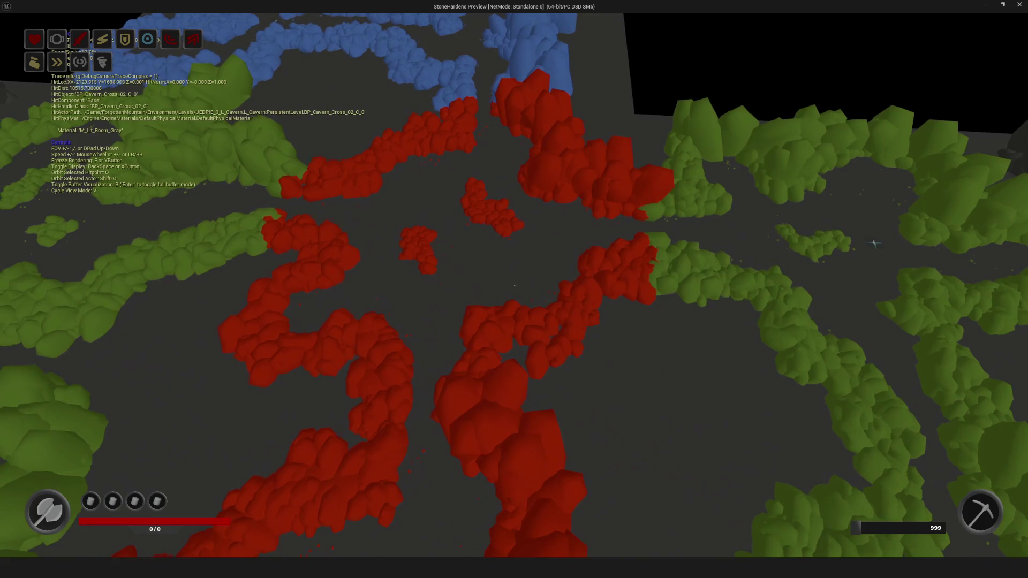
key("s")
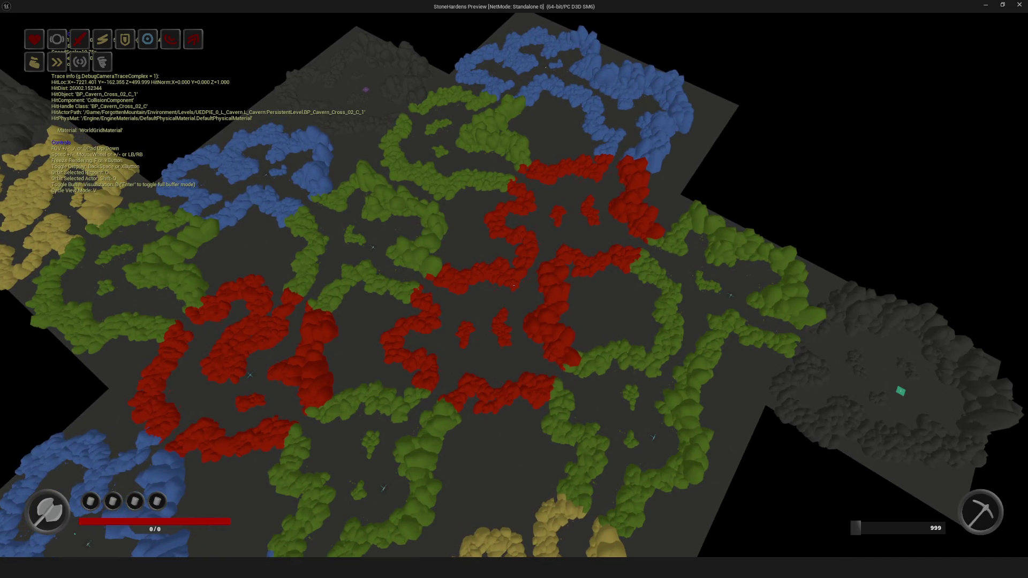
Survey the blue, grey and yellow rock areas from above, then stop Play-in-Editor
key("w")
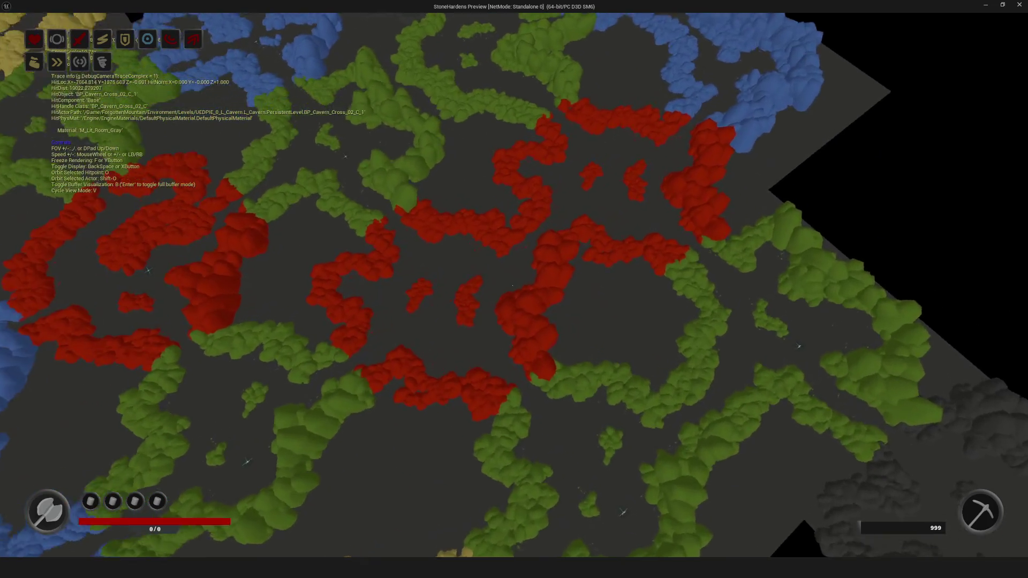
key("d")
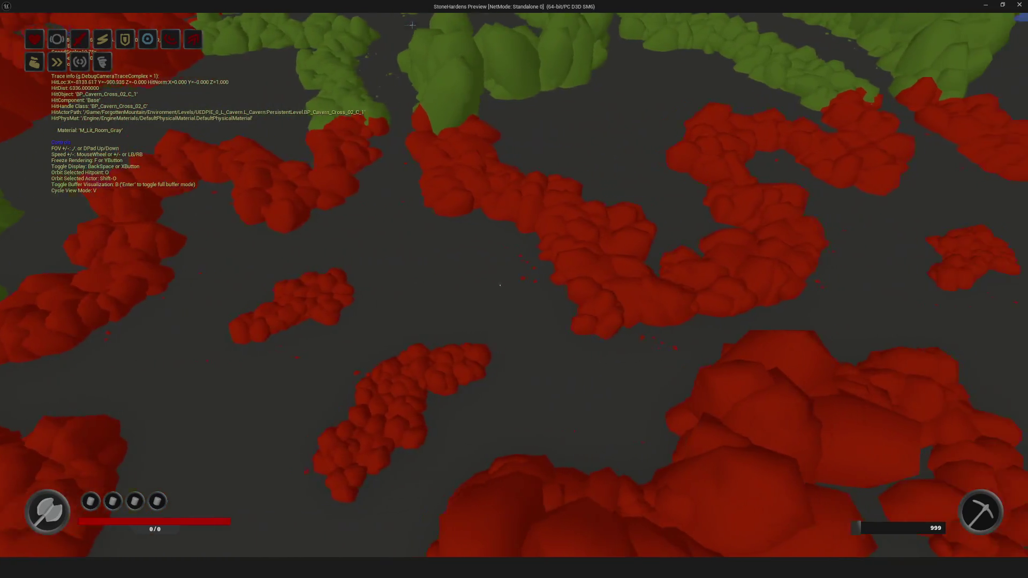
key("s")
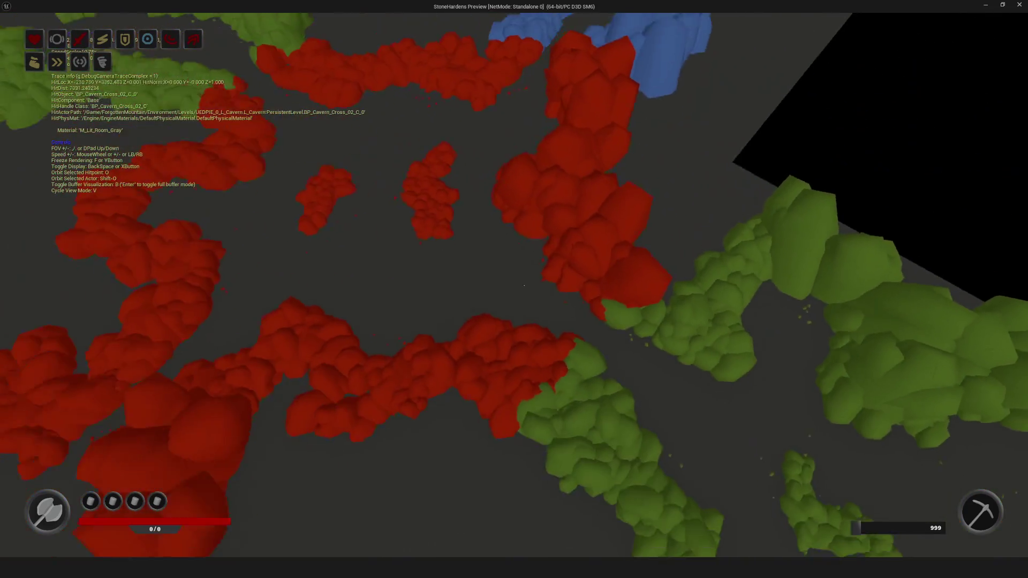
key("w")
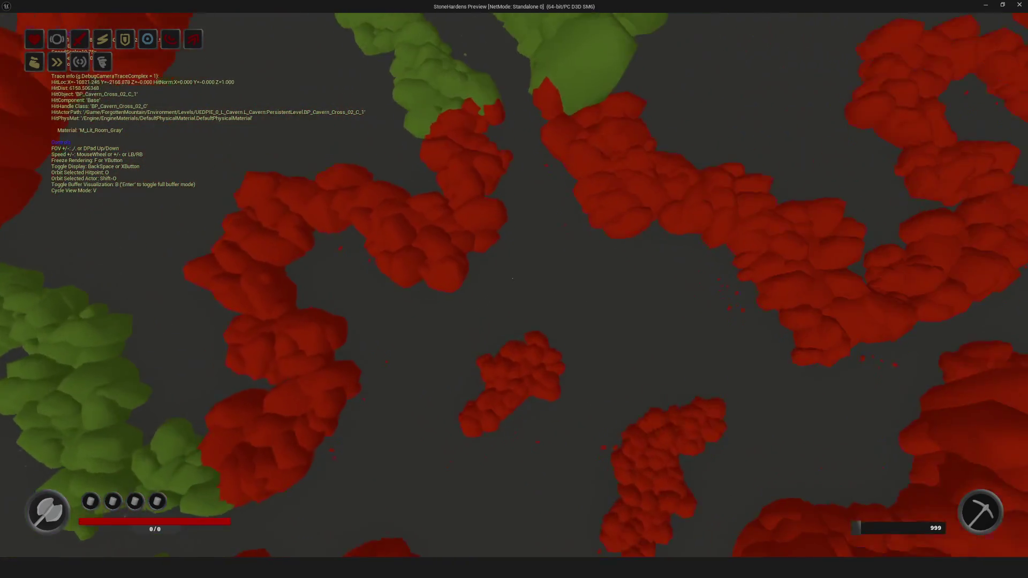
key("s")
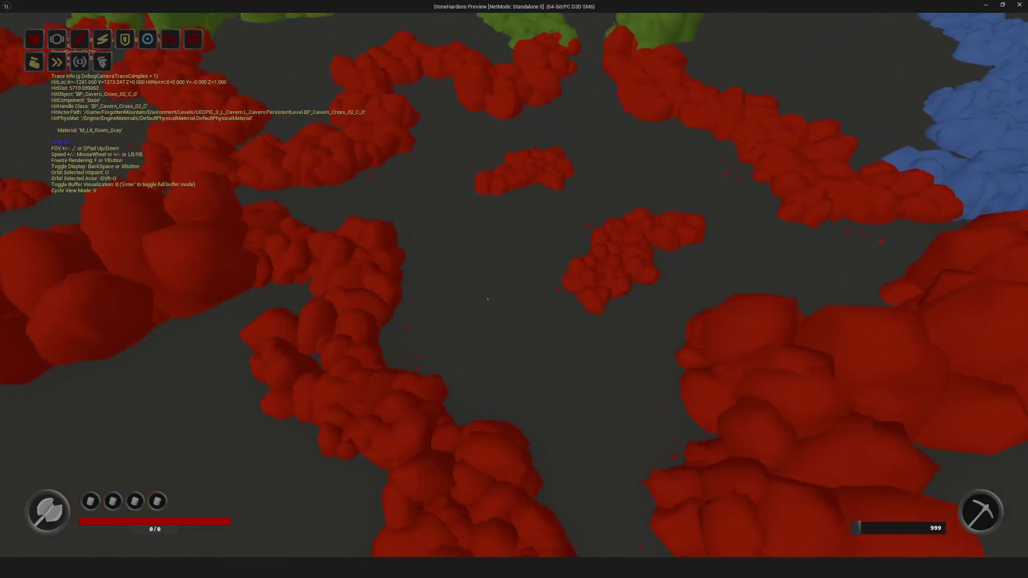
key("s")
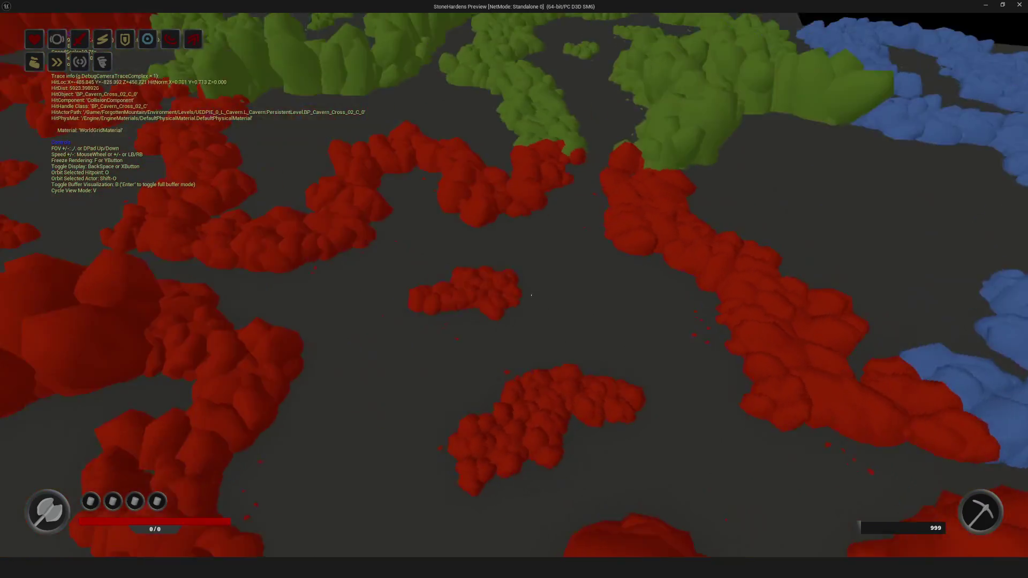
key("w")
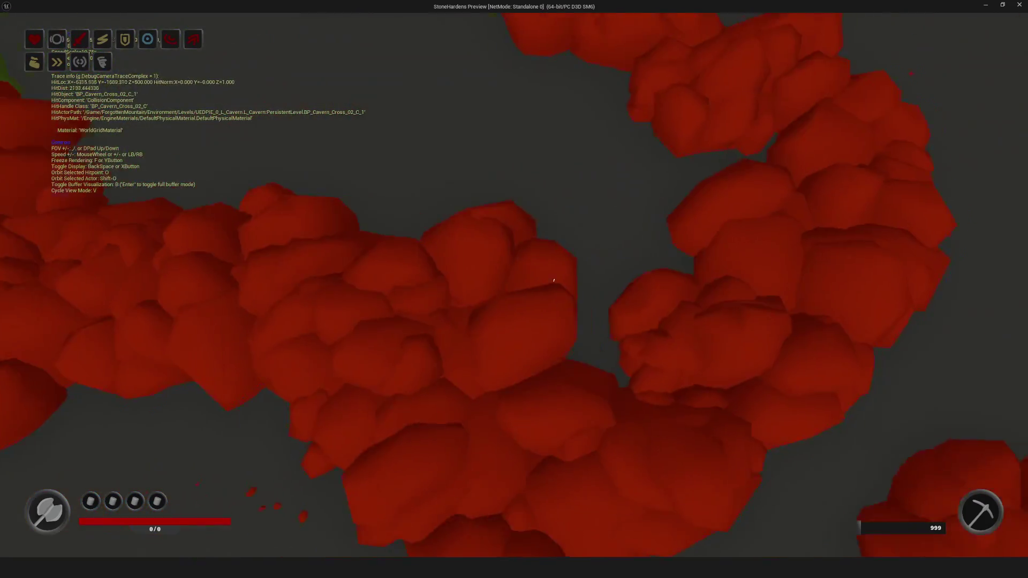
key("s")
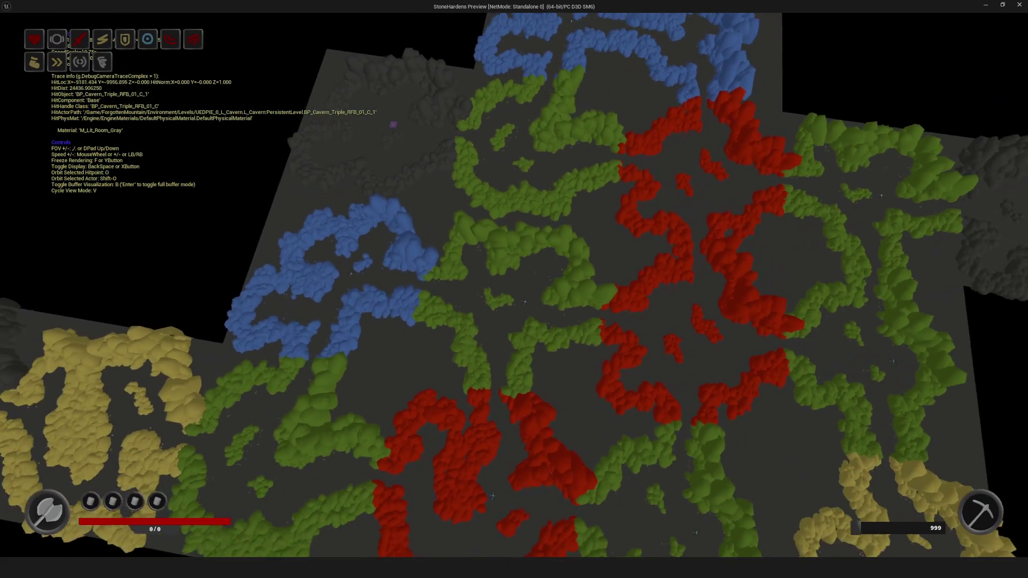
key("s")
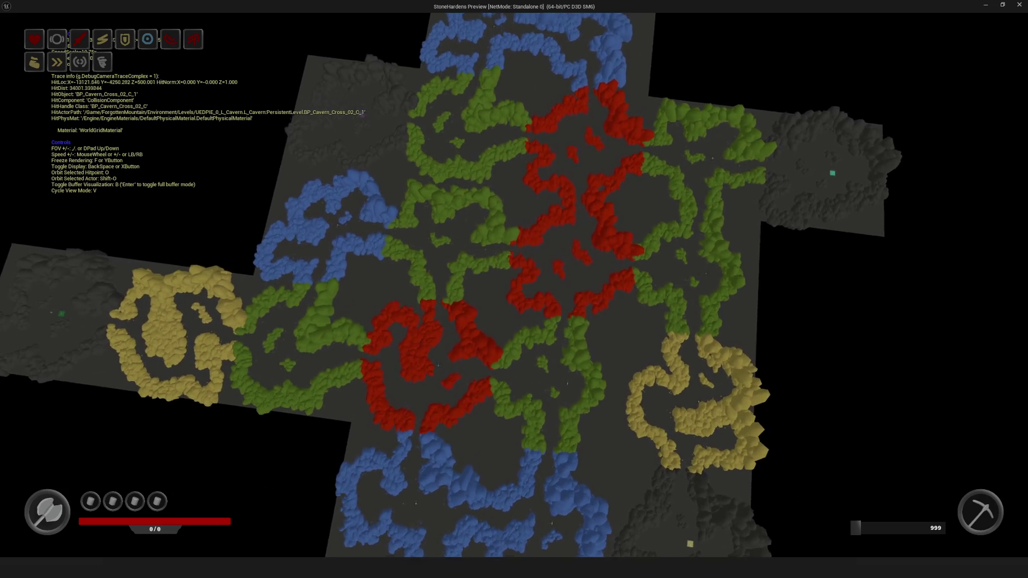
key("w")
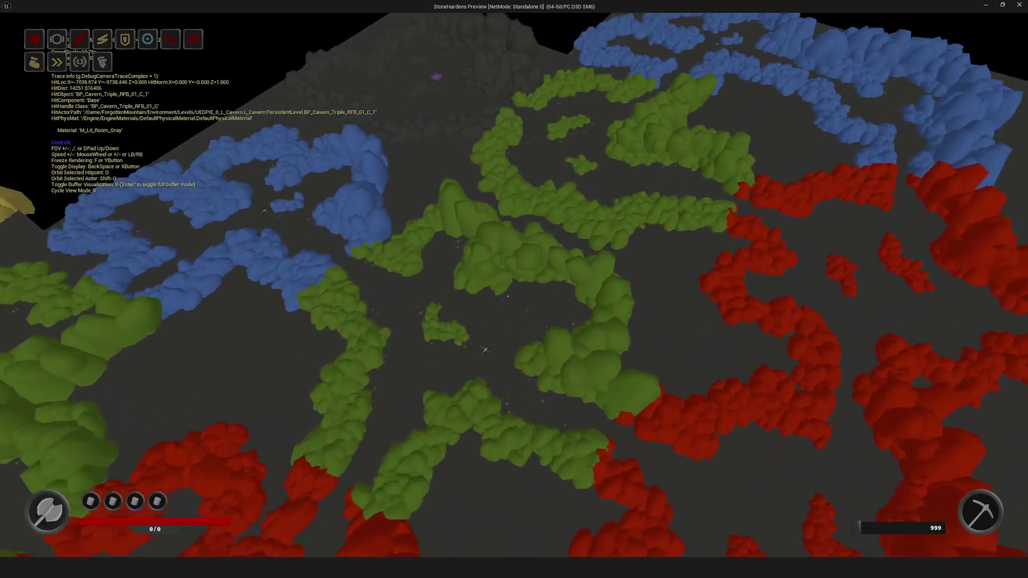
key("w")
key("s")
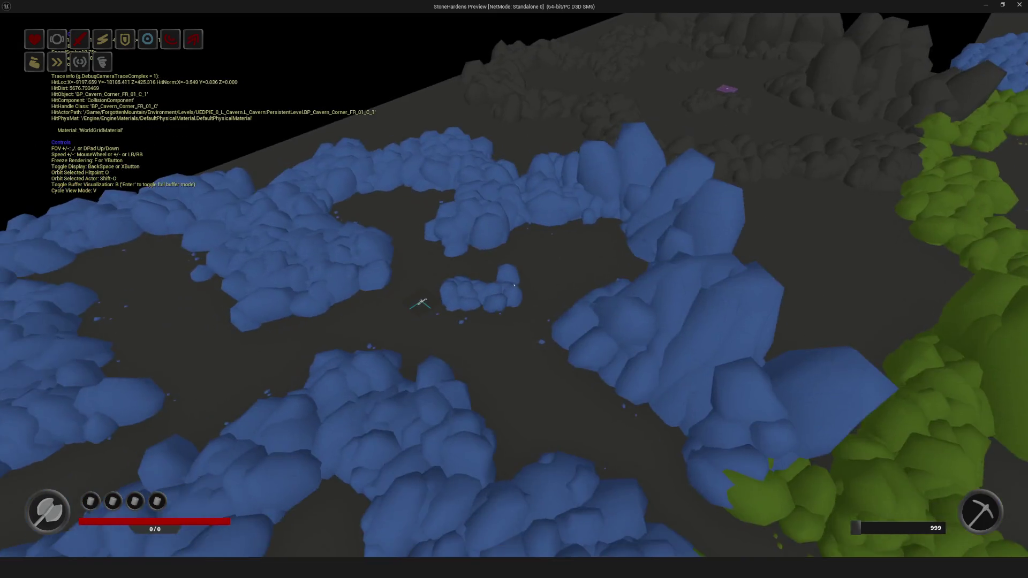
key("s")
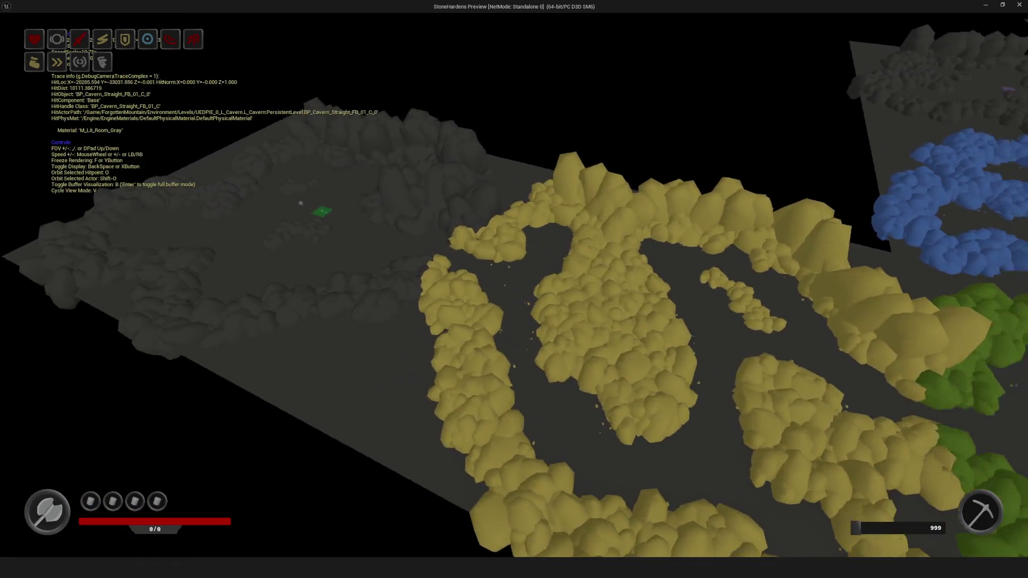
key("w")
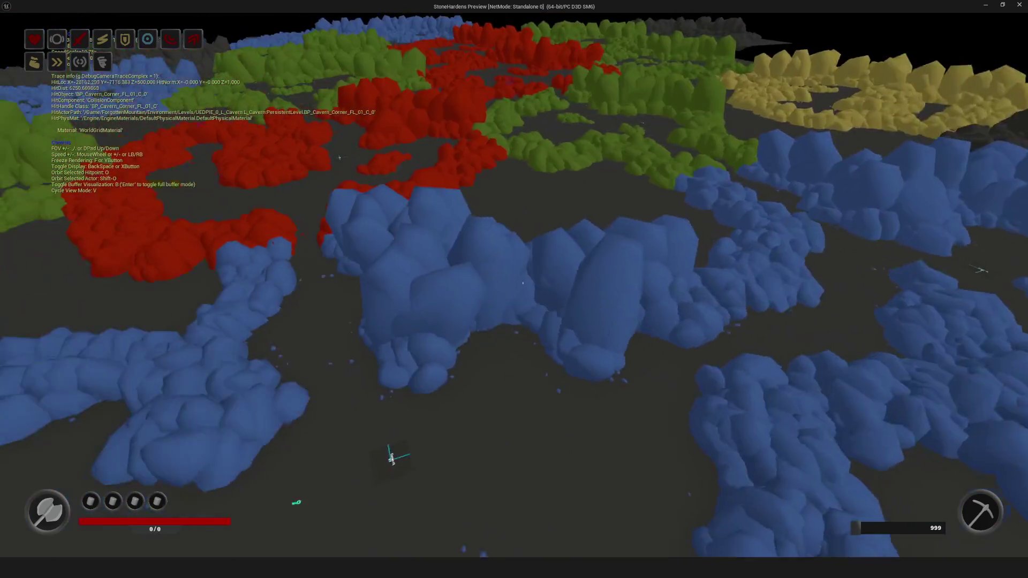
key("s")
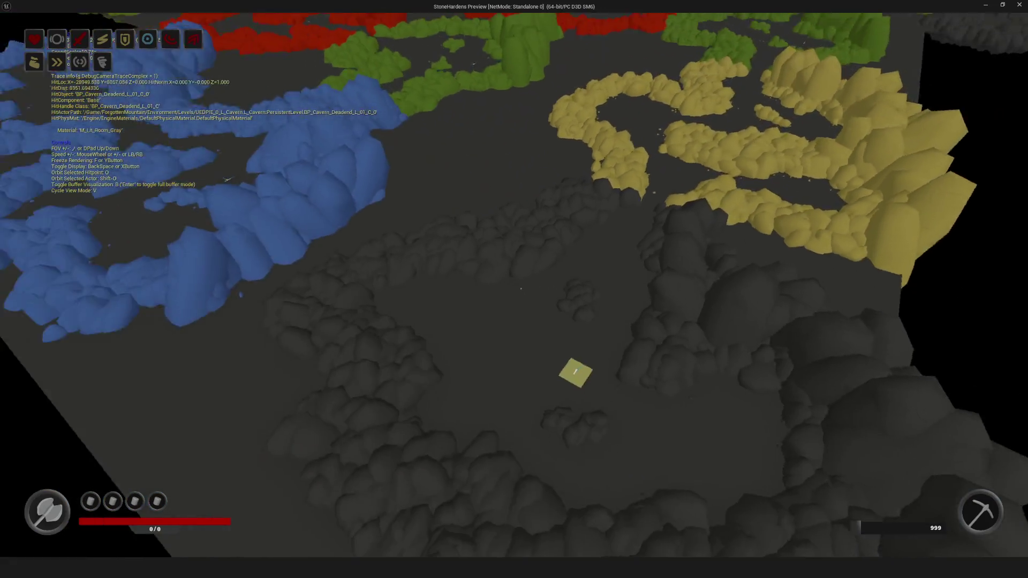
key("w")
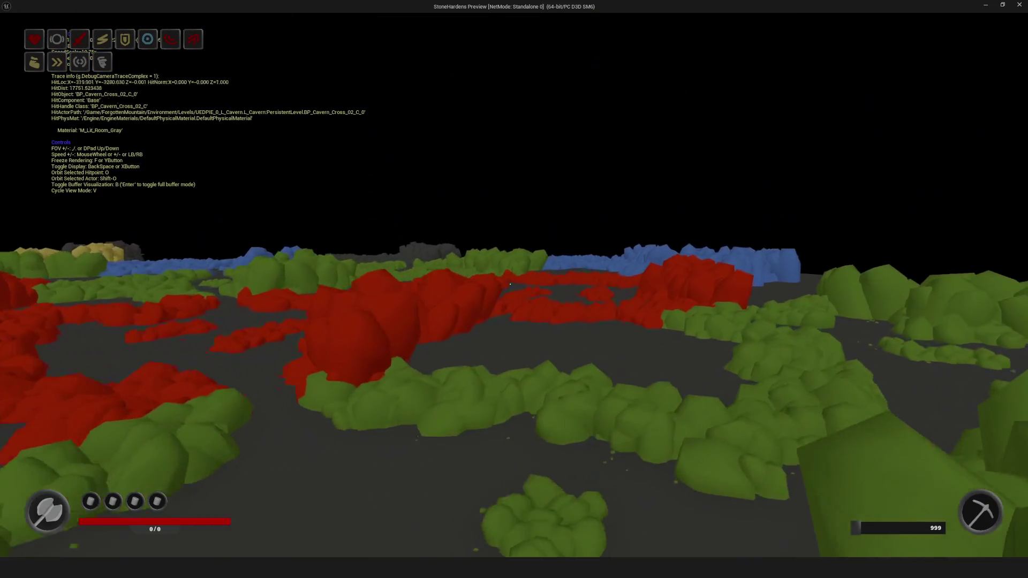
key("s")
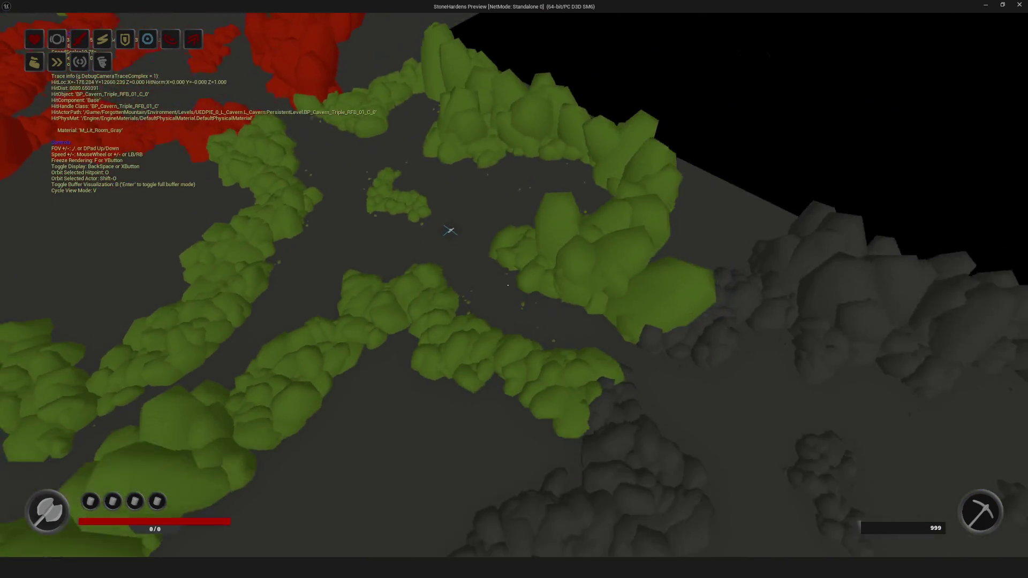
key("s")
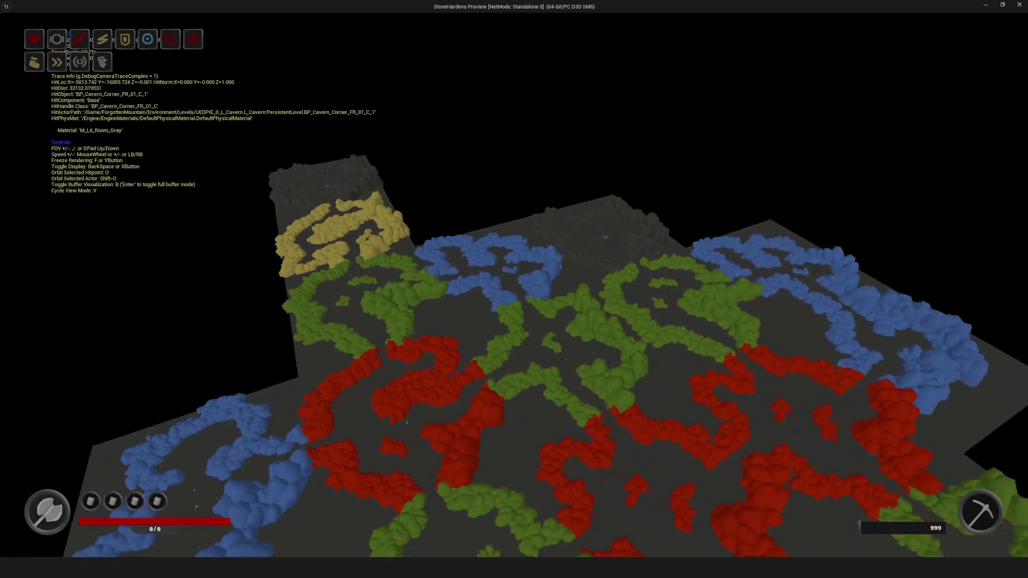
key("w")
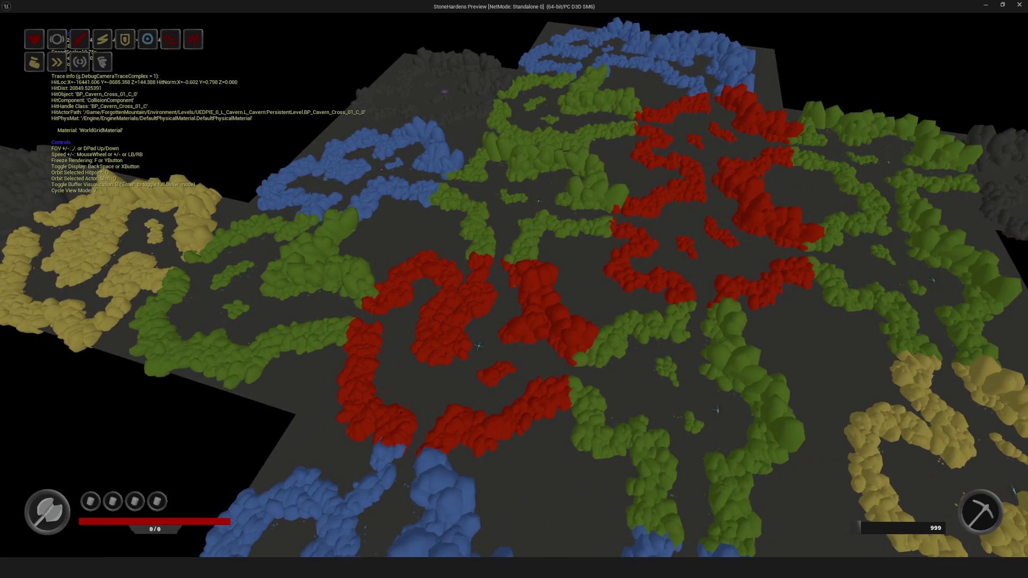
key("Escape")
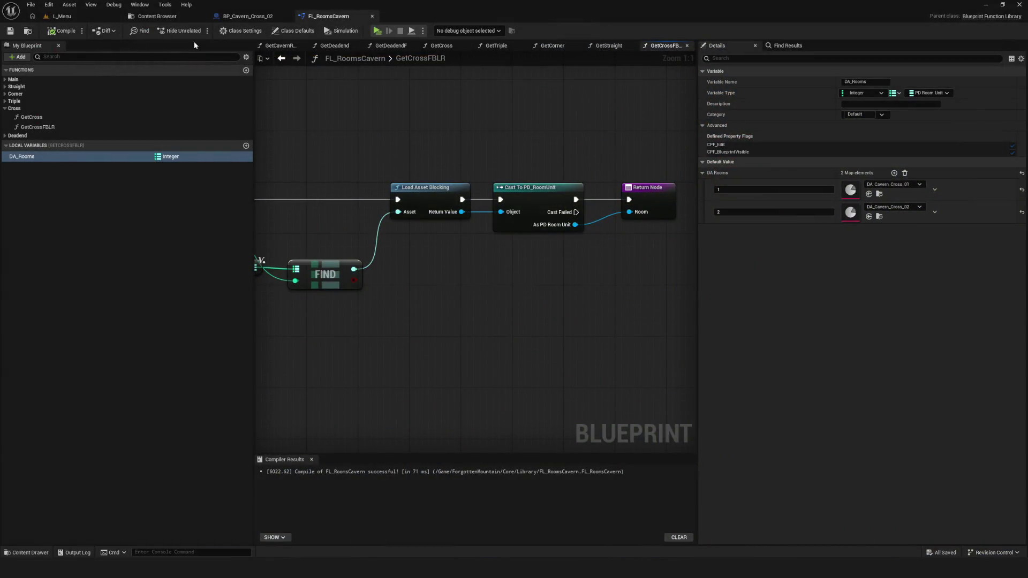
left_click(377, 31)
left_click(525, 245)
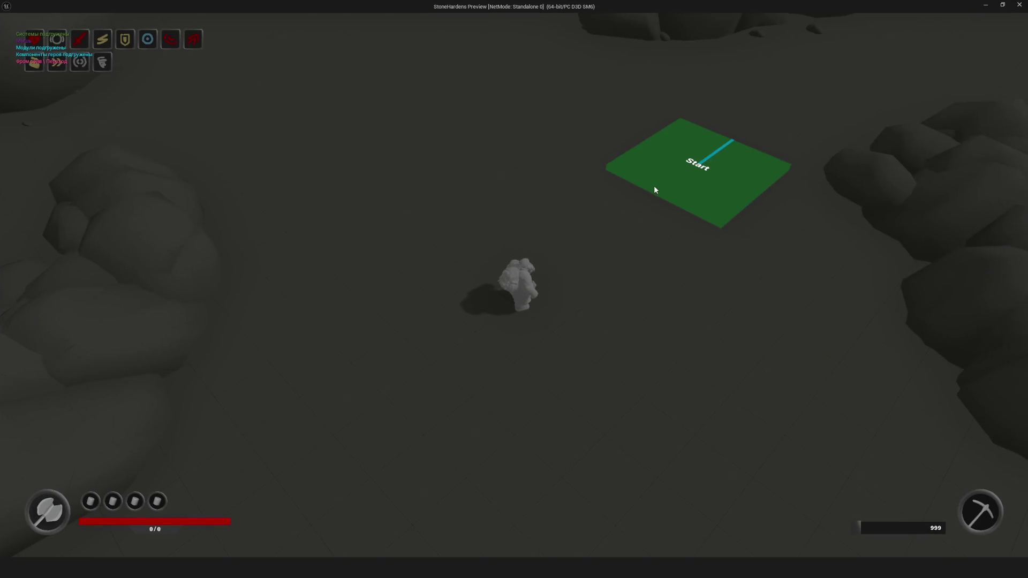
scroll(609, 190, "up", 2)
left_click(609, 190)
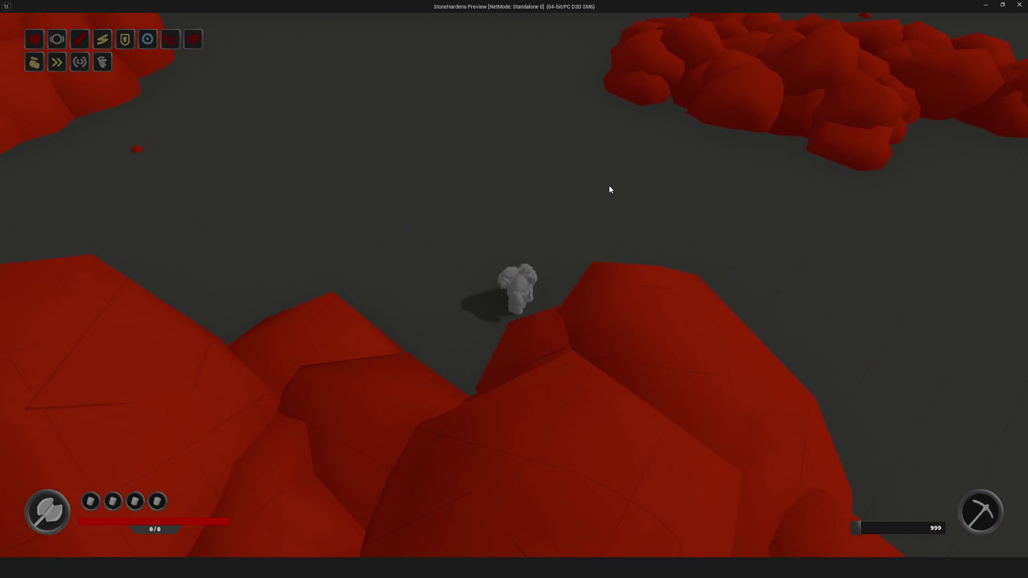
key("Escape")
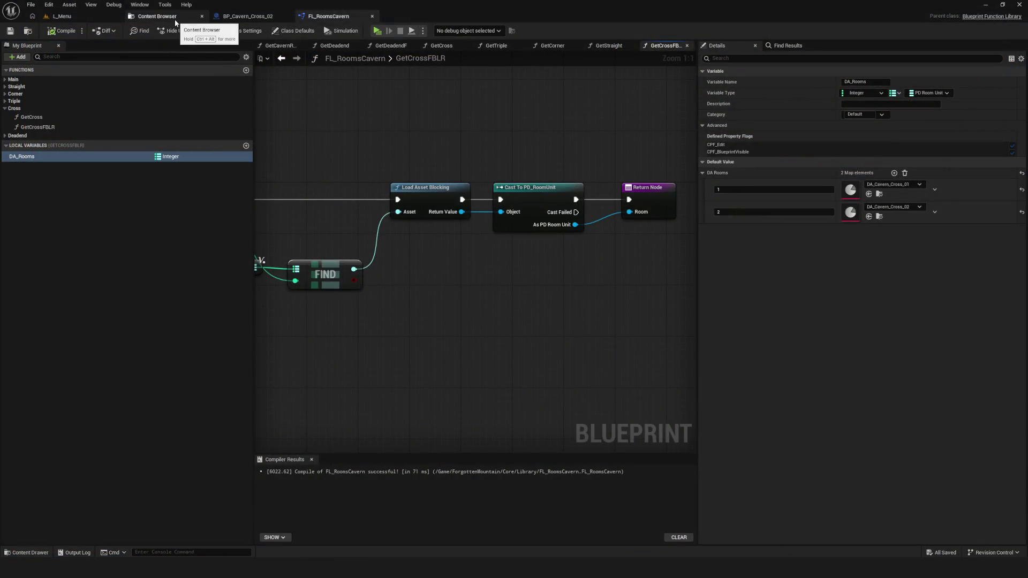
left_click(176, 23)
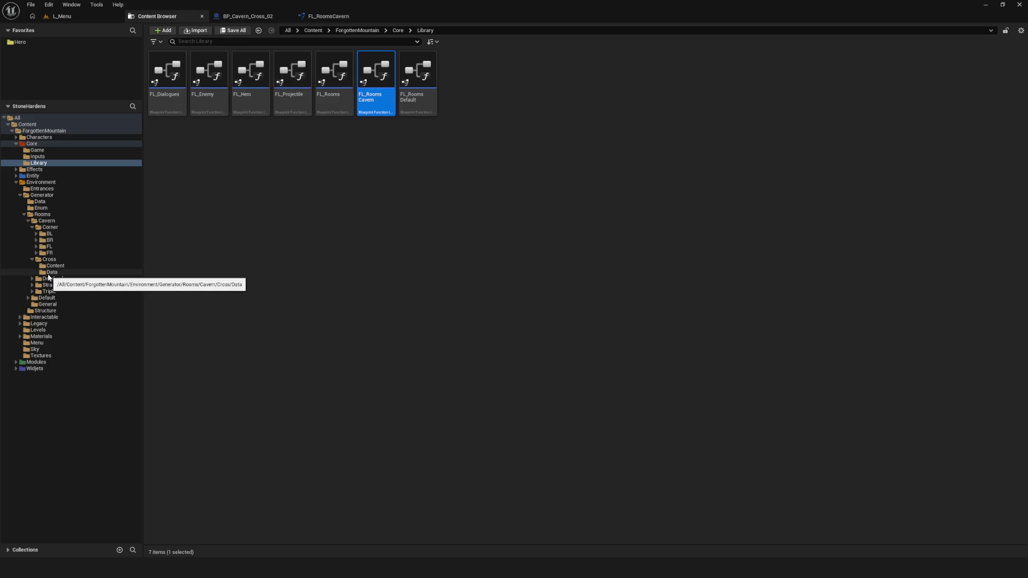
Expand the Corner and BL folders in the content browser tree
left_click(48, 228)
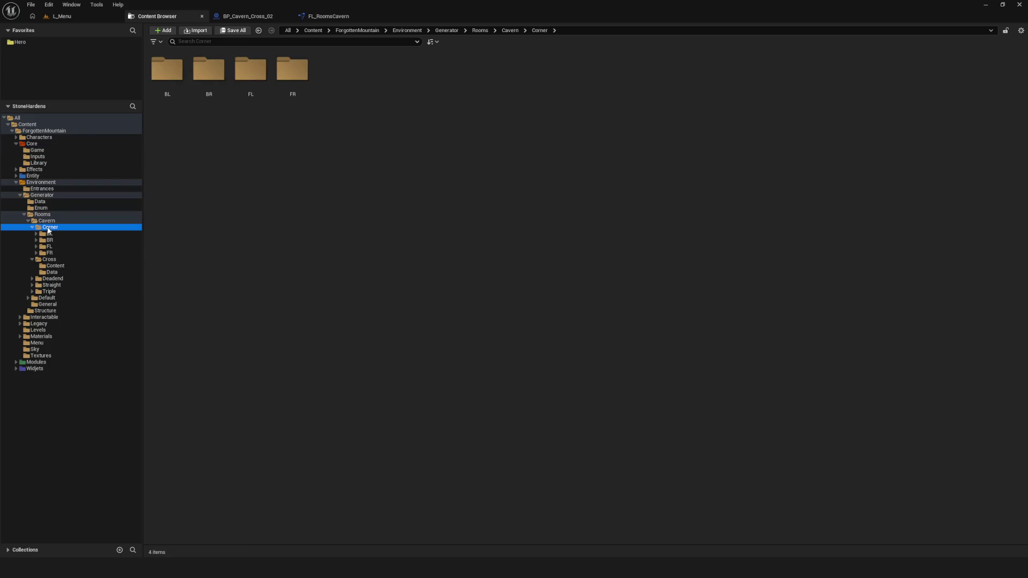
left_click(55, 235)
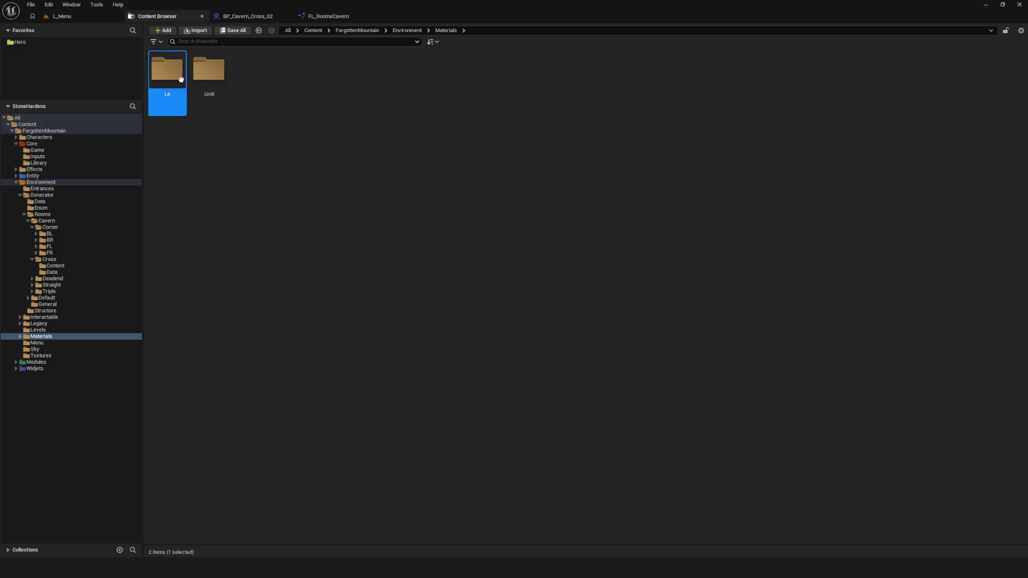
Open the Lit materials folder and briefly open M_Lit_Room_Blue without changes
double_click(181, 79)
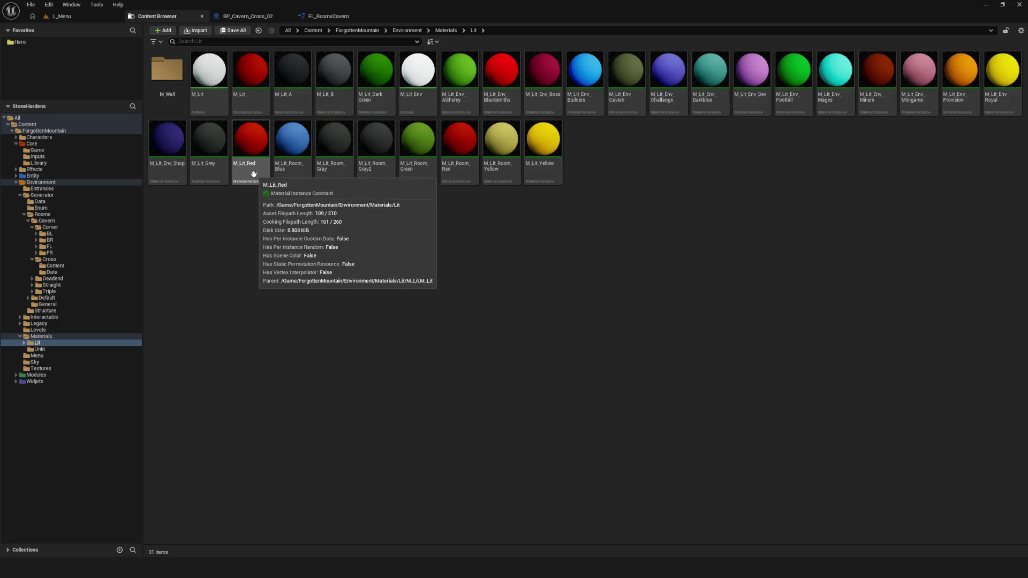
mouse_move(291, 173)
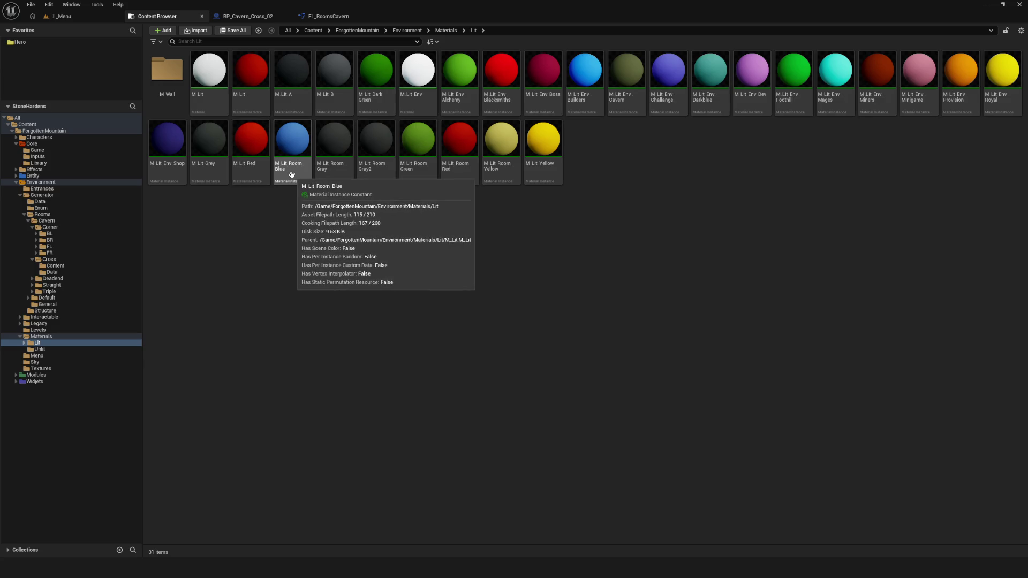
left_click(291, 154)
double_click(293, 155)
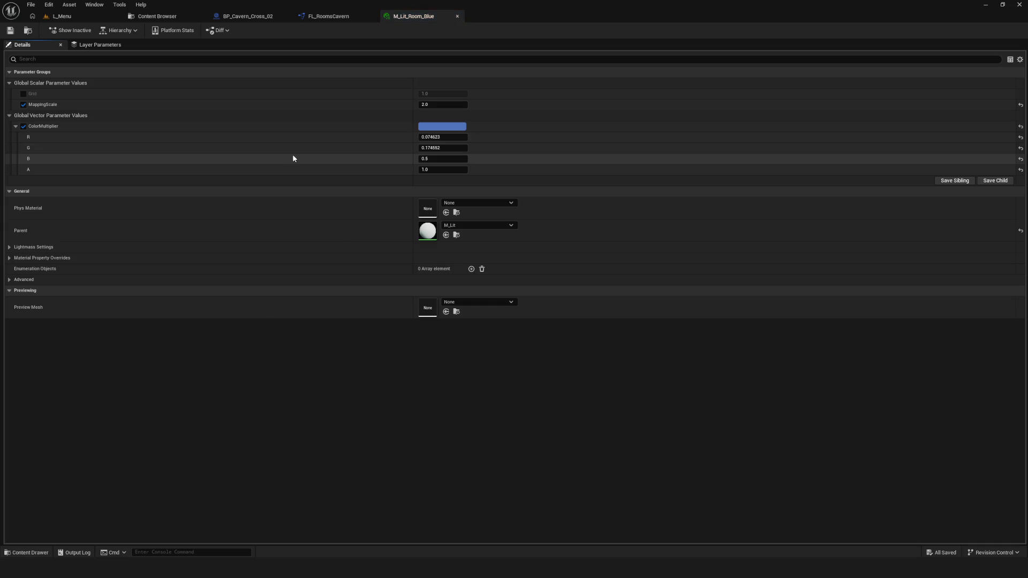
left_click(458, 16)
left_click(157, 16)
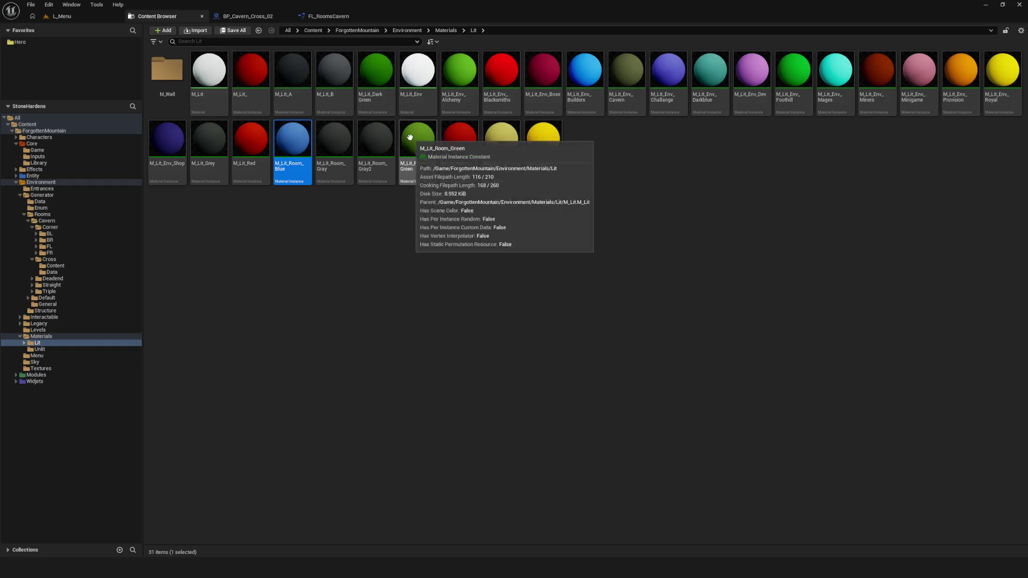
Copy the hex code of M_Lit_Room_Gray2's grey ColorMultiplier colour
left_click(382, 143)
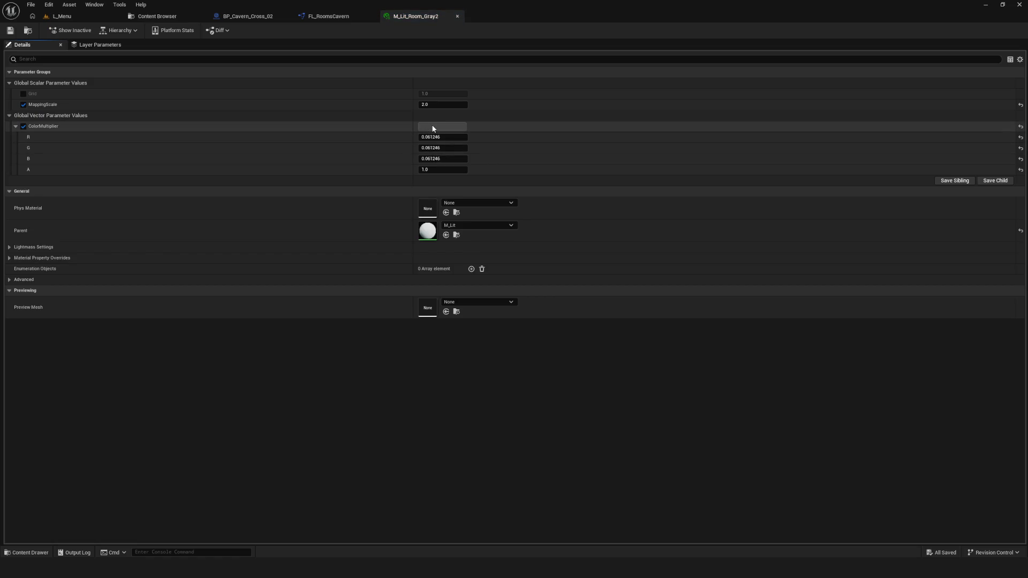
left_click(432, 125)
left_click(602, 271)
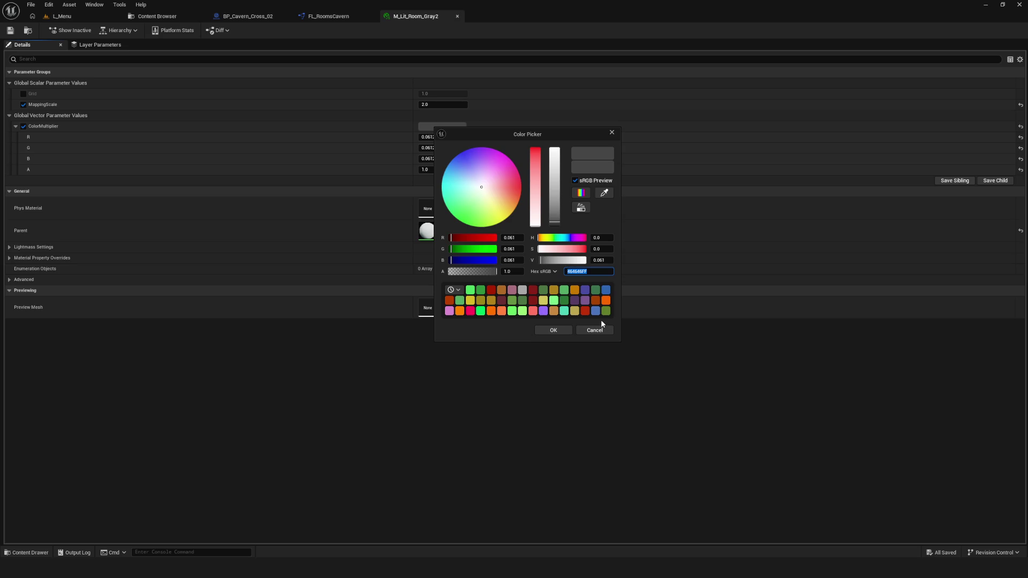
left_click(559, 332)
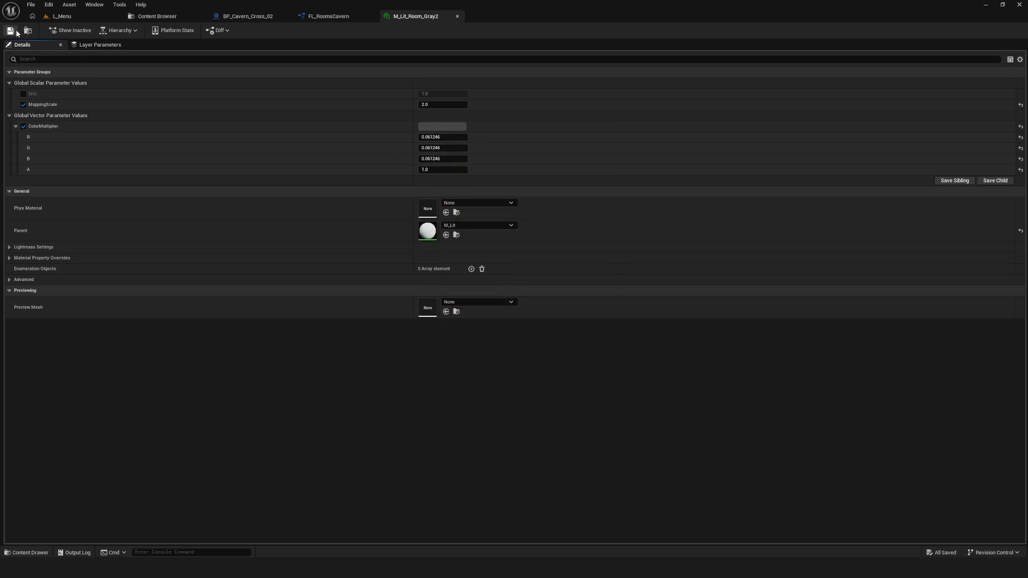
left_click(205, 16)
Set the Green, Red and Yellow room materials' ColorMultiplier to the grey colour
double_click(420, 150)
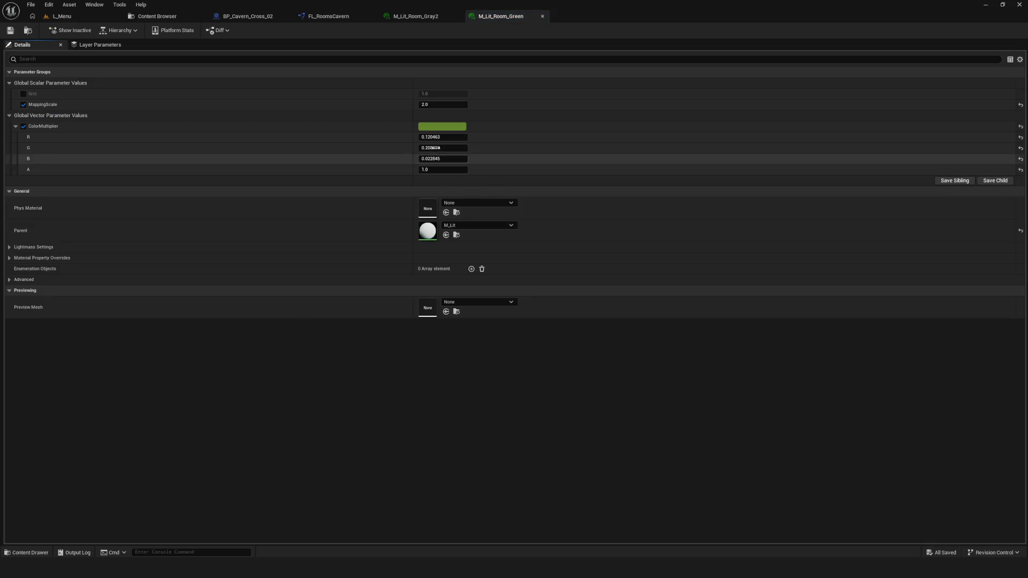
left_click(441, 126)
left_click(555, 330)
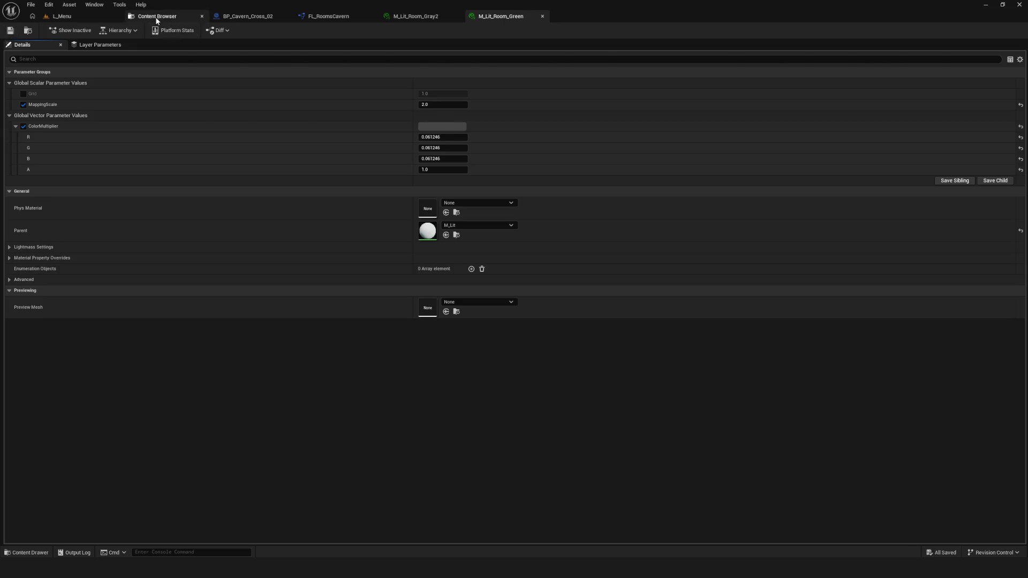
left_click(157, 17)
double_click(473, 152)
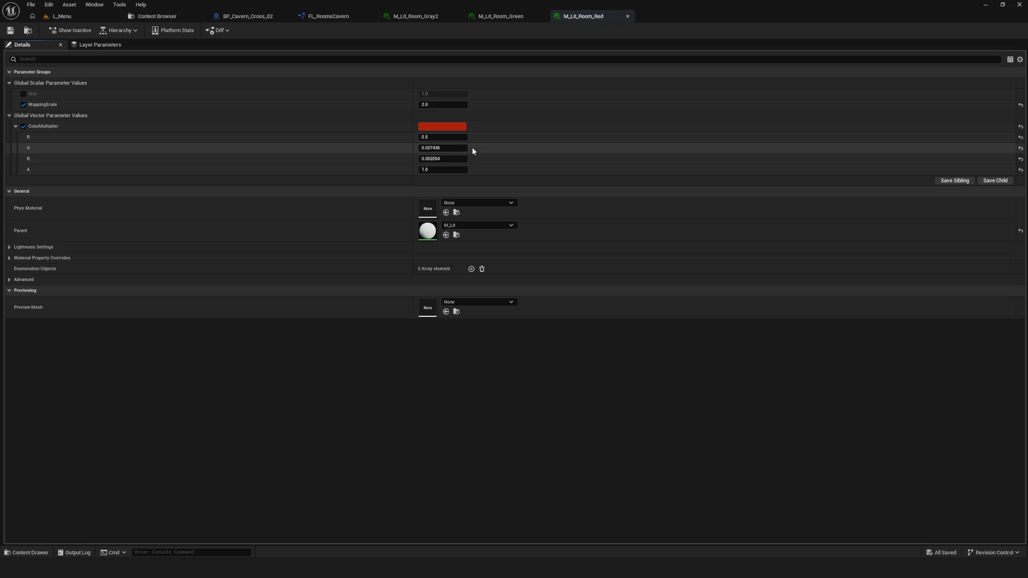
left_click(451, 126)
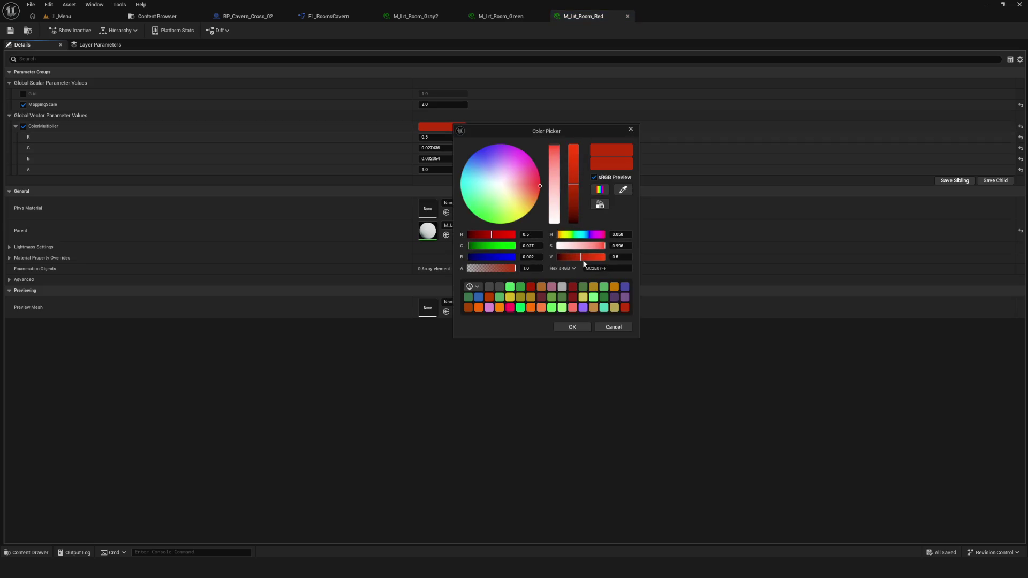
left_click(571, 327)
left_click(157, 16)
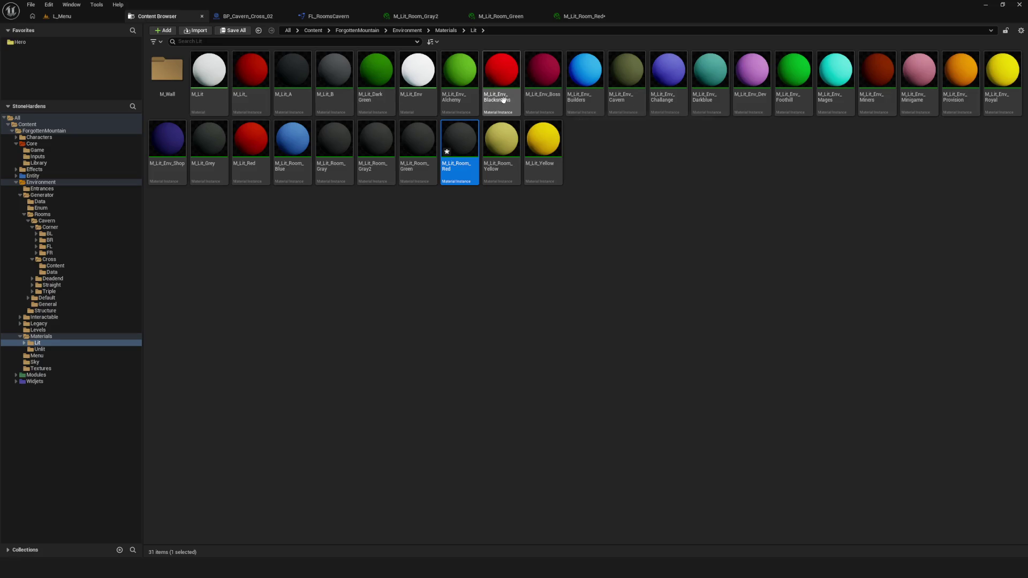
double_click(512, 140)
left_click(452, 128)
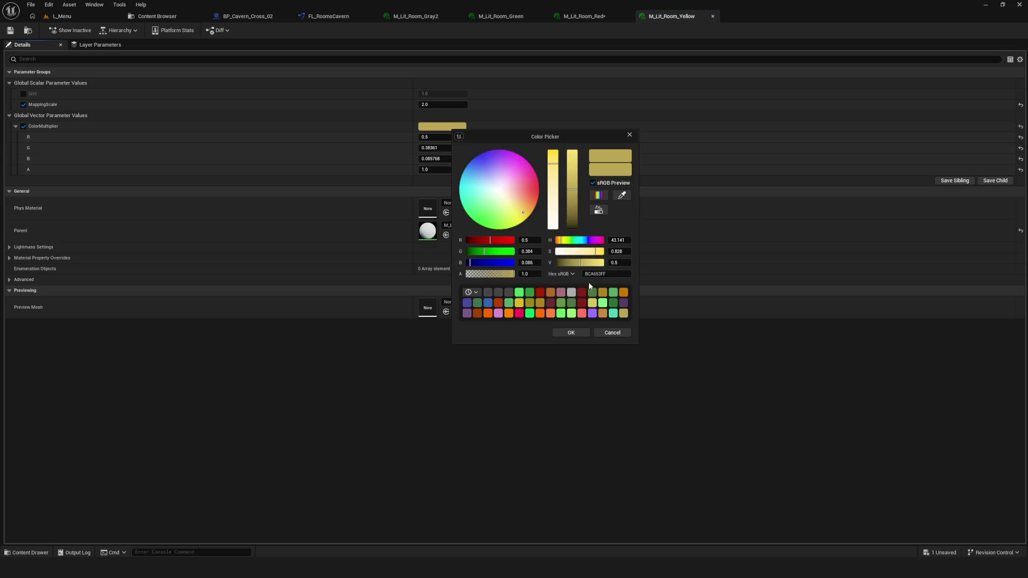
left_click(557, 332)
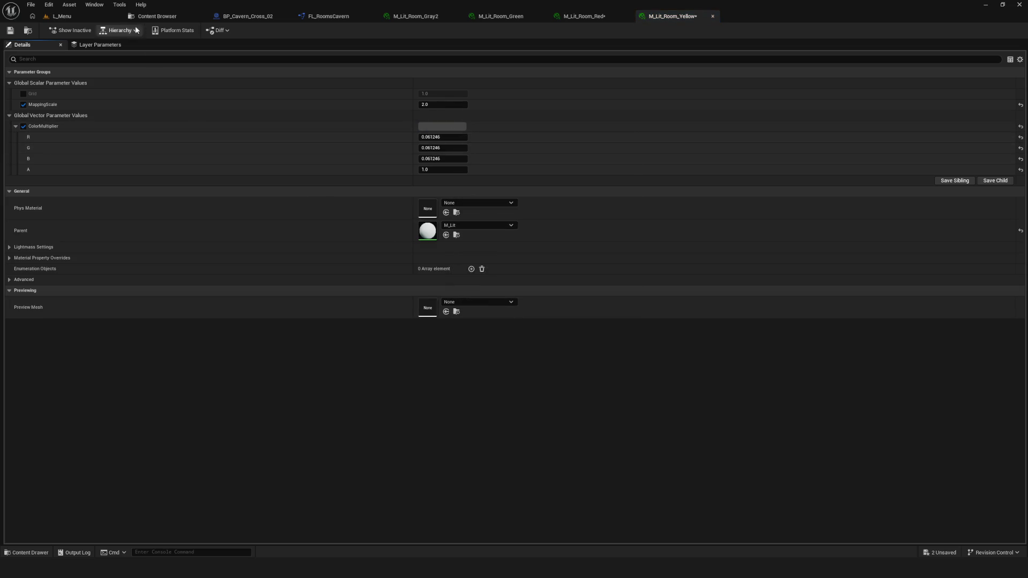
left_click(141, 16)
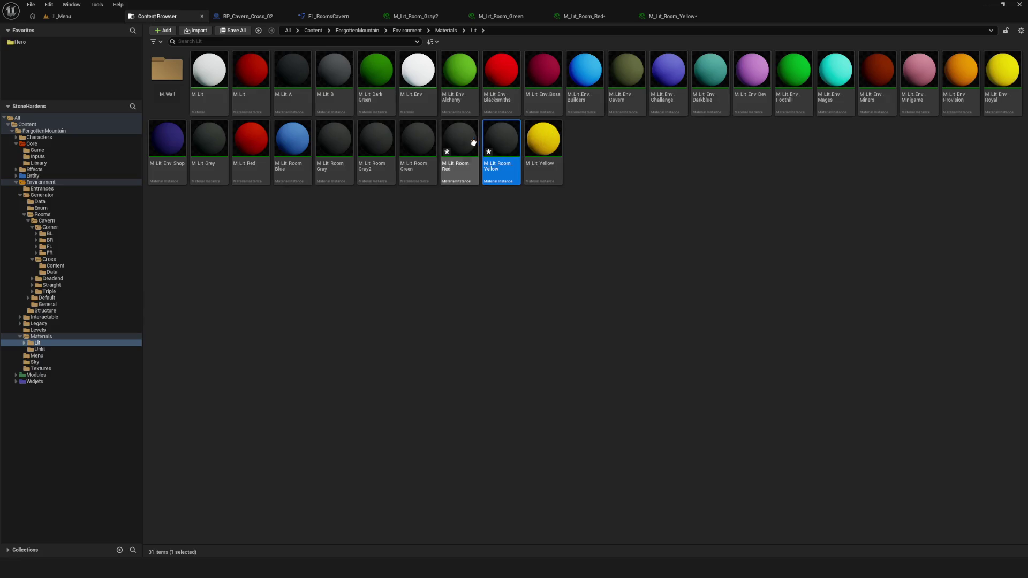
Paste Gray2's hex into M_Lit_Room_Blue's ColorMultiplier, then playtest from the L_Menu level
double_click(283, 139)
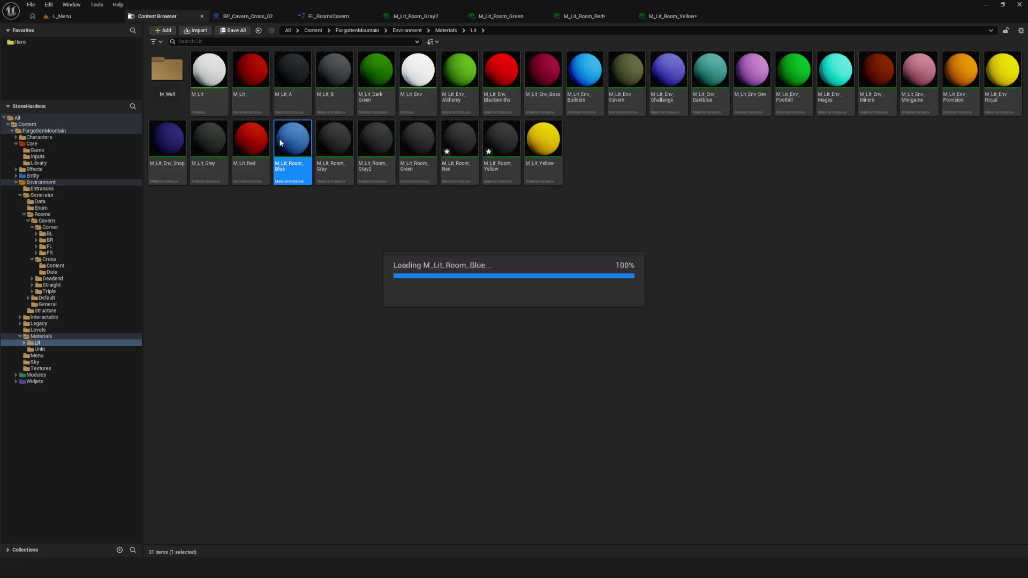
left_click(458, 130)
left_click(613, 274)
type("464646FF")
left_click(579, 334)
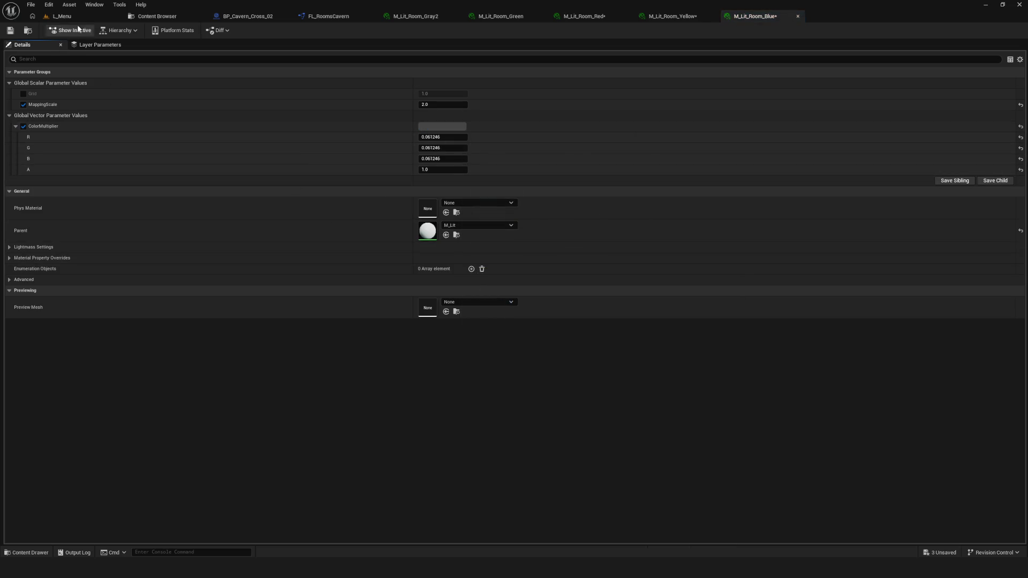
left_click(61, 16)
key("alt+p")
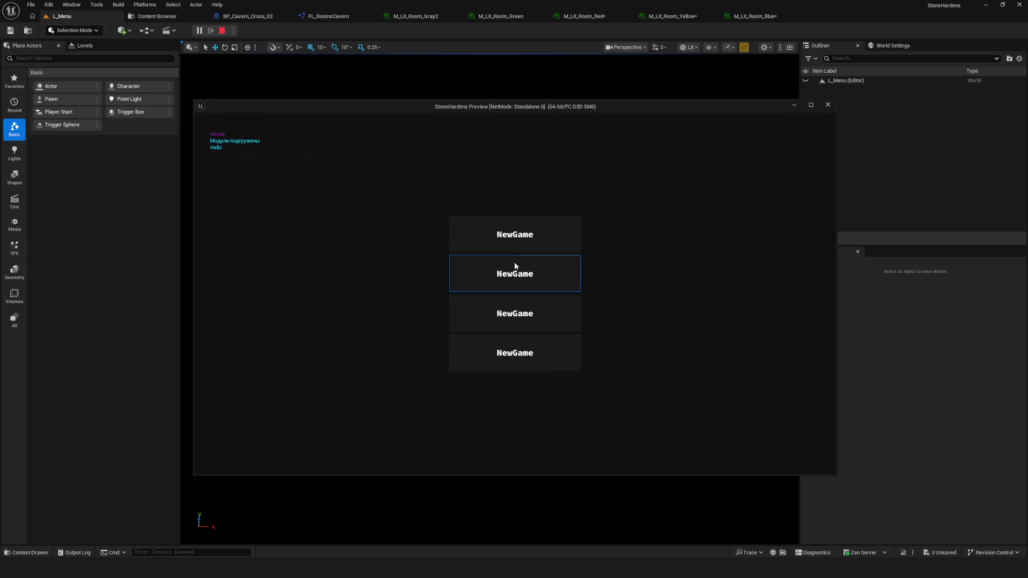
left_click(528, 313)
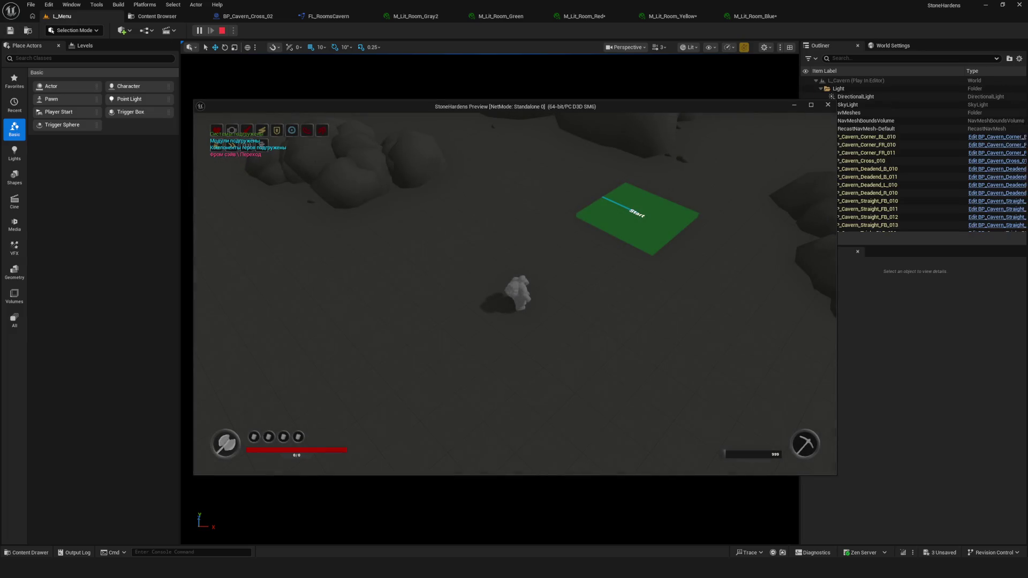
left_click(815, 106)
left_click(578, 228)
key("semicolon")
key("s")
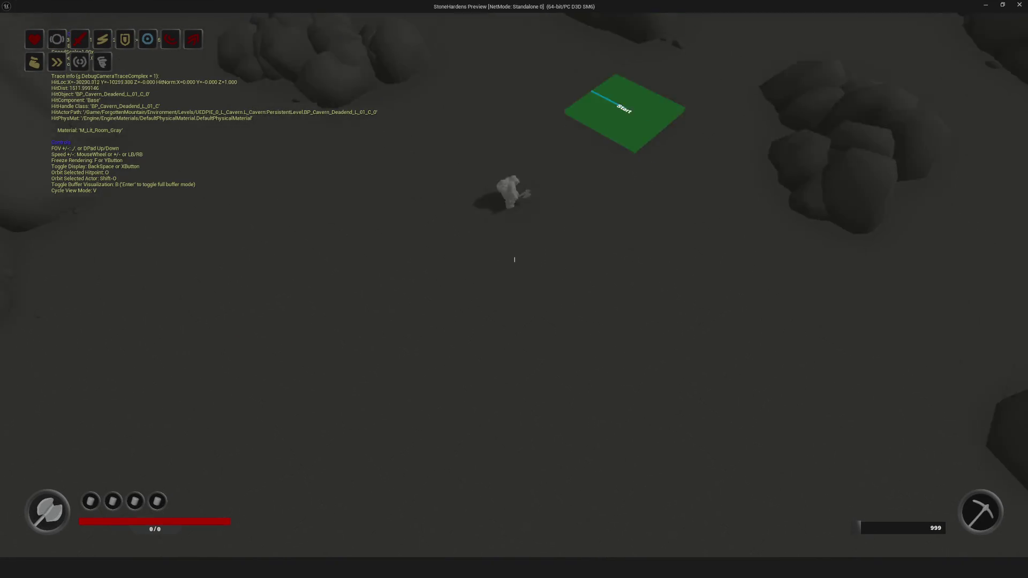
scroll(514, 289, "up", 3)
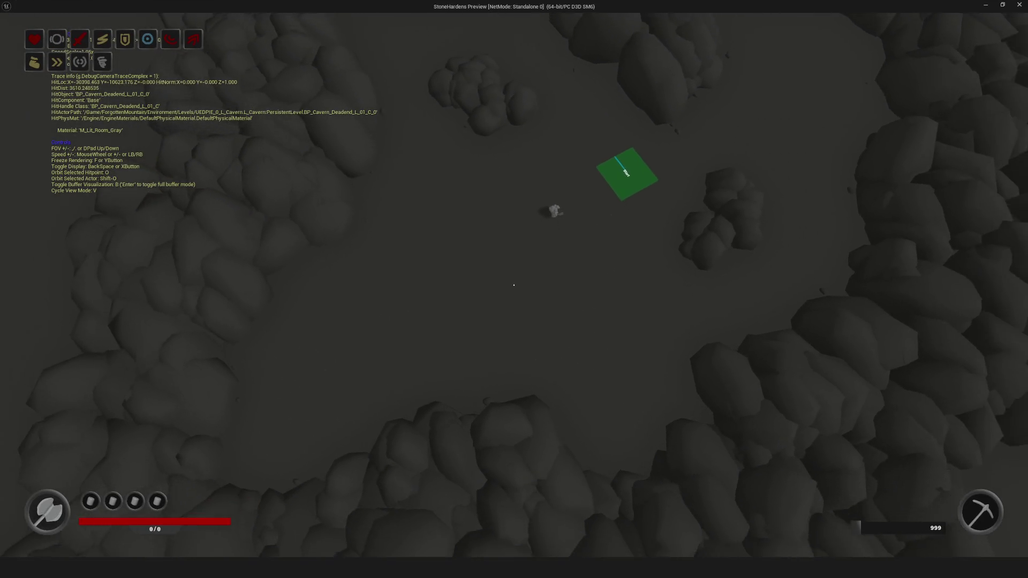
scroll(513, 290, "up", 2)
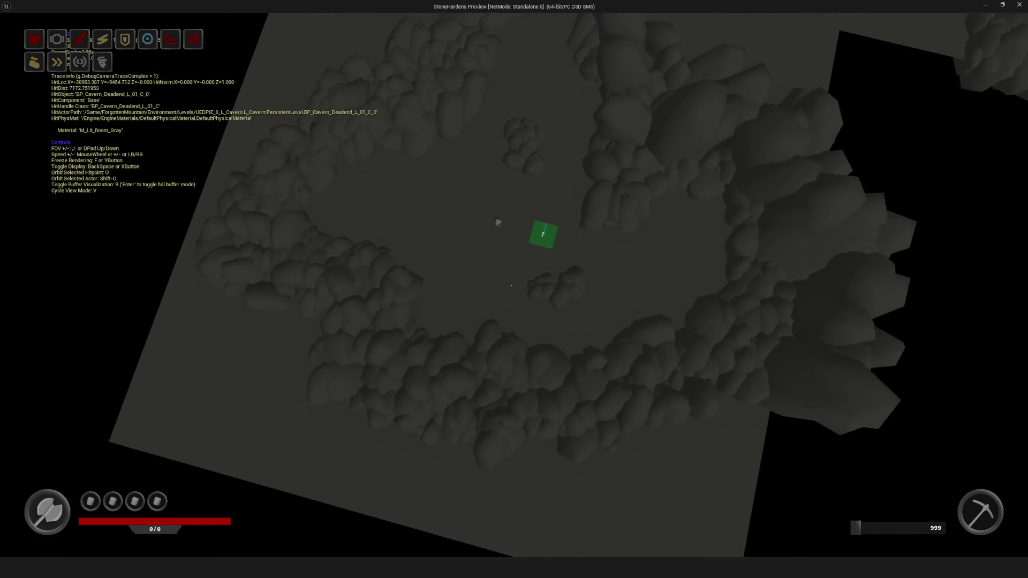
scroll(514, 289, "up", 1)
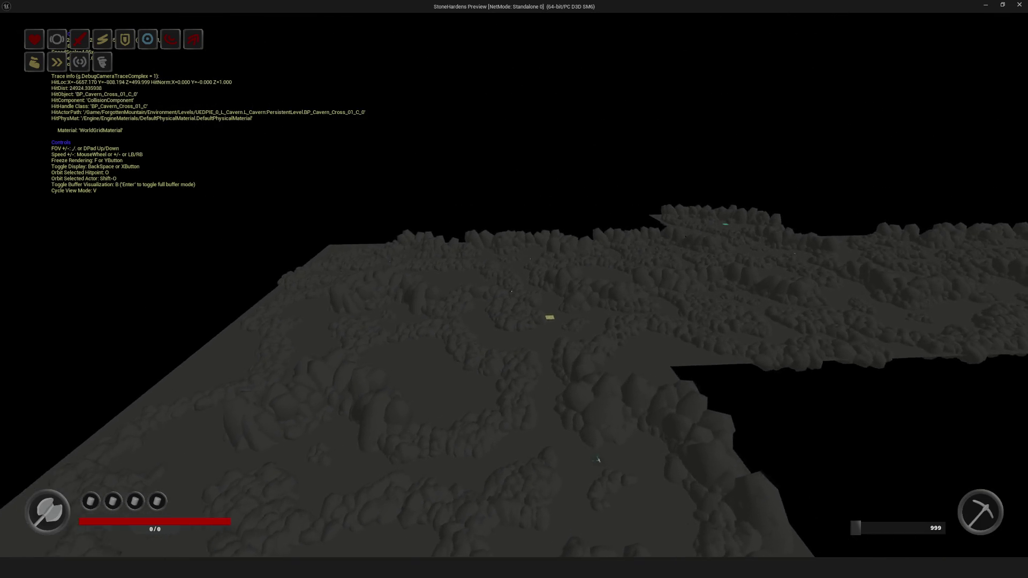
key("w")
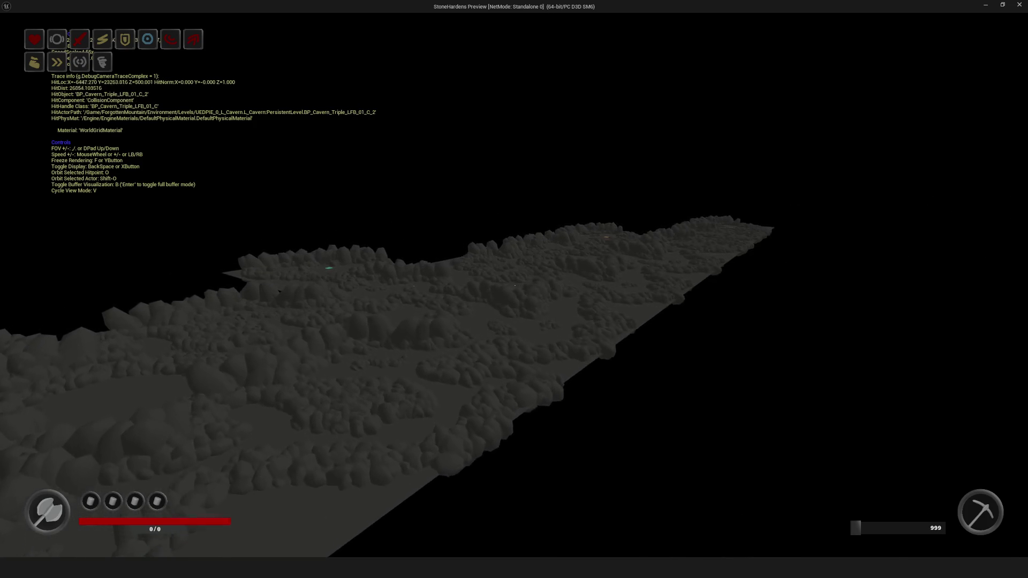
key("s")
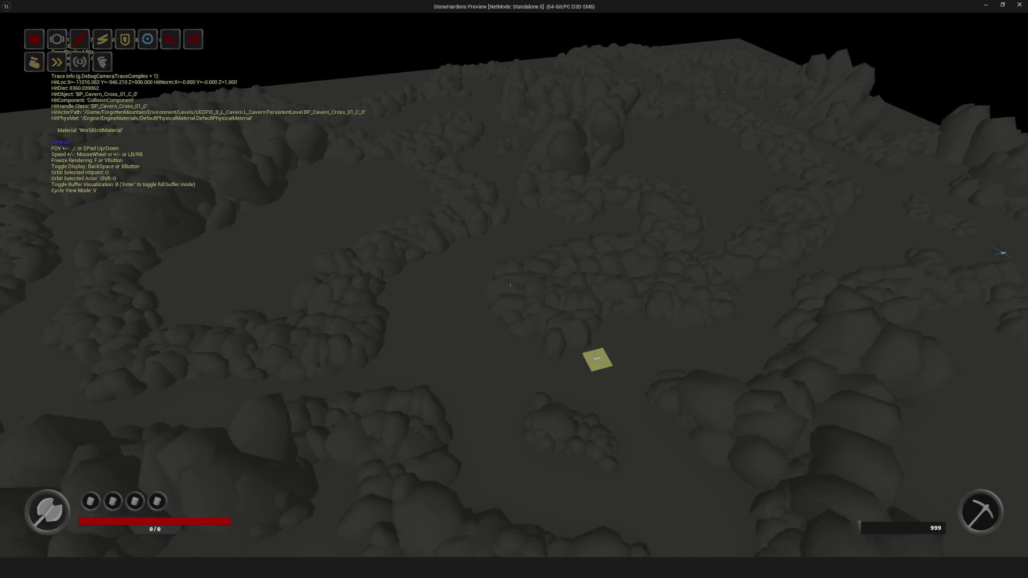
key("w")
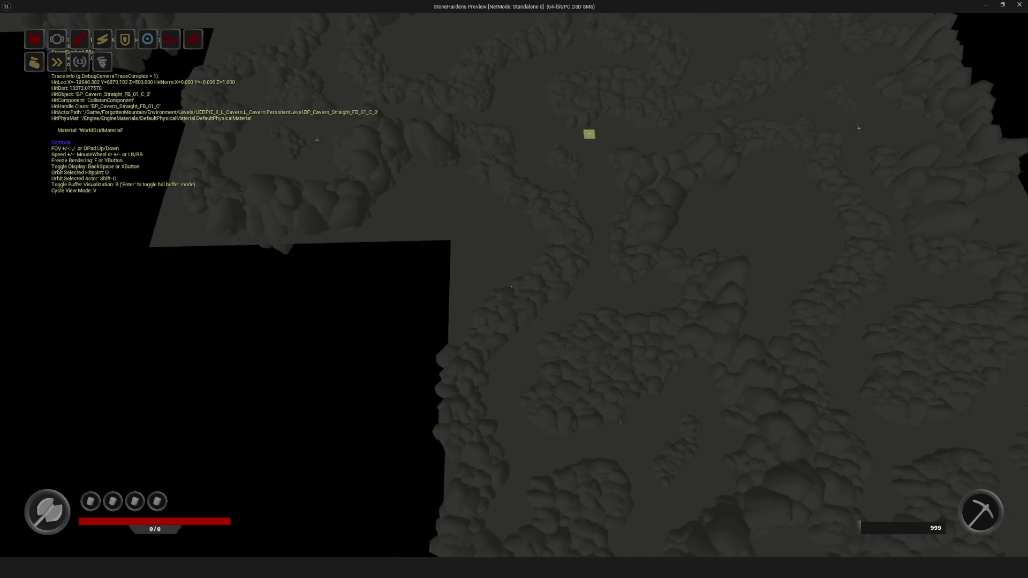
key("s")
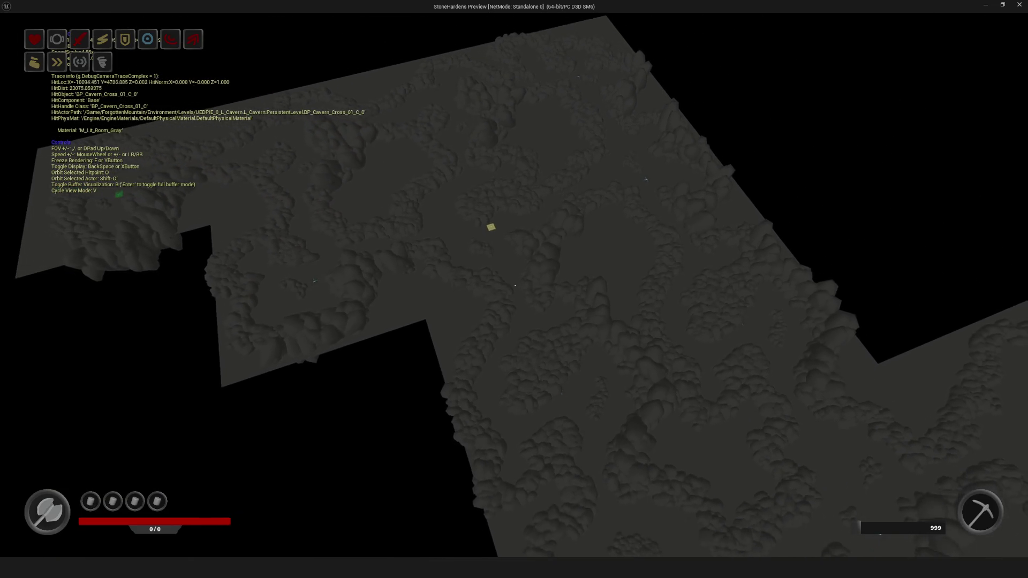
key("w")
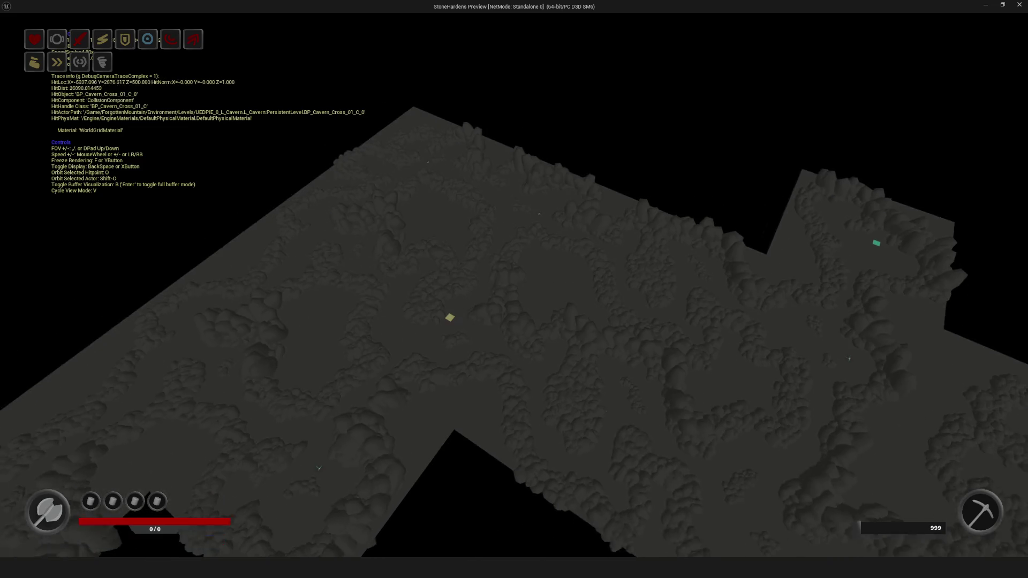
key("w")
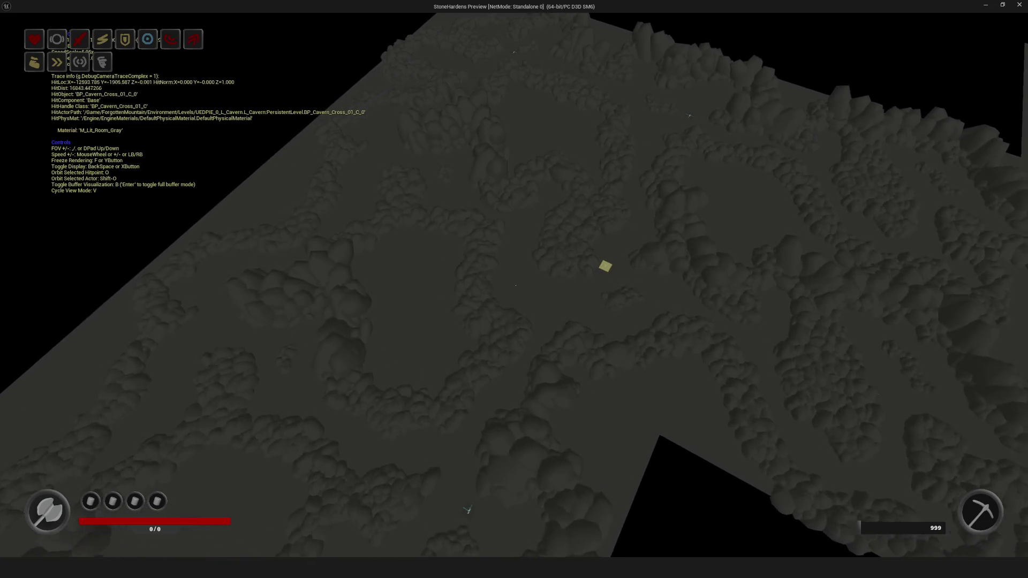
key("w")
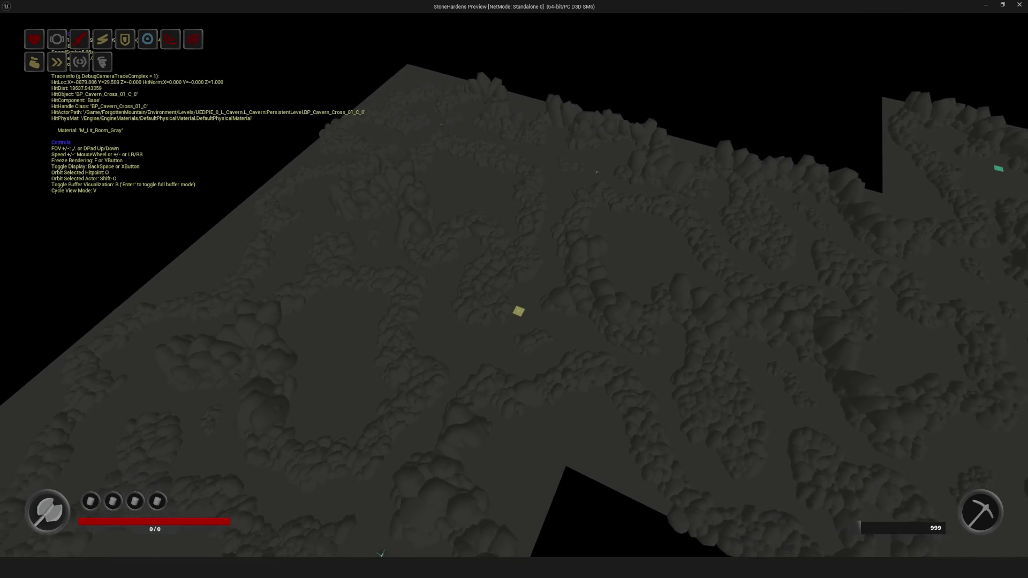
key("w")
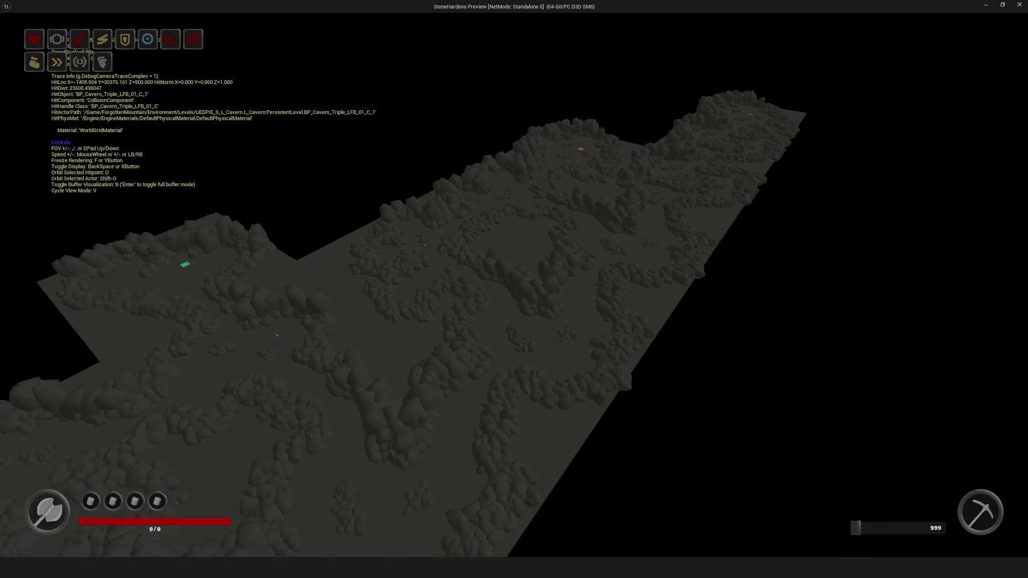
key("w")
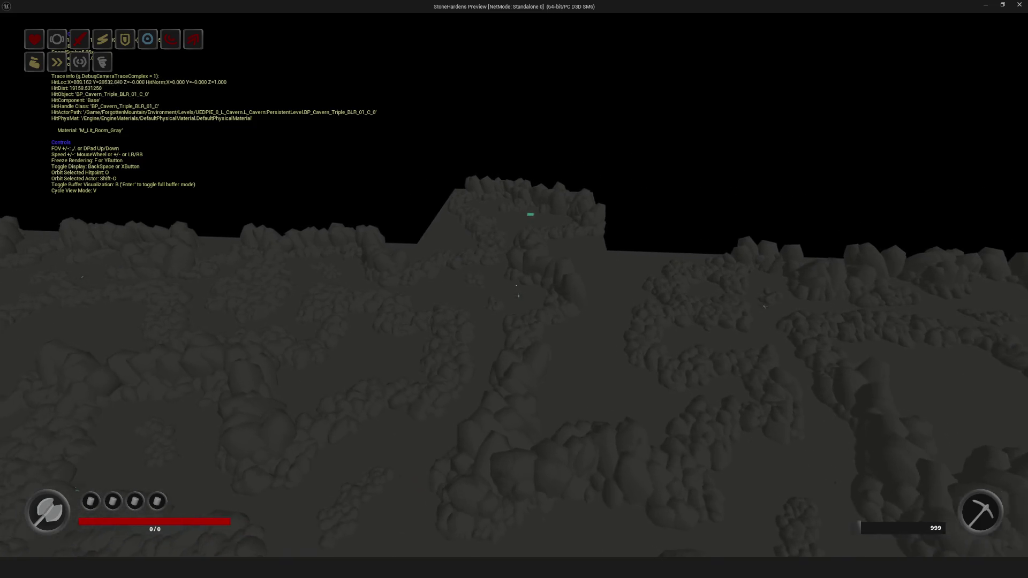
key("w")
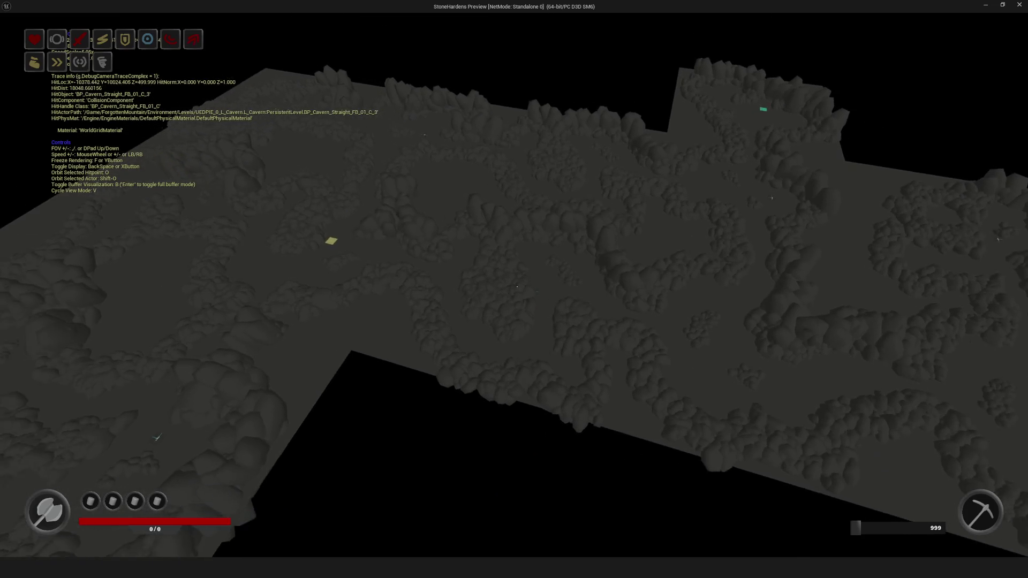
key("w")
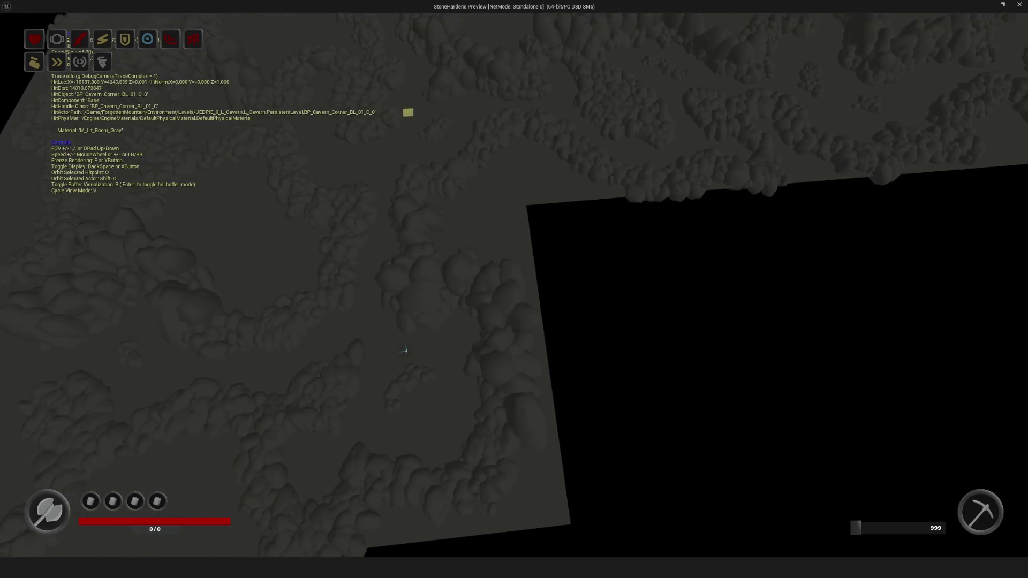
key("s")
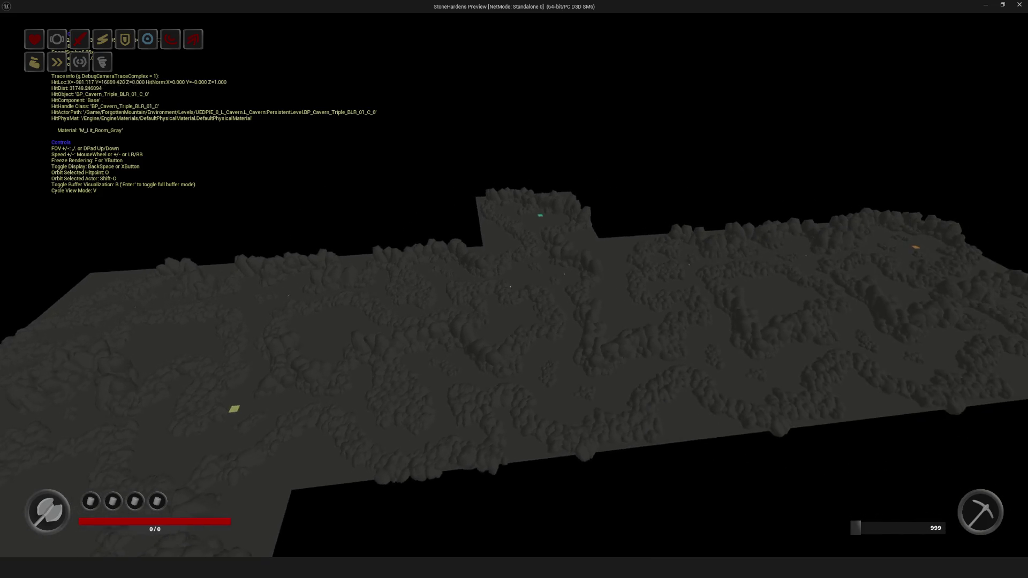
key("d")
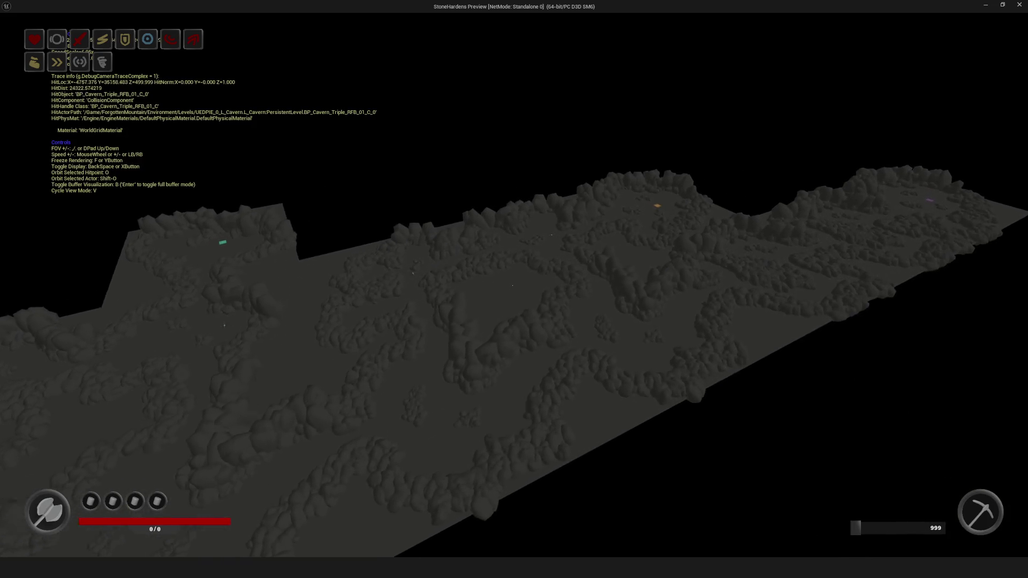
key("w")
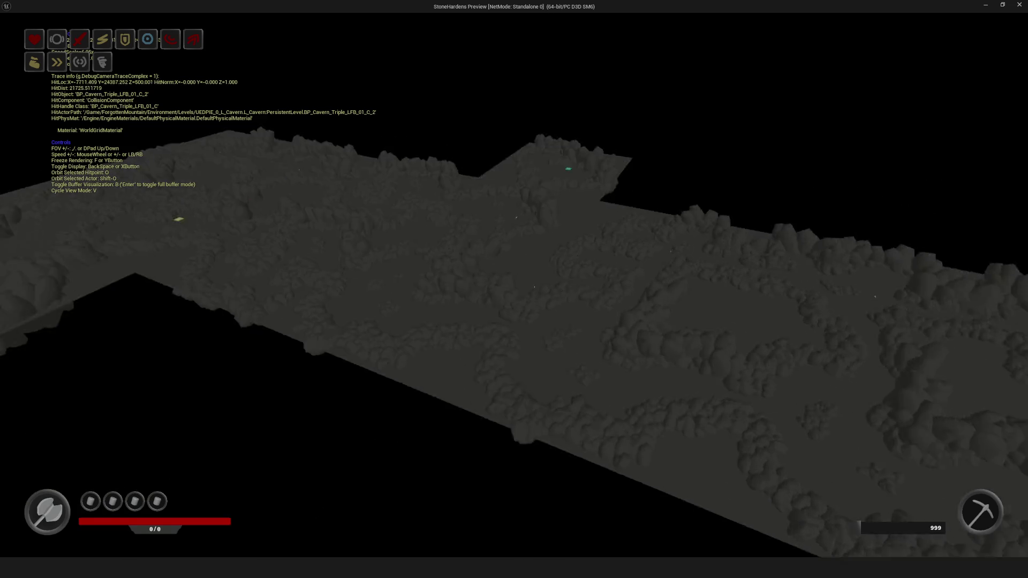
key("Escape")
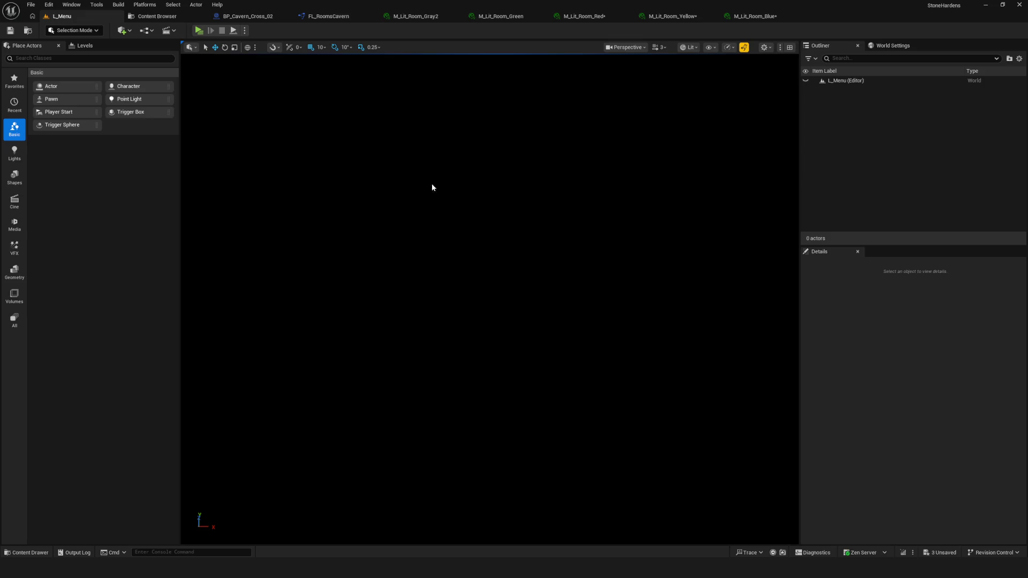
Relaunch from L_Menu with NewGame, fill the screen, and run the character between the rocks
left_click(213, 17)
left_click(141, 16)
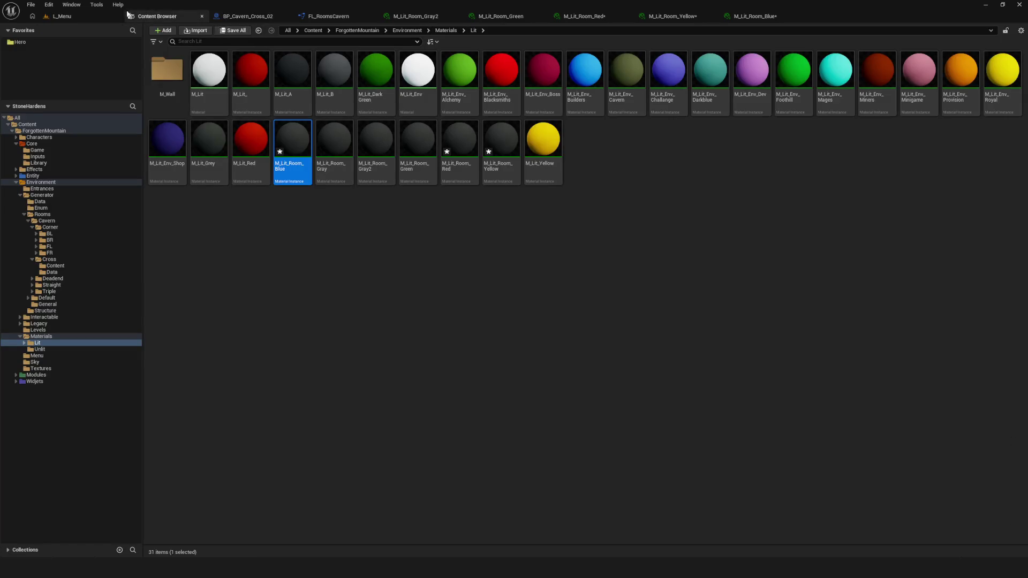
left_click(85, 18)
left_click(199, 30)
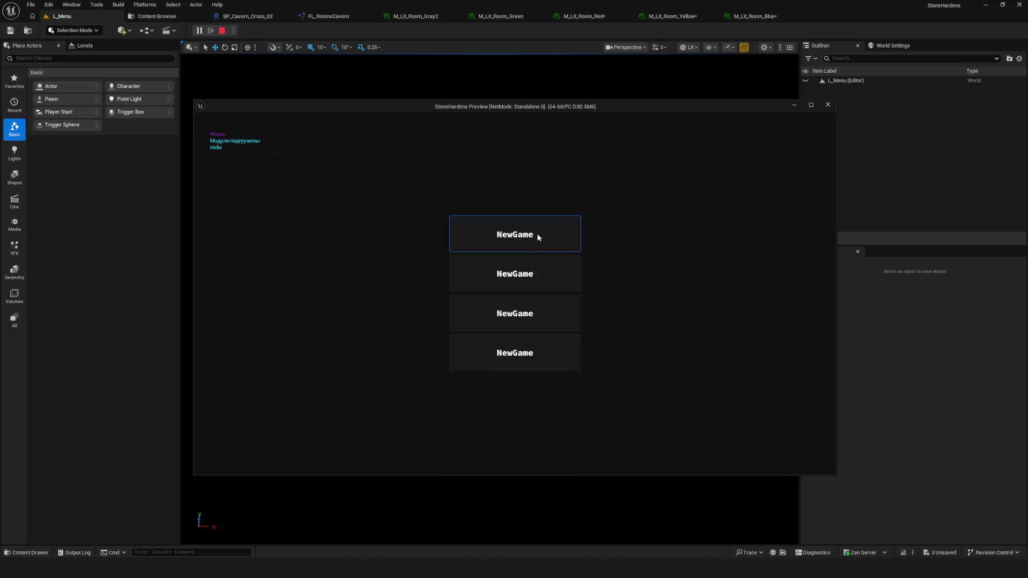
left_click(537, 233)
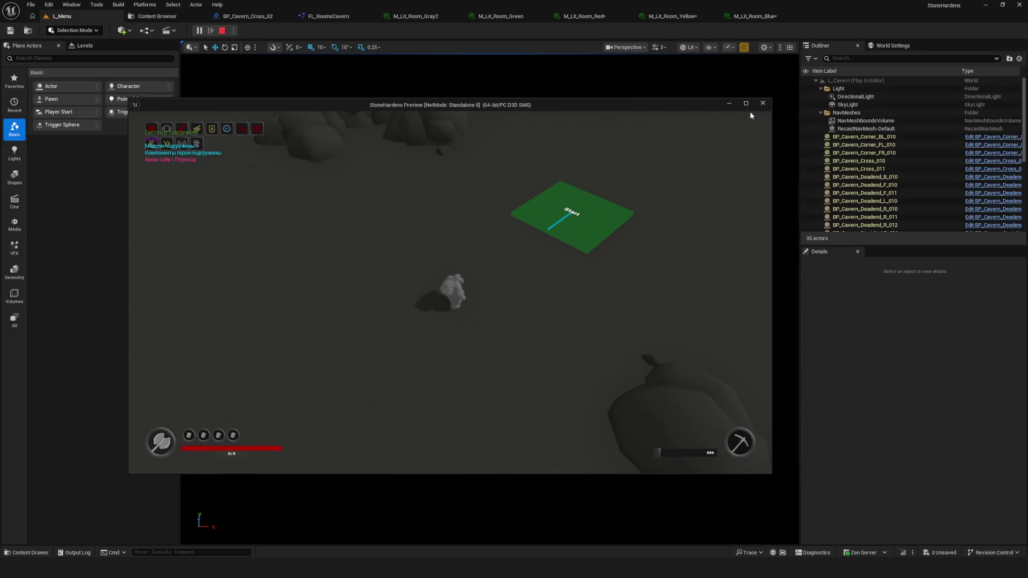
left_click(744, 102)
key("w")
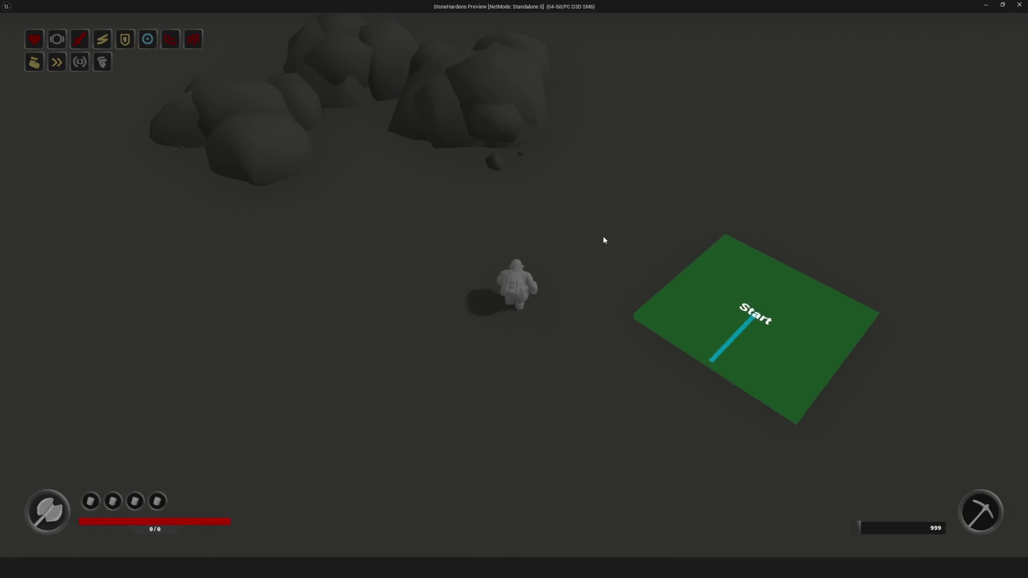
key("w")
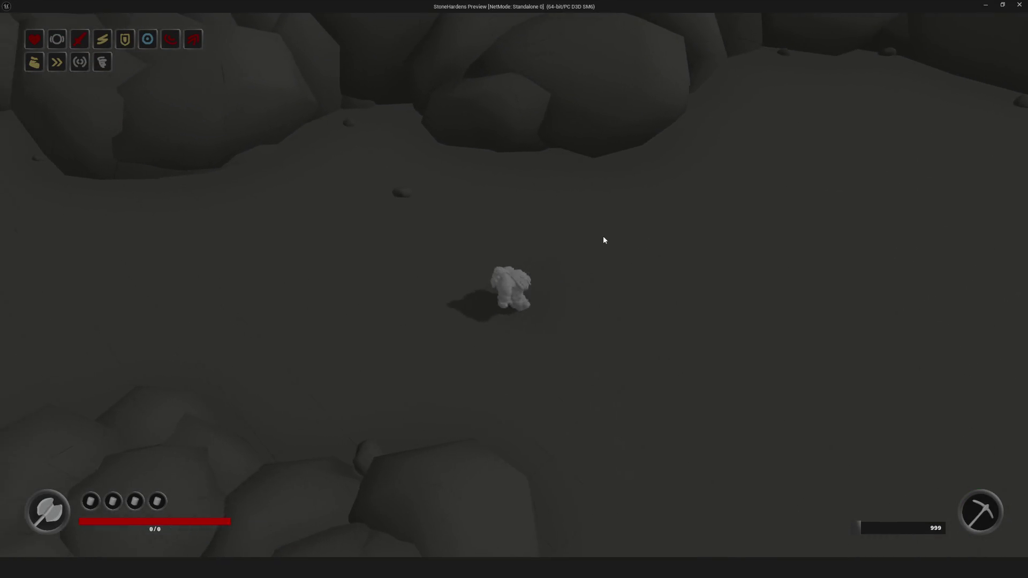
key("d")
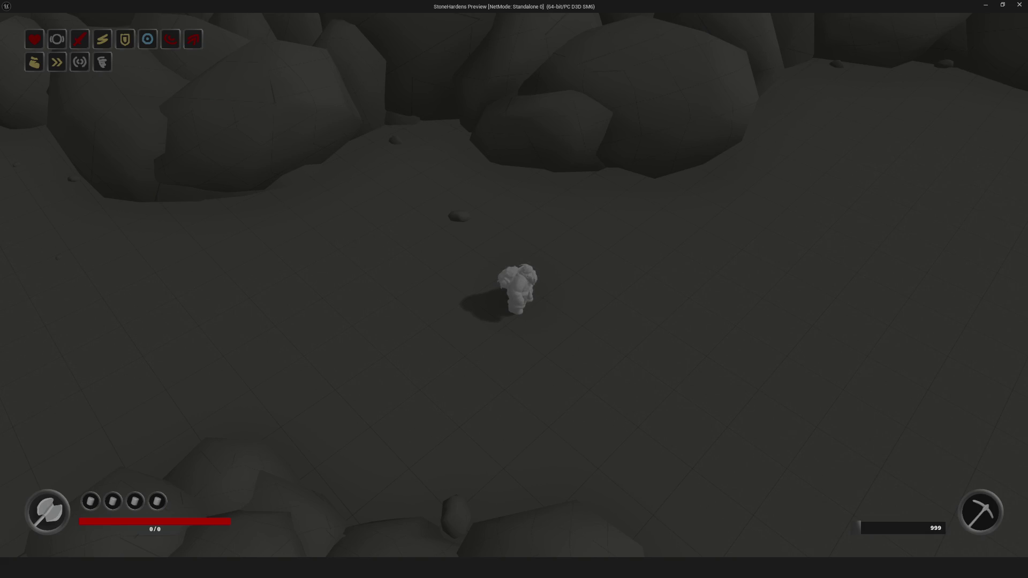
Resize and place the browser countdown timer on the right side beside the game
key("alt+Tab")
key("super+Right")
mouse_move(766, 120)
left_mouse_down()
mouse_move(783, 97)
mouse_move(755, 58)
left_mouse_up()
mouse_move(762, 556)
left_mouse_down()
mouse_move(760, 290)
mouse_move(760, 343)
left_mouse_up()
left_click_drag(621, 156, 789, 172)
mouse_move(946, 53)
left_mouse_down()
mouse_move(843, 73)
mouse_move(860, 66)
left_mouse_up()
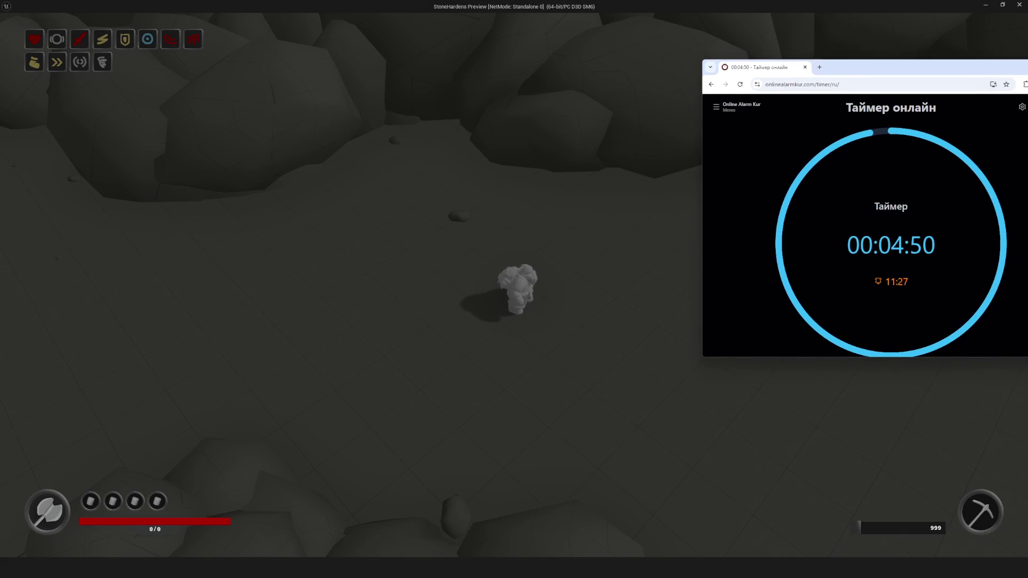
Start a new empty PureRef scene, discarding the unsaved red sketch
key("ctrl+shift+d")
scroll(464, 281, "down", 3)
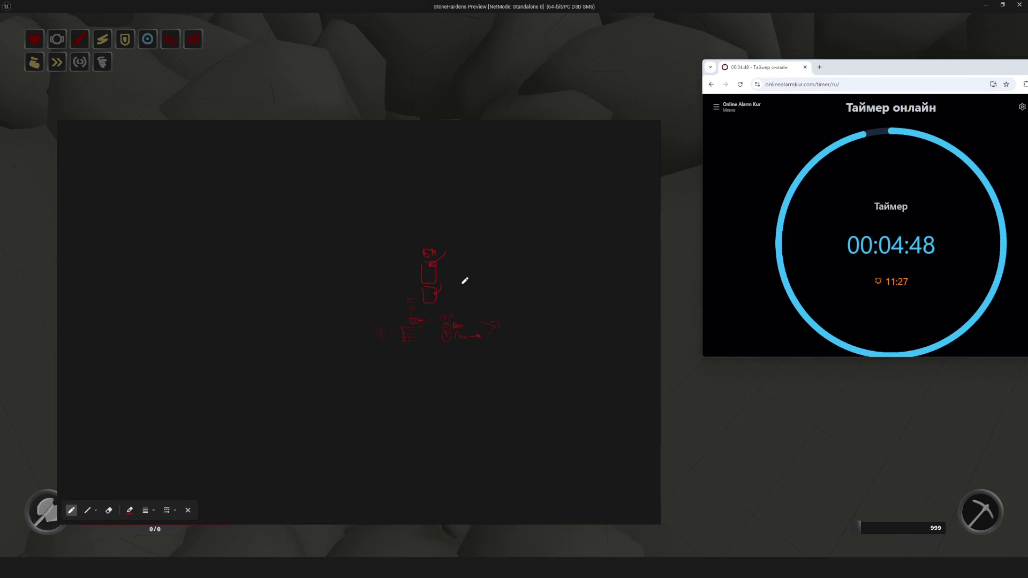
right_click(463, 286)
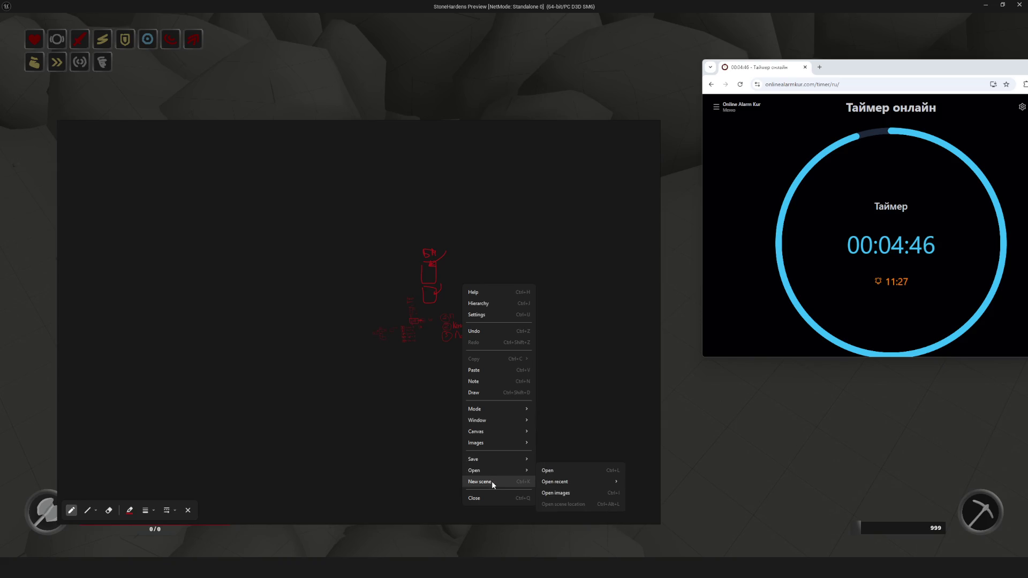
left_click(491, 480)
left_click(368, 349)
Add a large 'Перерыв' note to the board and shrink the window around it
right_click(381, 294)
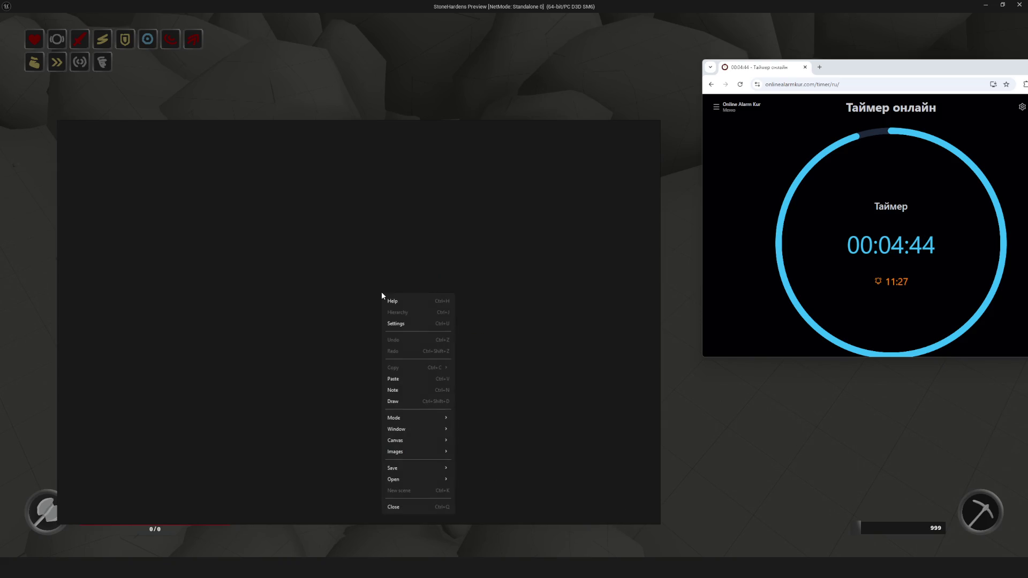
left_click(404, 390)
type("П")
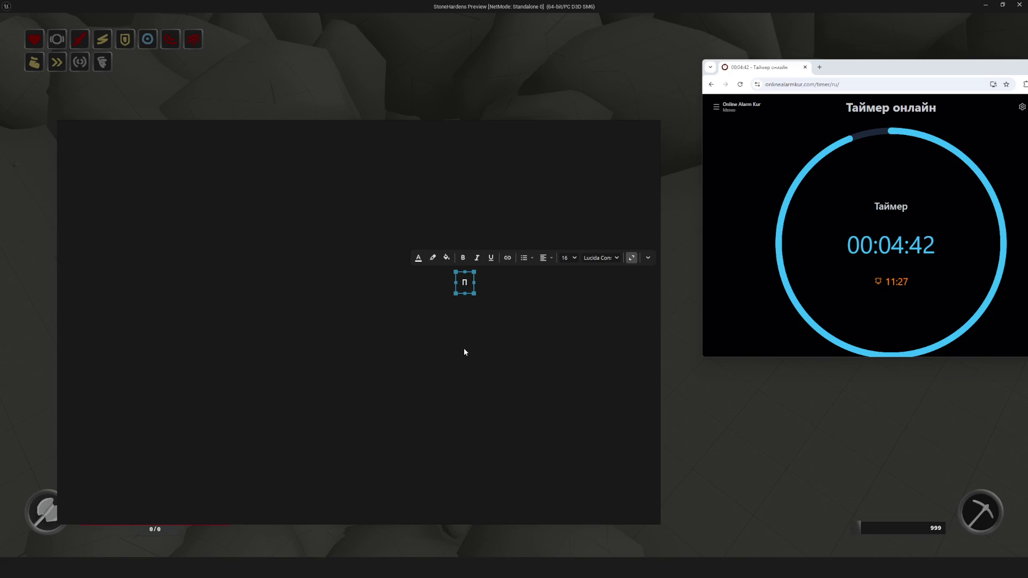
type("ерерыв")
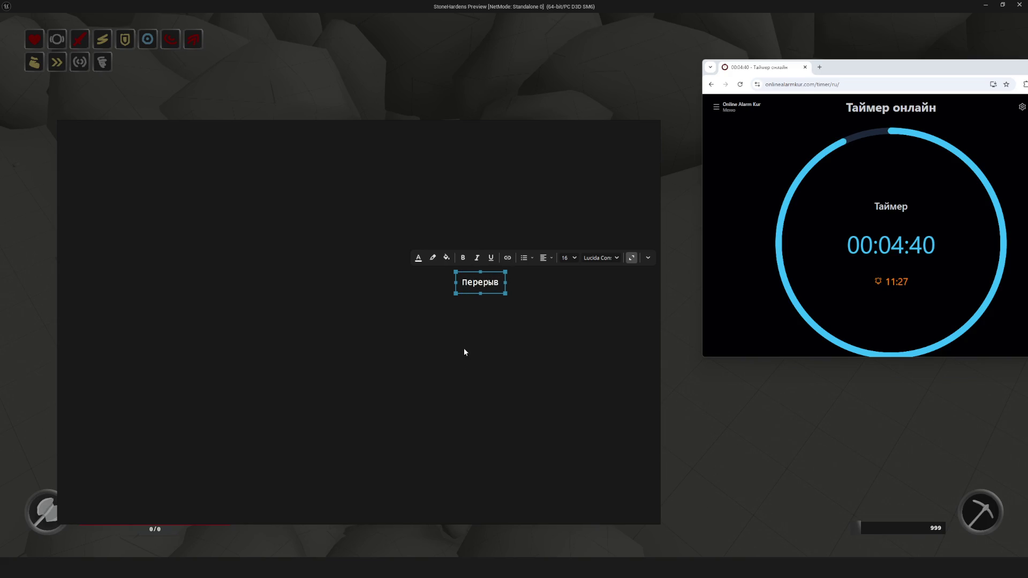
left_click(464, 352)
left_click(456, 293)
left_click_drag(456, 293, 267, 399)
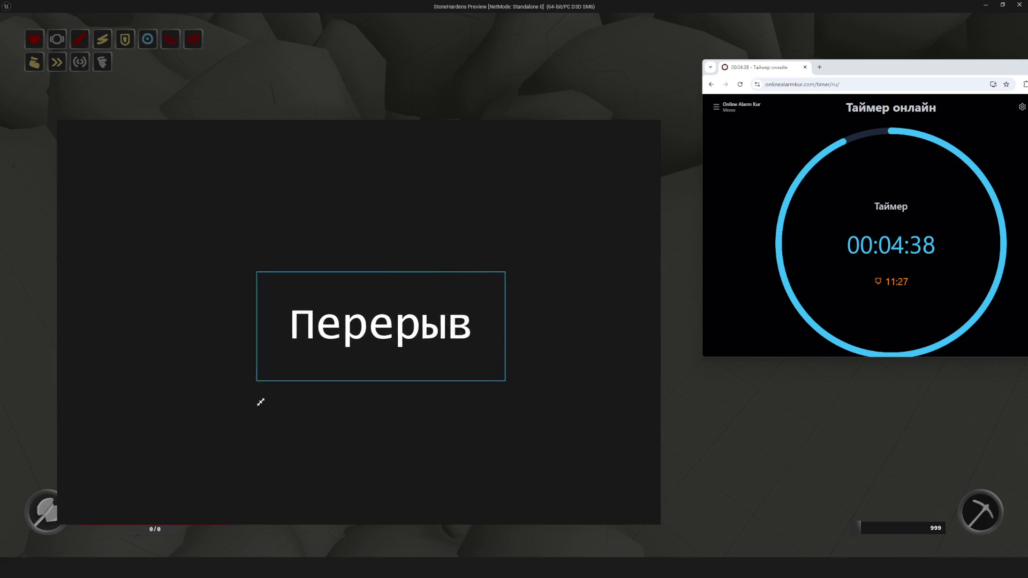
mouse_move(58, 523)
left_mouse_down()
mouse_move(286, 382)
mouse_move(351, 308)
mouse_move(349, 273)
left_mouse_up()
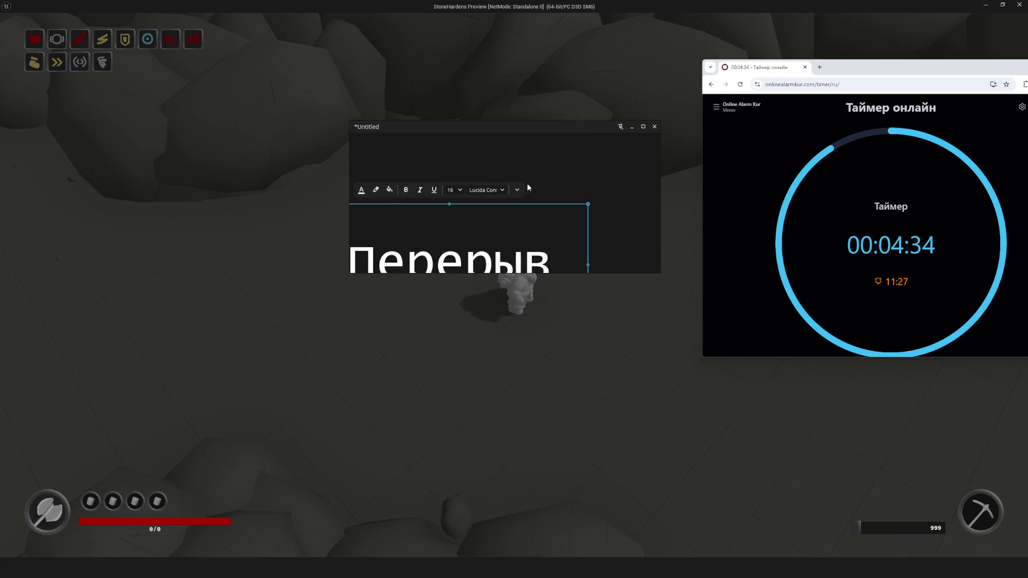
left_click(651, 236)
Move the Перерыв sign to the bottom-right, beneath the timer
mouse_move(492, 213)
left_mouse_down()
mouse_move(857, 461)
mouse_move(853, 423)
left_mouse_up()
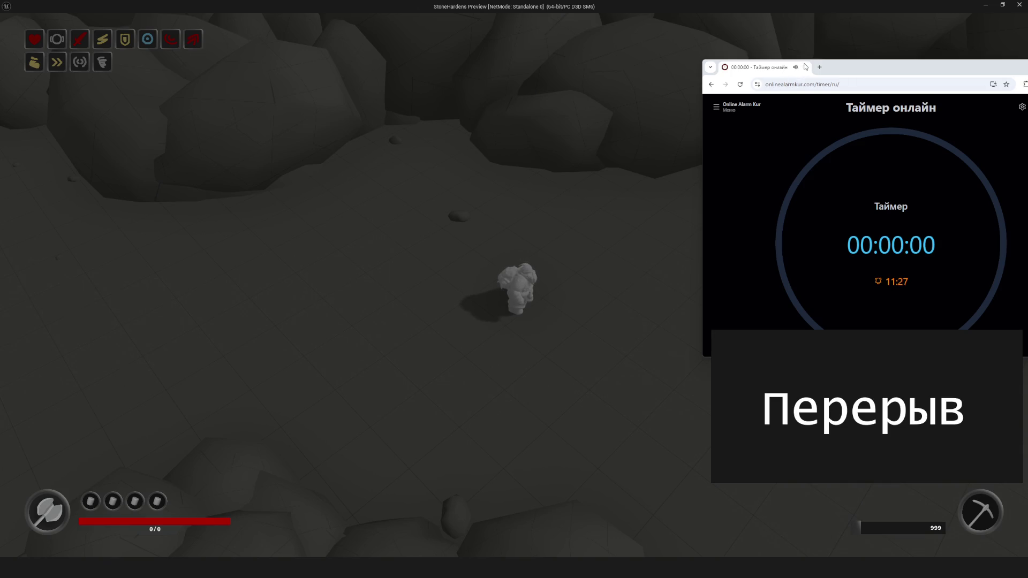
Close the timer browser window and move the break caption window to the centre
left_click(805, 67)
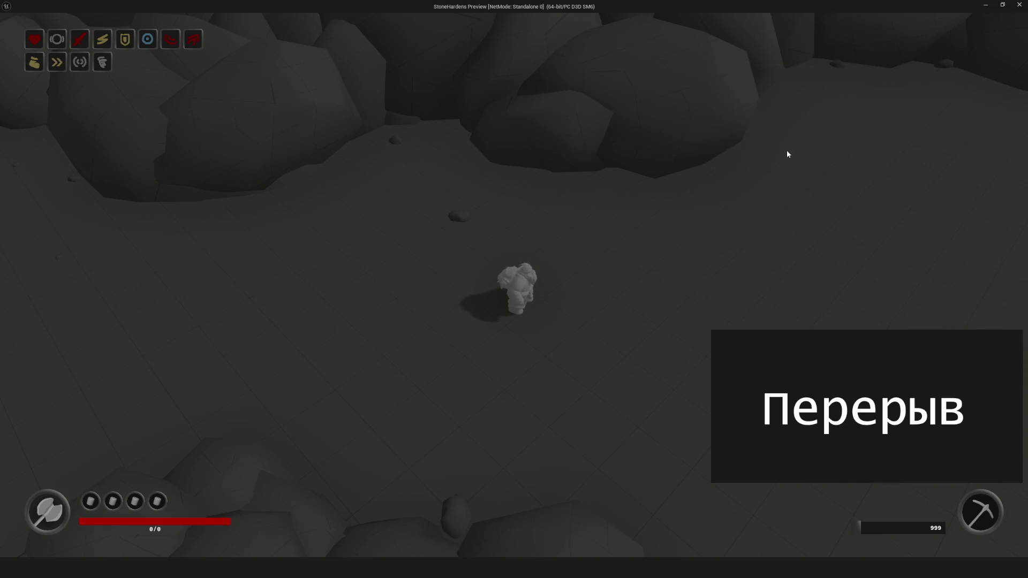
mouse_move(975, 386)
left_mouse_down()
mouse_move(949, 358)
mouse_move(752, 297)
left_mouse_up()
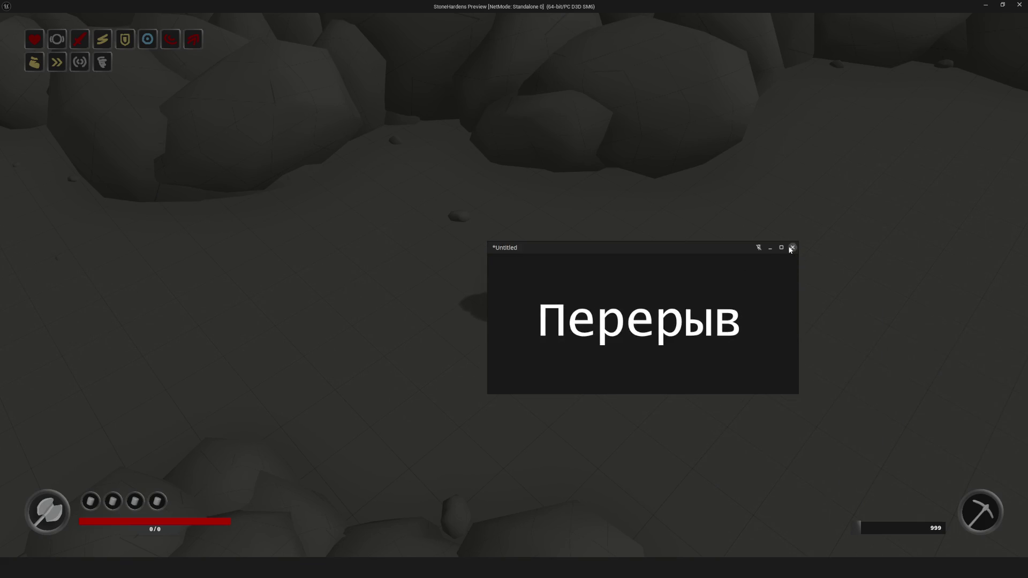
left_click(793, 247)
left_click(649, 346)
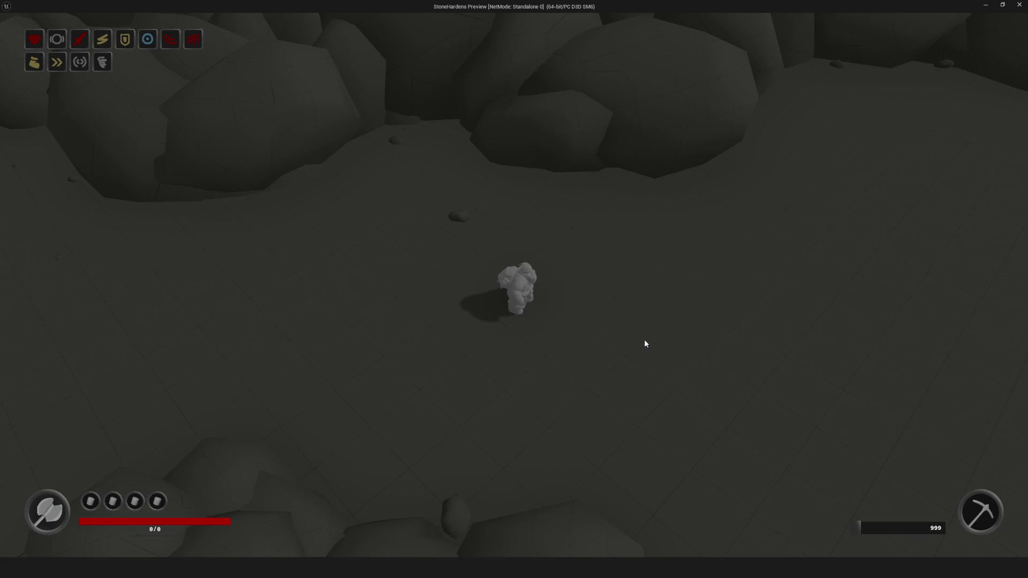
Walk and attack around the rocks to the green Start pad, then end the preview
key("d")
left_click(725, 236)
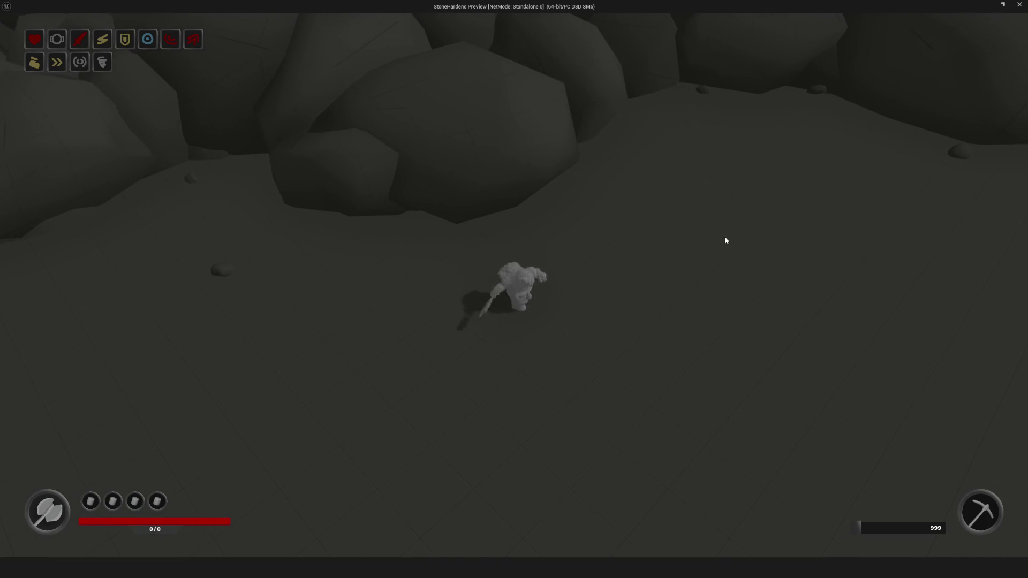
key("d")
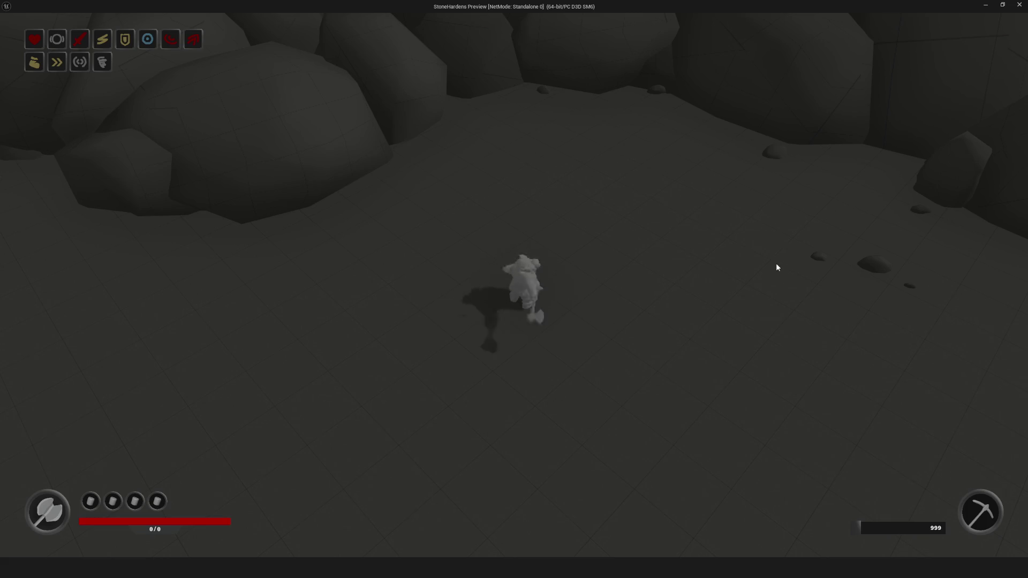
key("s")
key("w")
left_click(725, 319)
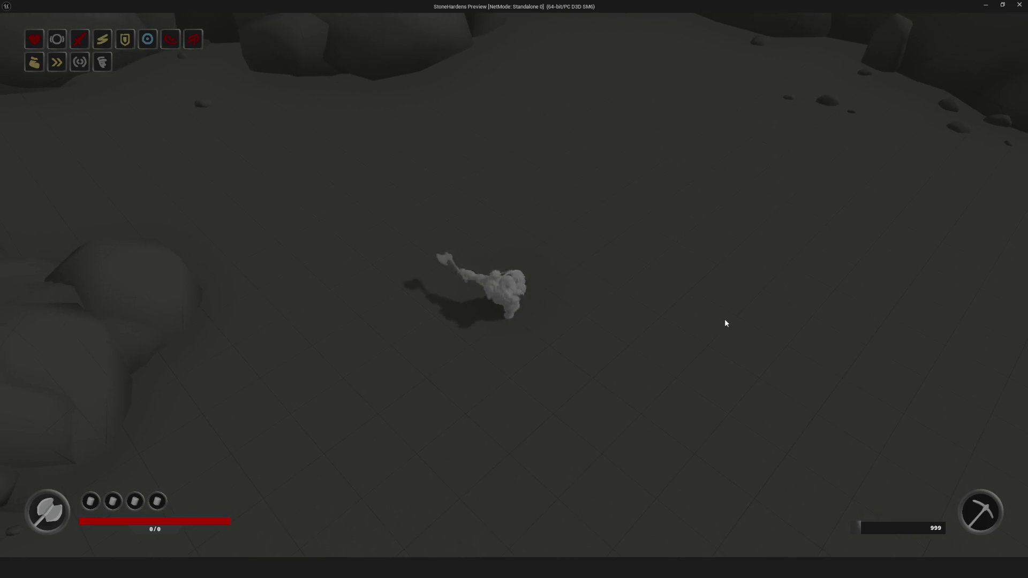
key("d")
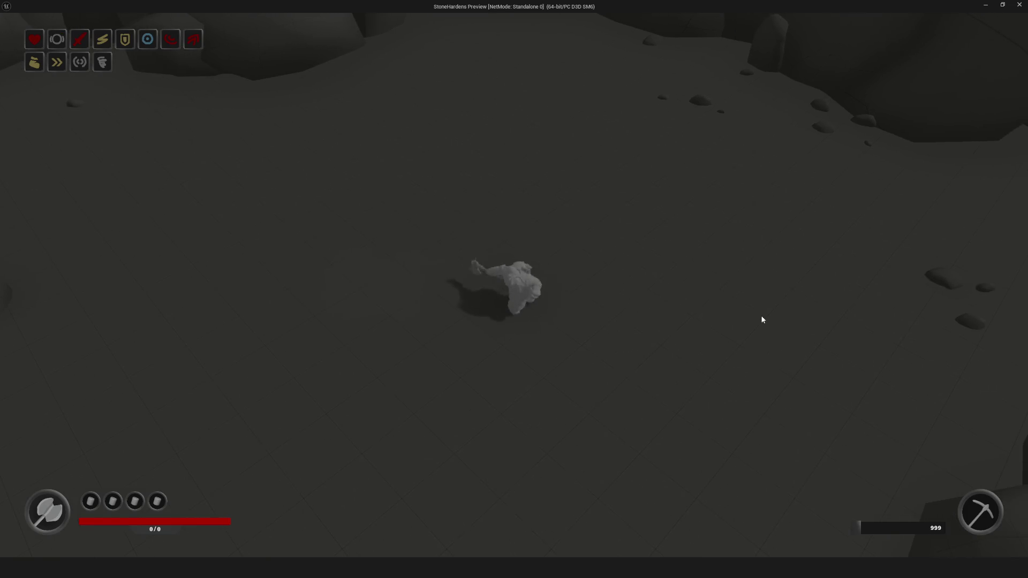
key("a")
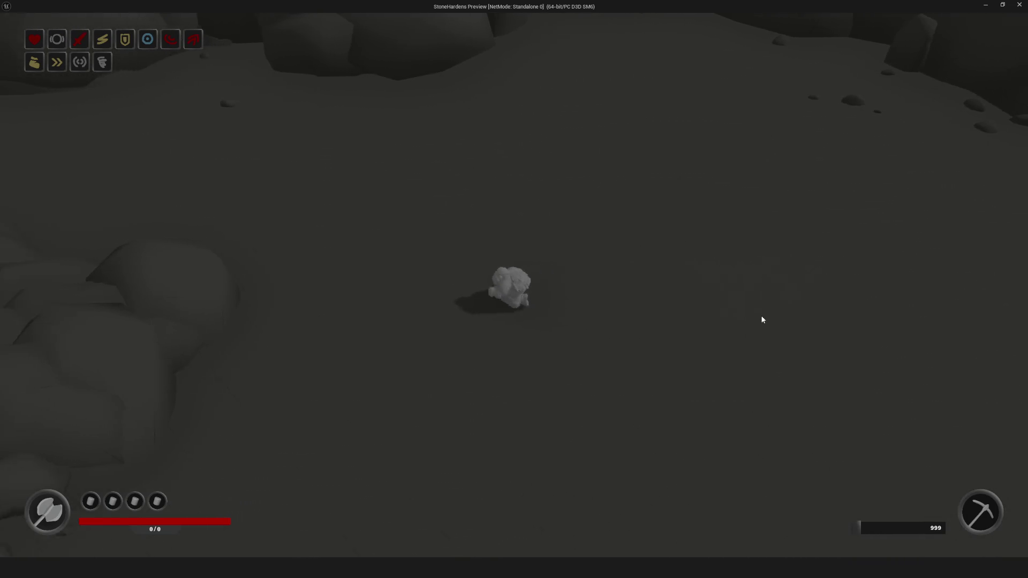
key("a")
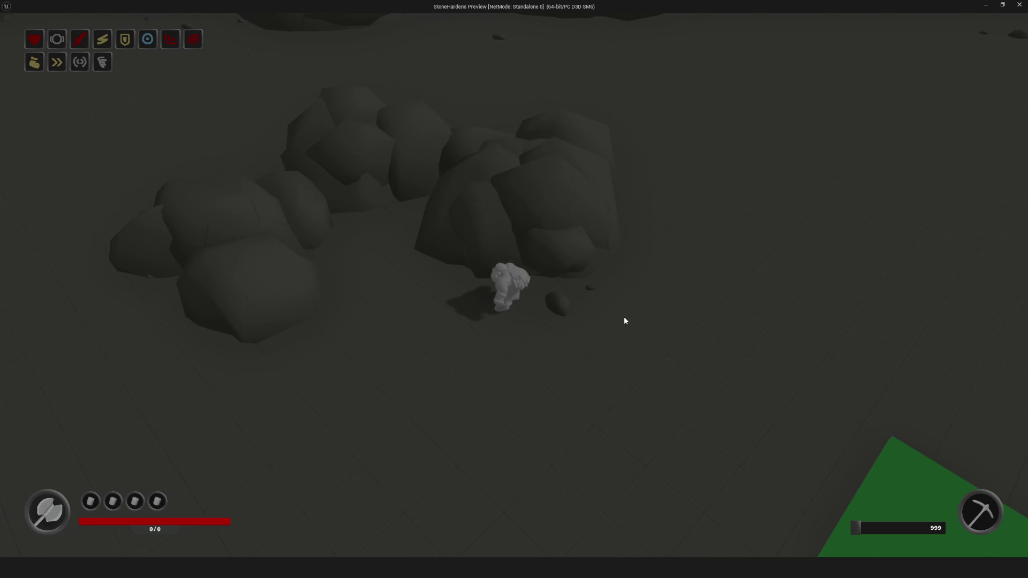
key("d")
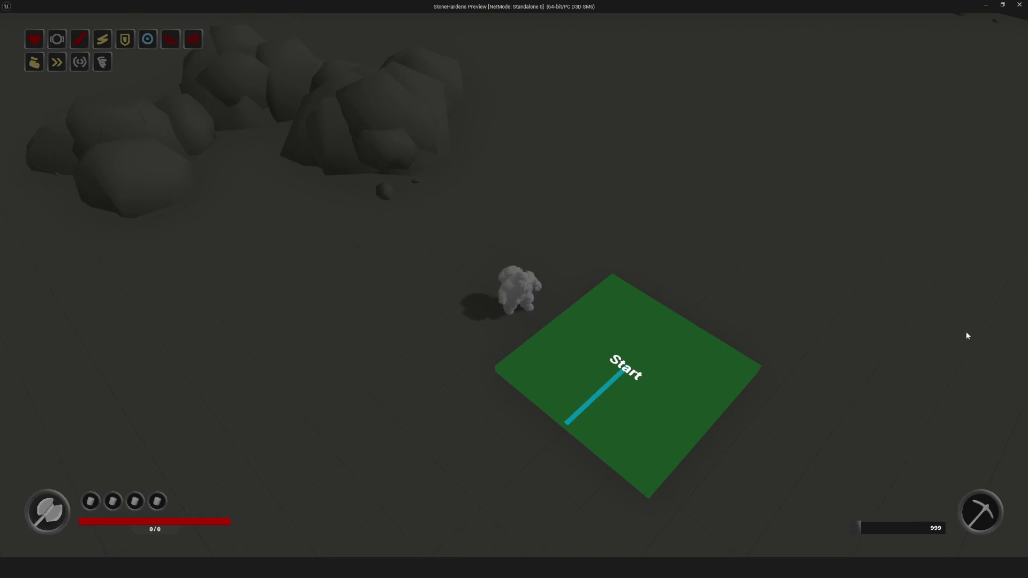
key("Escape")
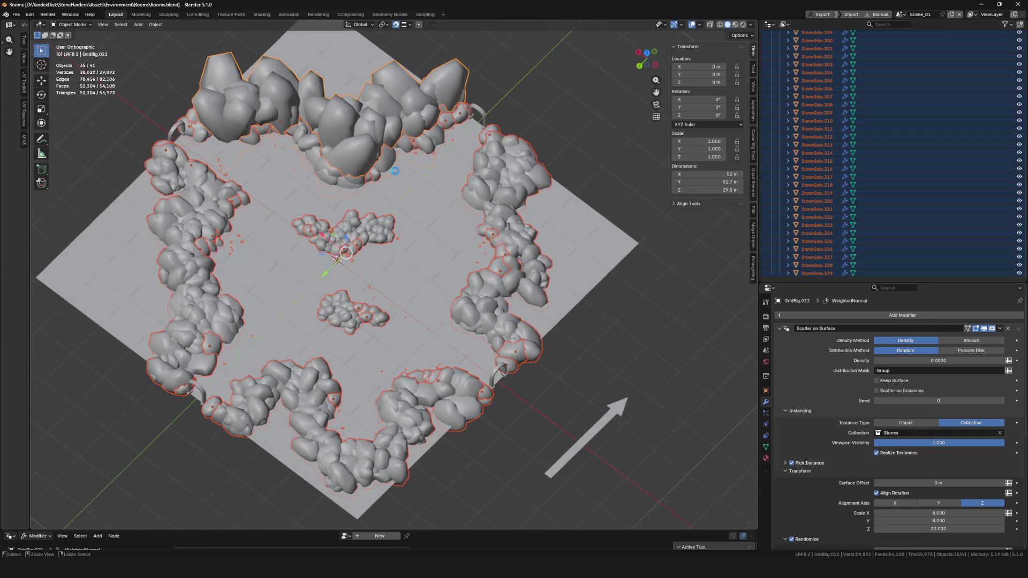
Save Rooms.blend, collapse the Cross collection, orbit over the rock ring, and return to Unreal
key("ctrl+s")
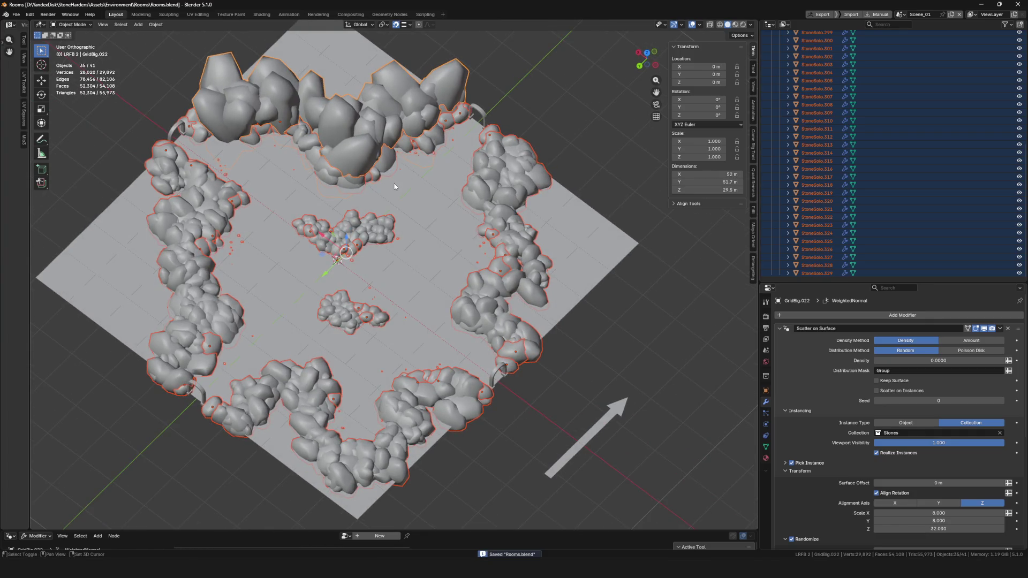
scroll(394, 273, "left", 3)
left_click(785, 115)
left_click(771, 180)
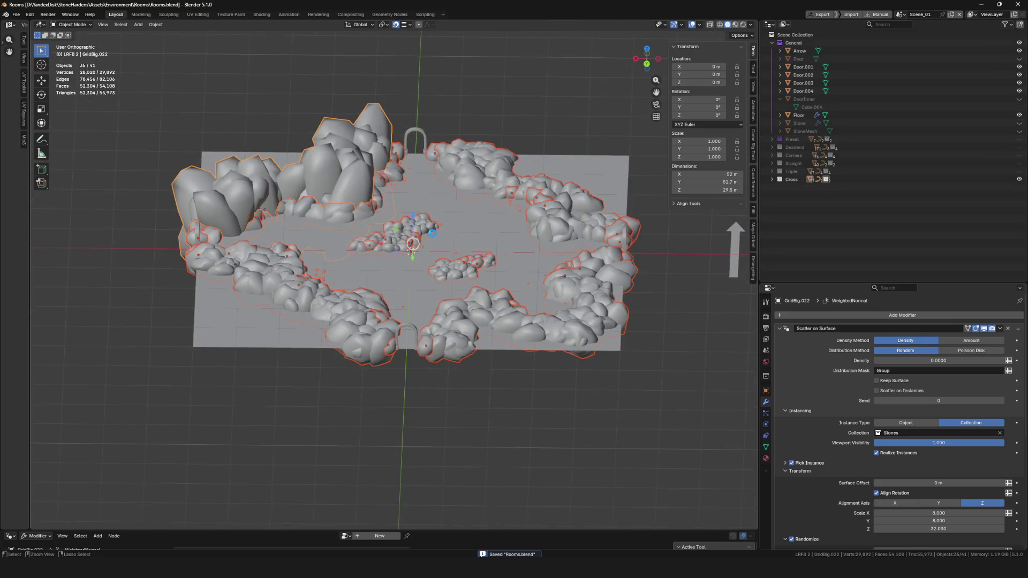
left_click_drag(435, 236, 407, 278)
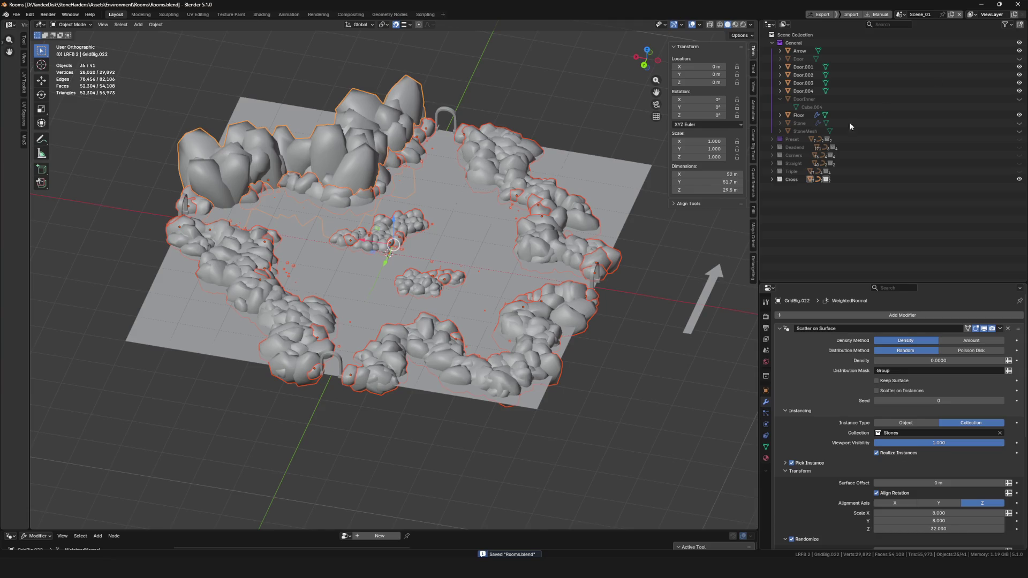
key("alt+Tab")
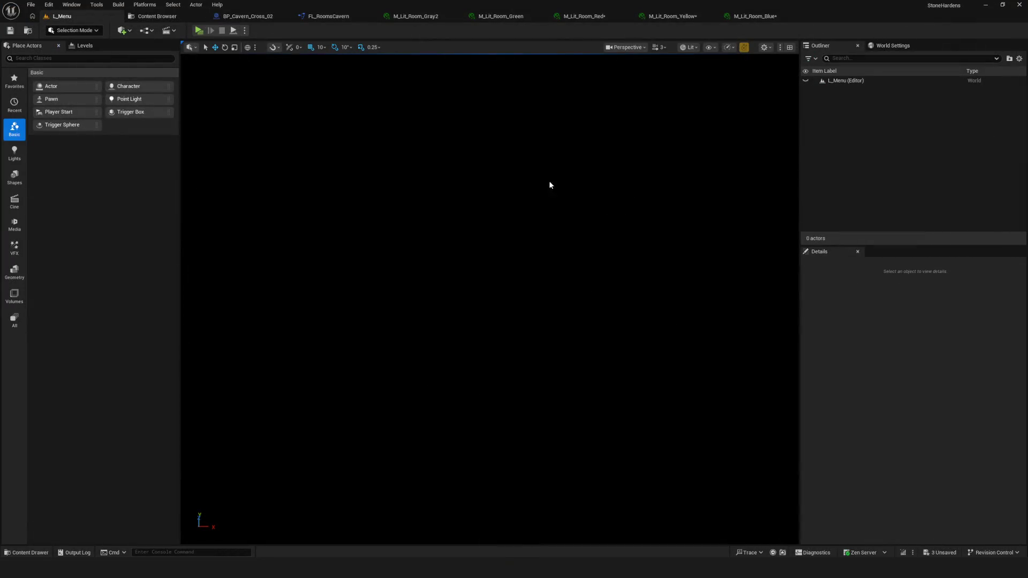
Close the Gray2, Green, Red, Yellow and Blue M_Lit_Room material editors
left_click(457, 17)
left_click(457, 17)
left_click(456, 17)
left_click(457, 17)
left_click(456, 16)
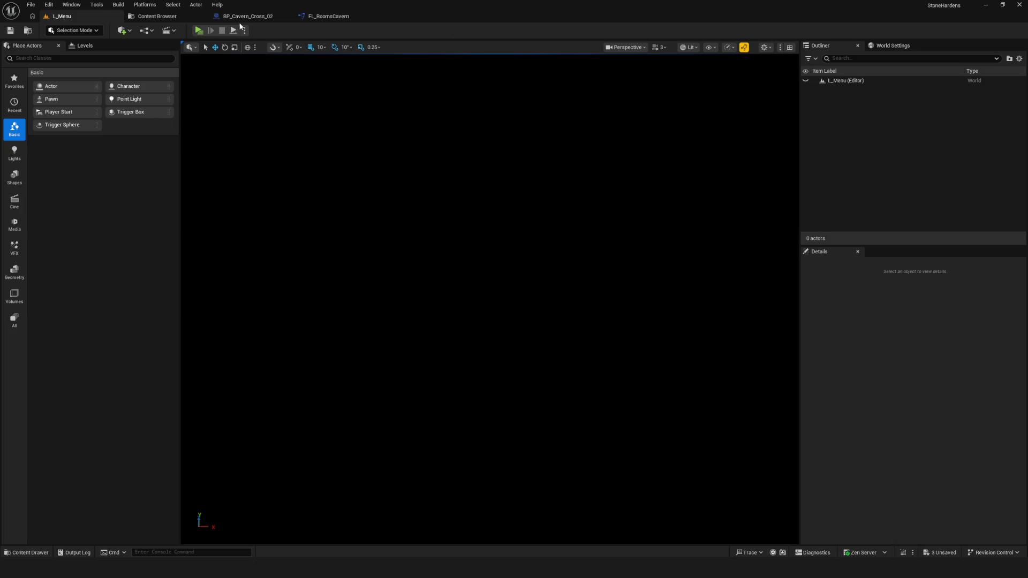
Stop the Zen server from its Server Actions menu
left_click(862, 553)
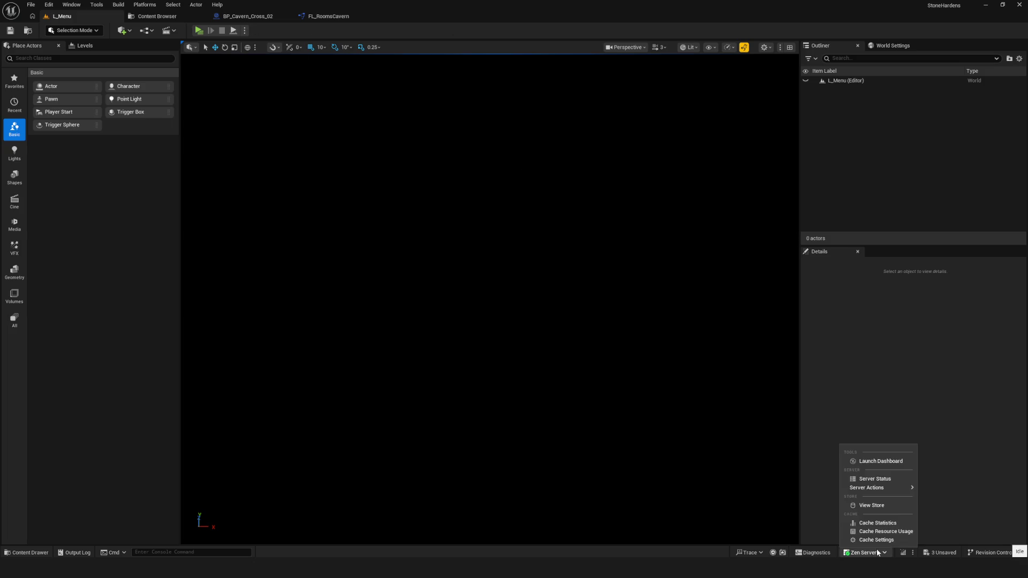
mouse_move(876, 488)
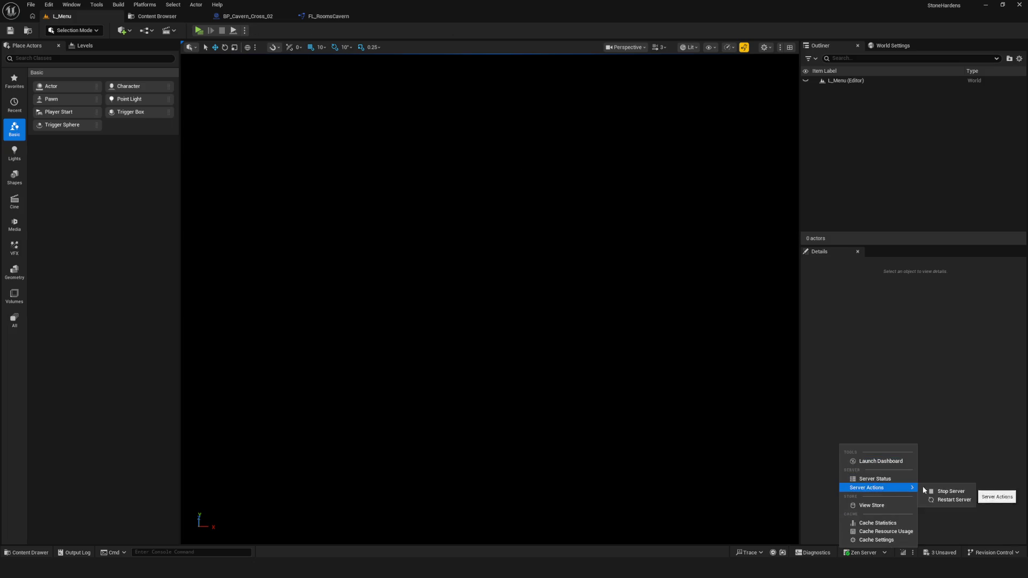
left_click(947, 492)
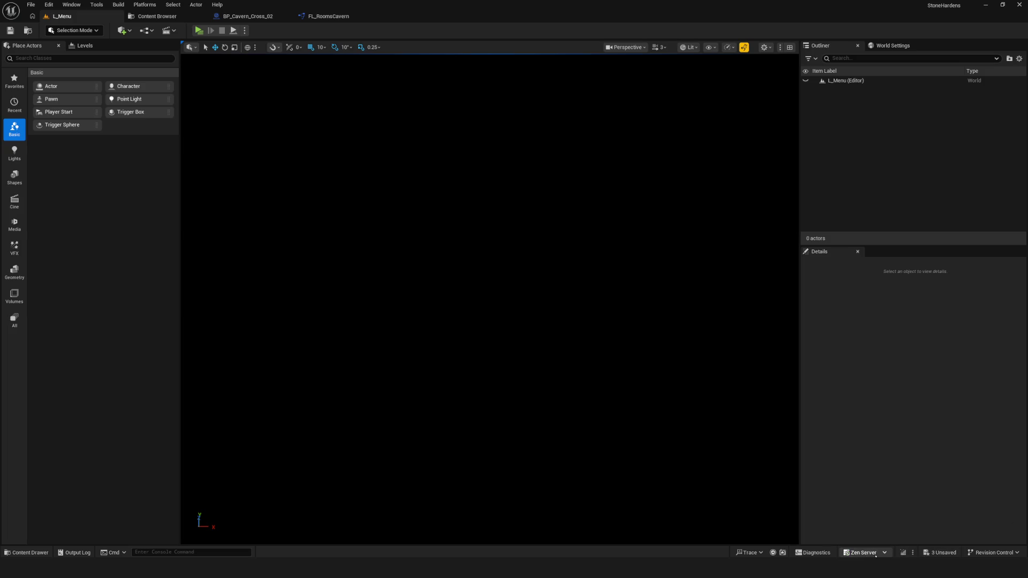
left_click(882, 553)
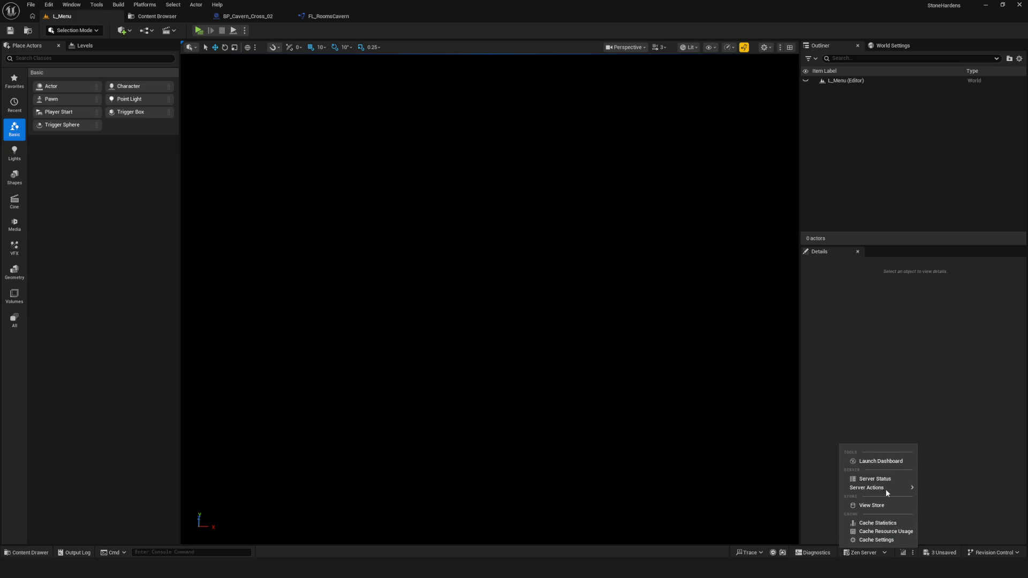
left_click(881, 552)
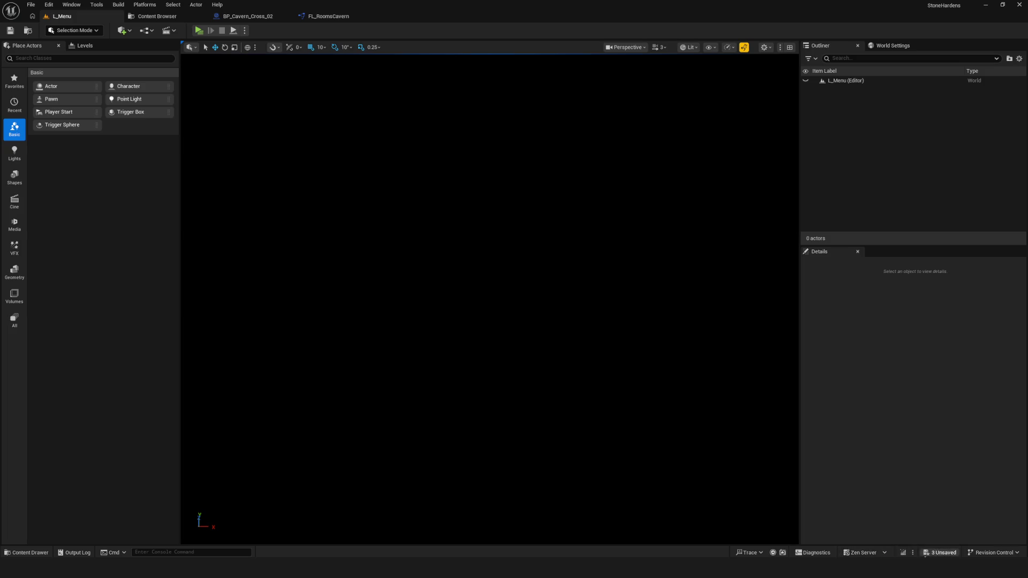
Save the three unsaved assets and show the Lit materials folder in the Content Browser
left_click(927, 553)
left_click(579, 375)
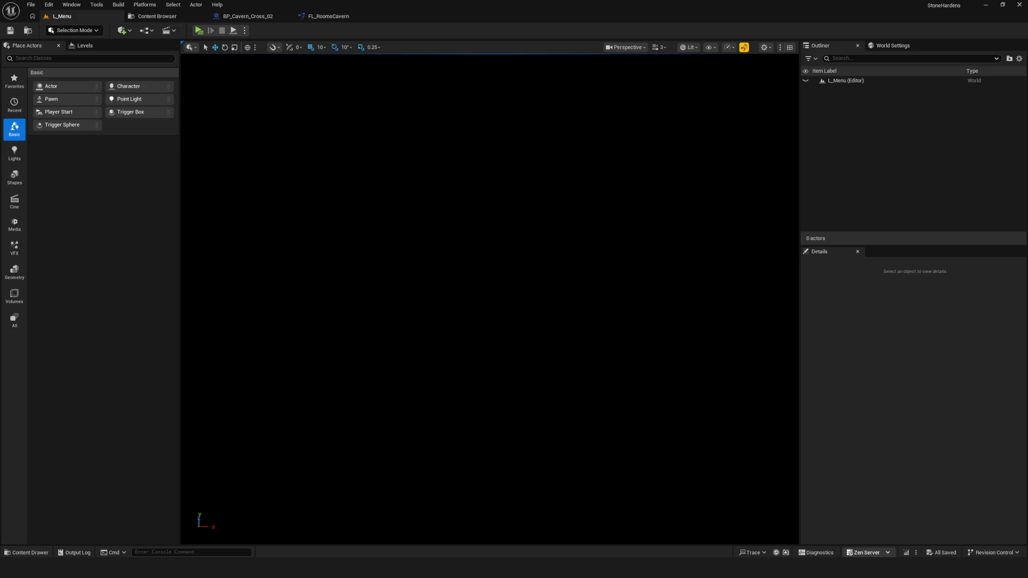
left_click(147, 21)
left_click(104, 21)
left_click(141, 18)
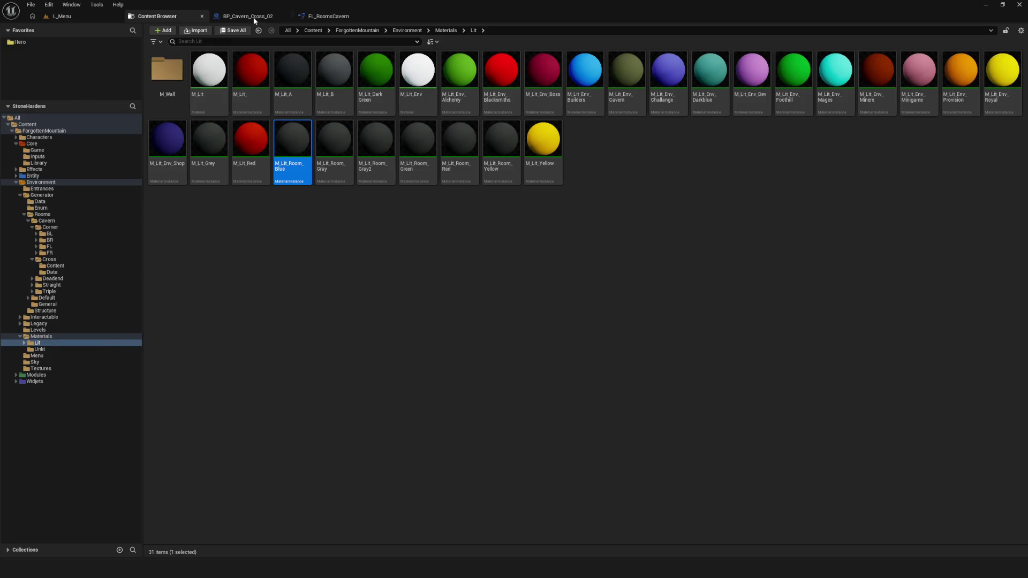
Look over the FL_RoomsCavern graph and BP_Cavern_Cross_02 blueprint, then return to the Lit materials folder
left_click(252, 17)
left_click(333, 18)
scroll(454, 233, "down", 3)
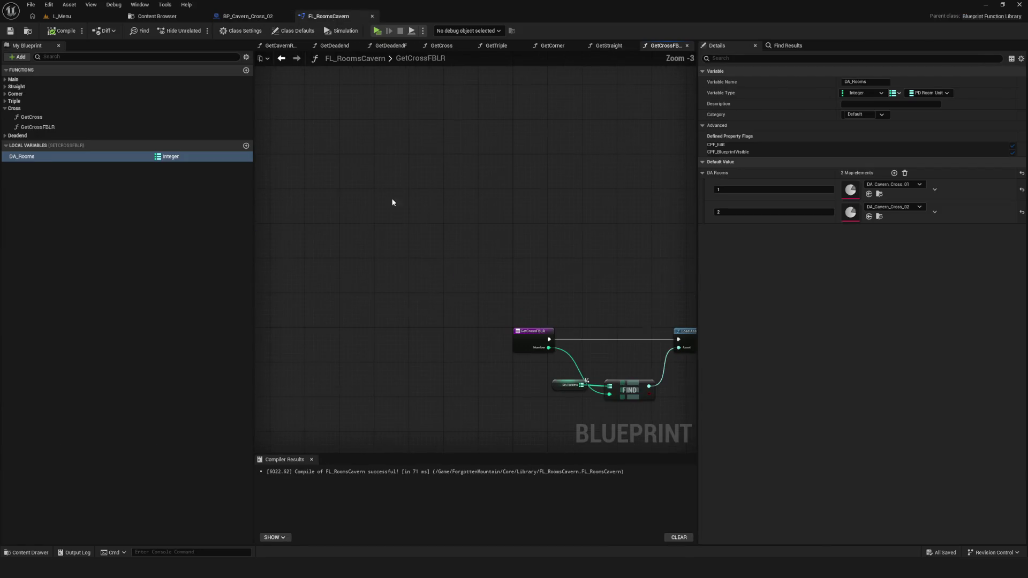
left_click(247, 16)
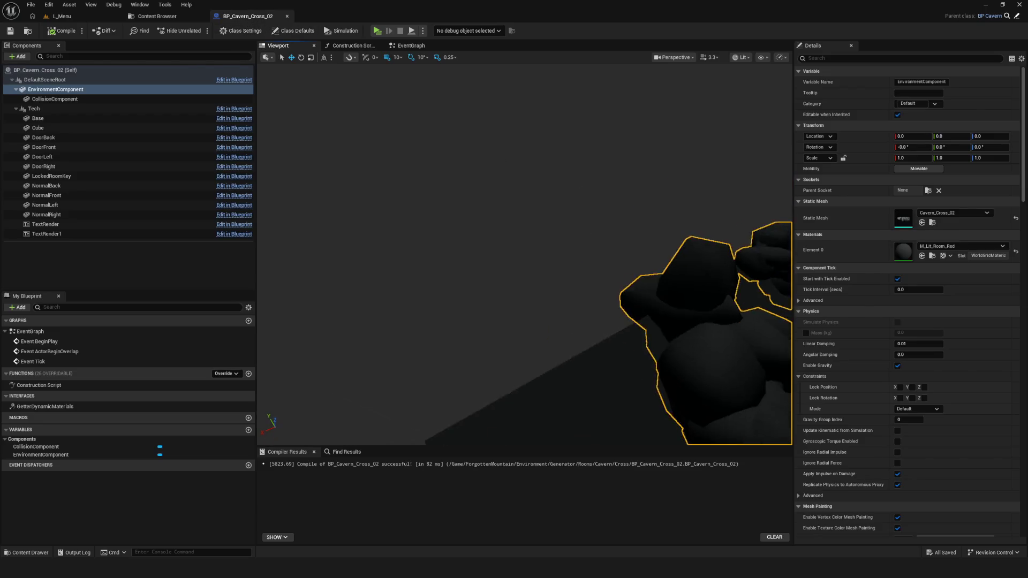
left_click(157, 16)
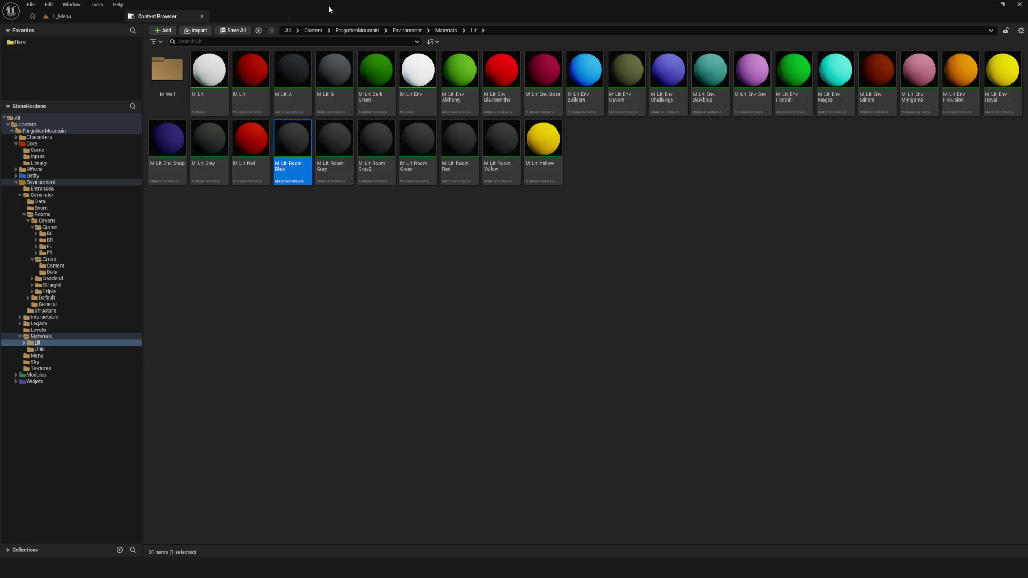
left_click(78, 19)
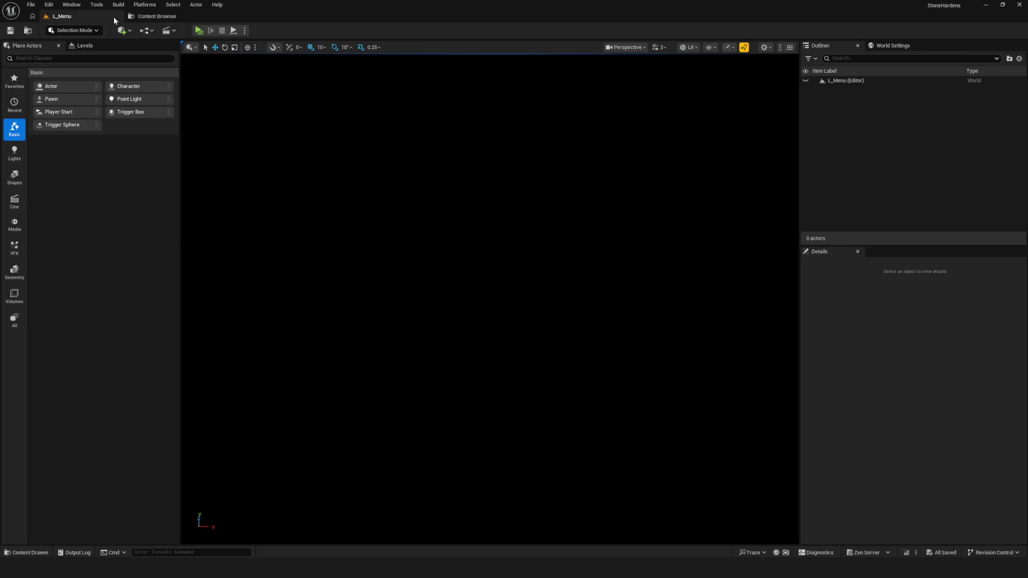
left_click(152, 16)
Playtest from L_Menu: walk left and forward, swing the axe twice, then exit with Esc
left_click(64, 16)
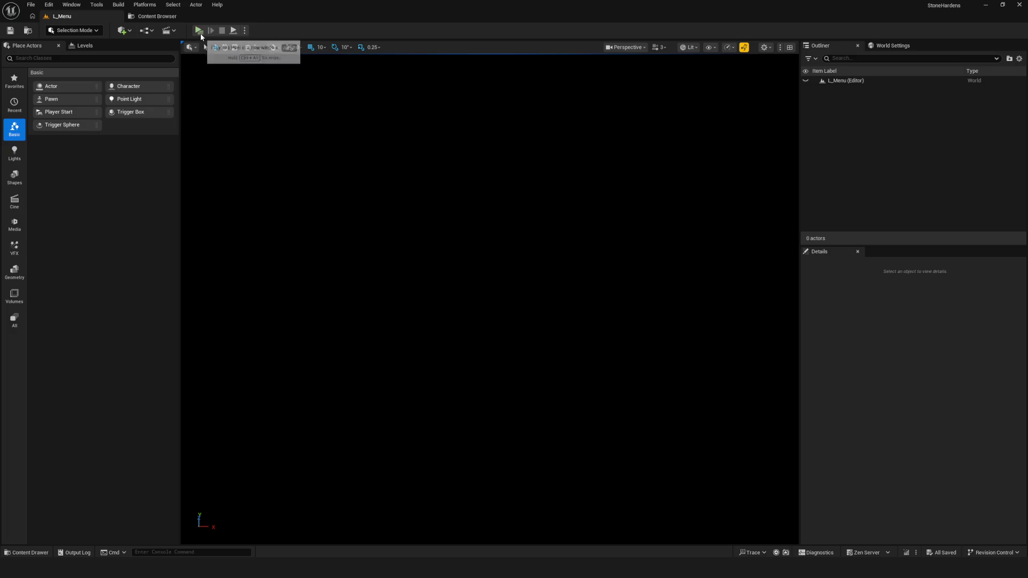
left_click(198, 31)
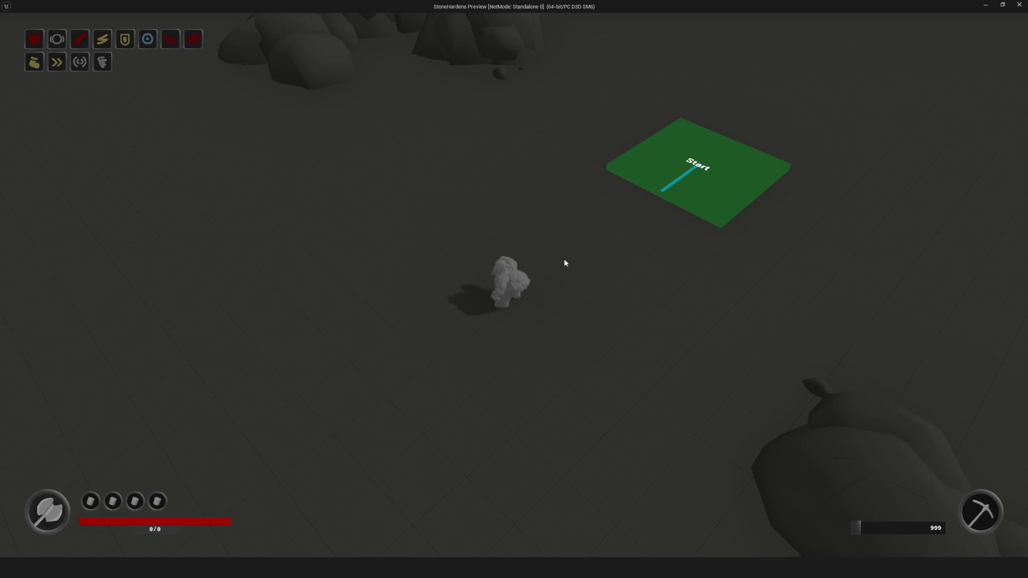
key("a")
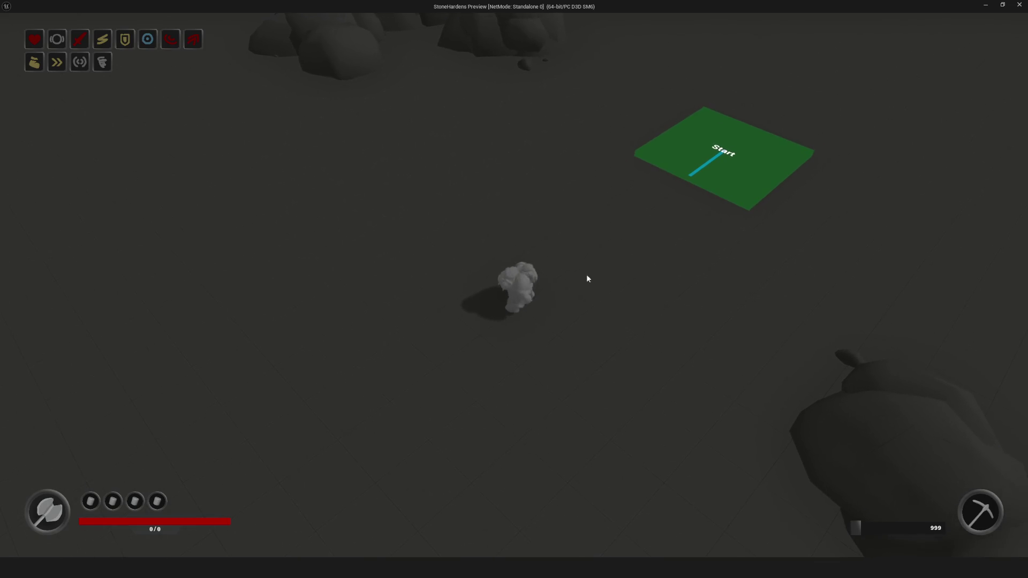
left_click(580, 282)
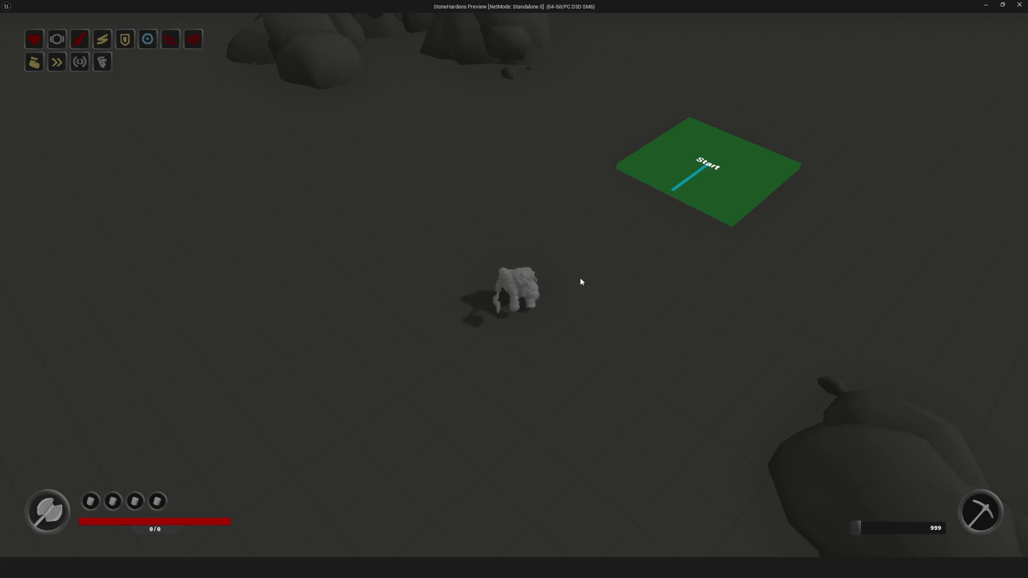
key("w")
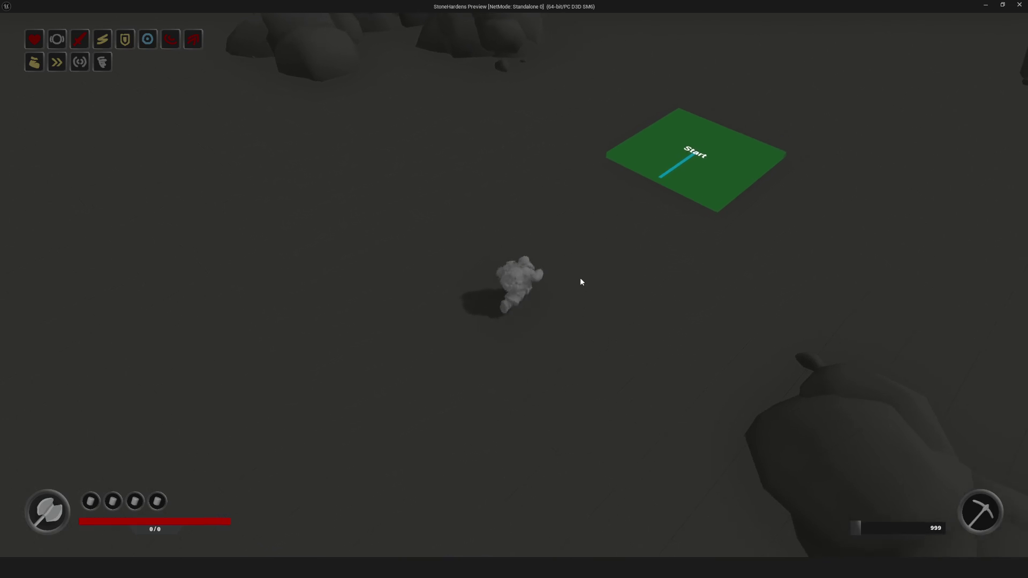
left_click(562, 295)
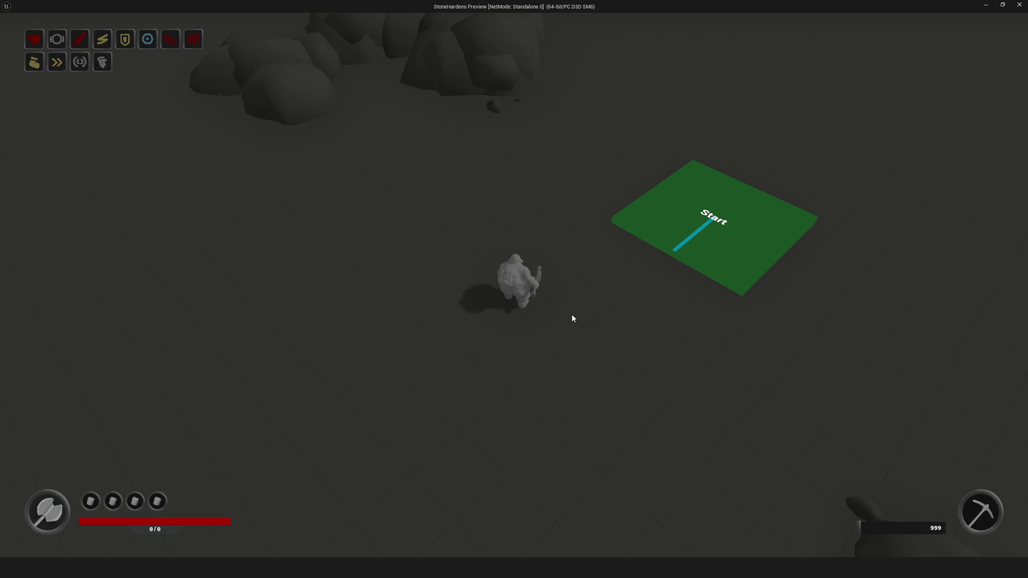
key("Escape")
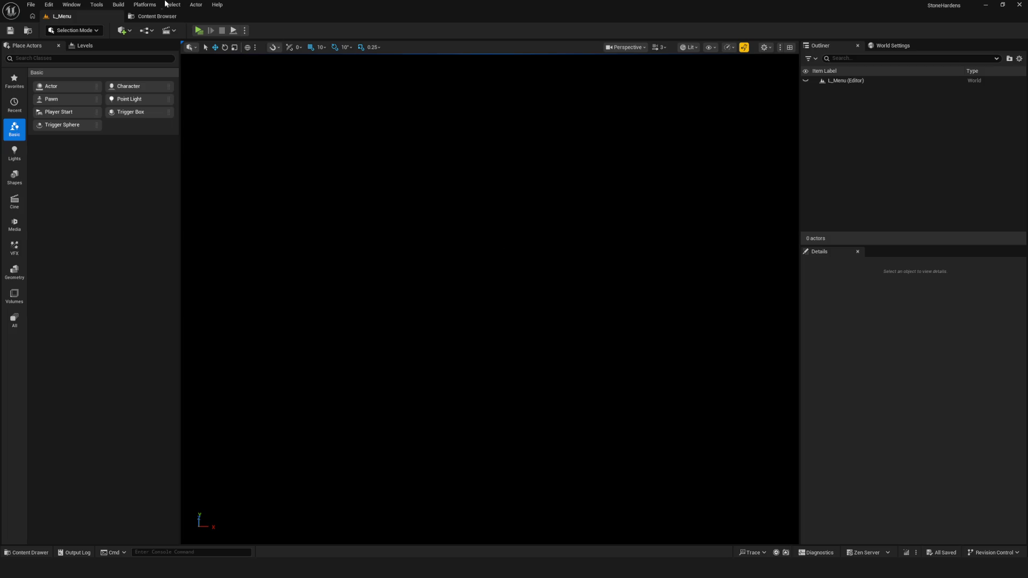
Open the SC_Level blueprint from the Modules > Services > Level folder
left_click(156, 16)
left_click(16, 375)
double_click(40, 387)
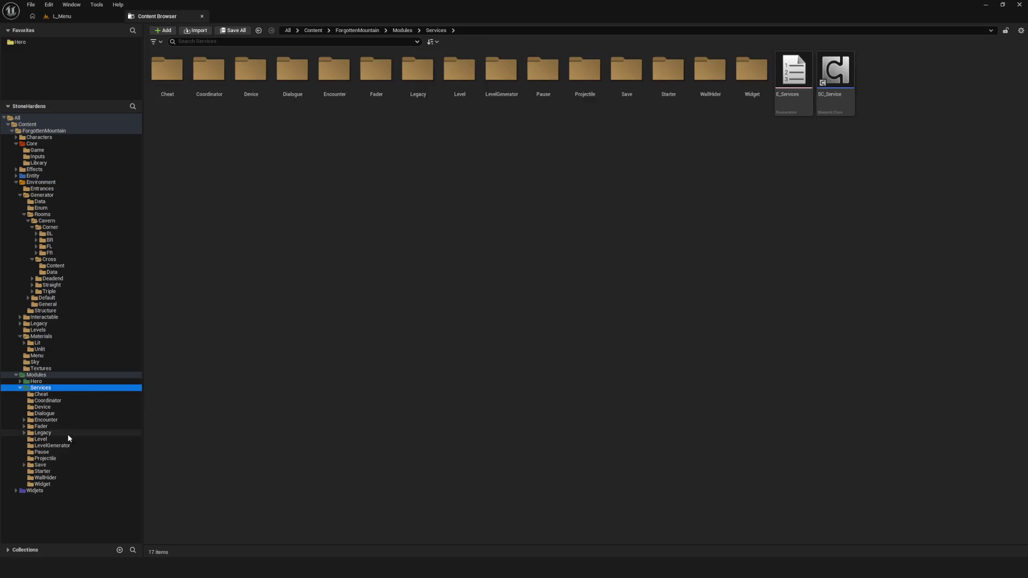
left_click(48, 439)
left_click(218, 72)
double_click(218, 72)
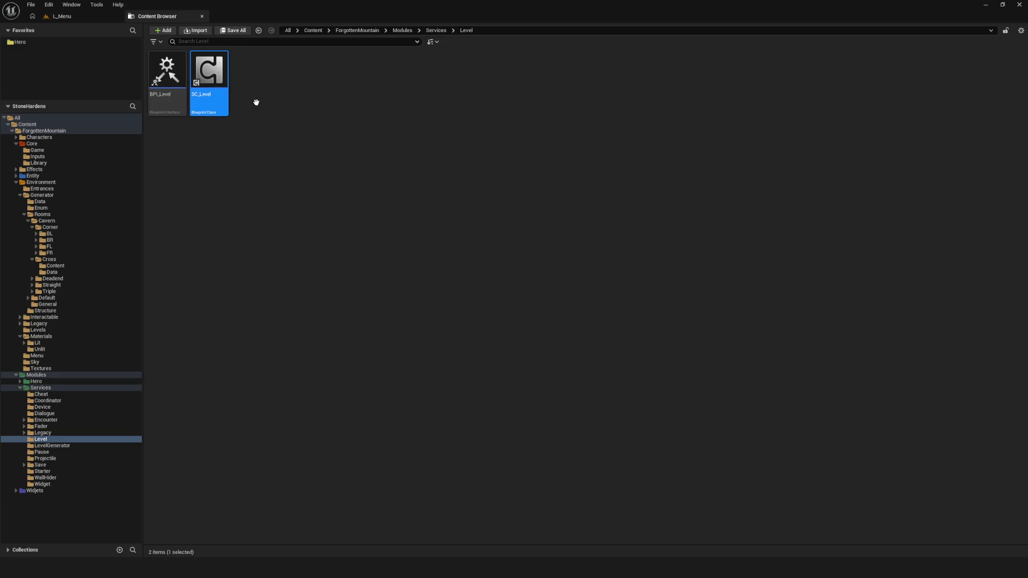
Widen the graph area and pan the EventGraph to the OpenLevel chain
scroll(509, 198, "down", 12)
scroll(487, 191, "up", 7)
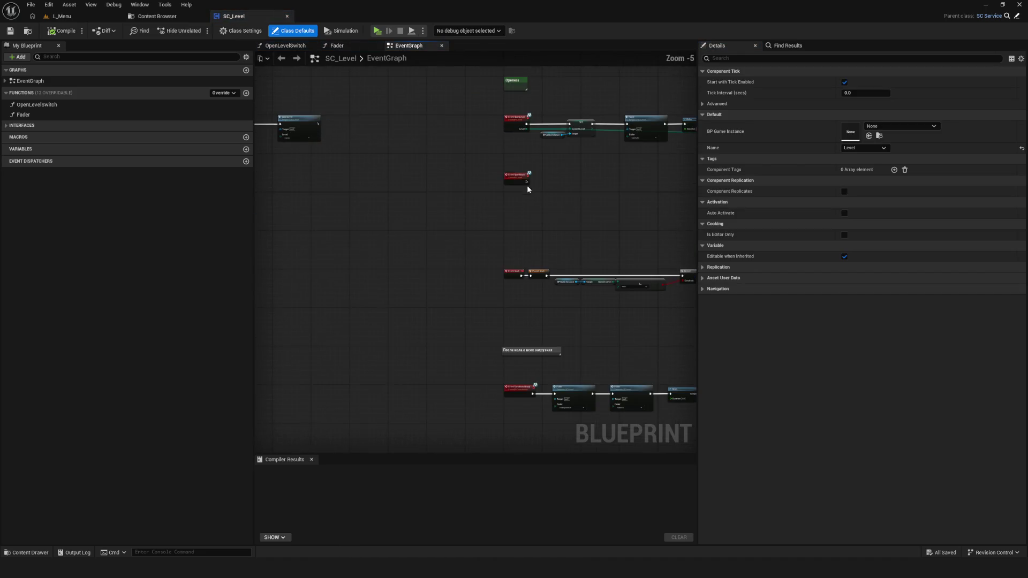
left_click_drag(697, 141, 817, 141)
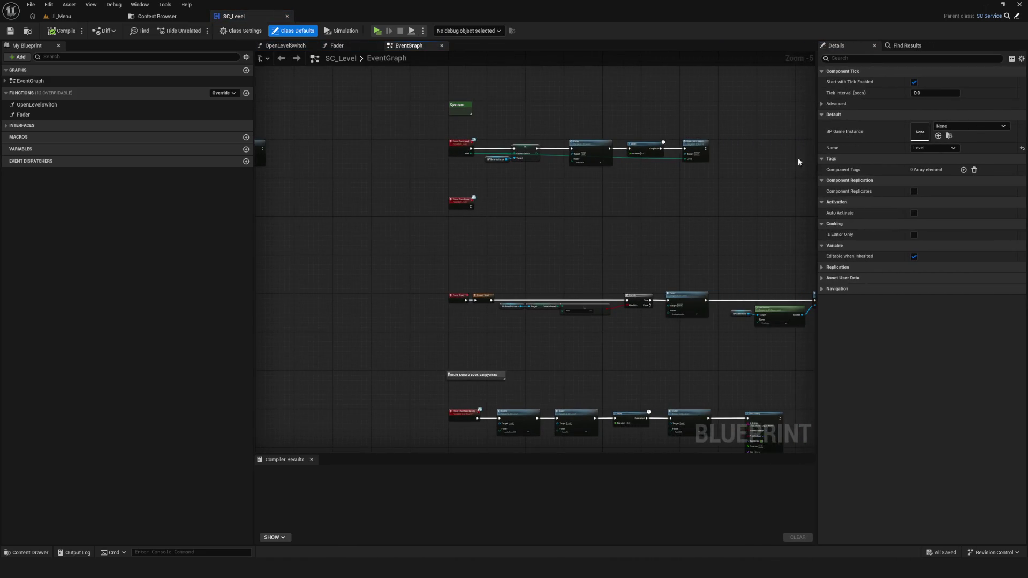
scroll(436, 193, "down", 2)
scroll(512, 203, "up", 7)
mouse_move(511, 203)
left_mouse_down()
mouse_move(370, 208)
mouse_move(413, 223)
mouse_move(597, 227)
left_mouse_up()
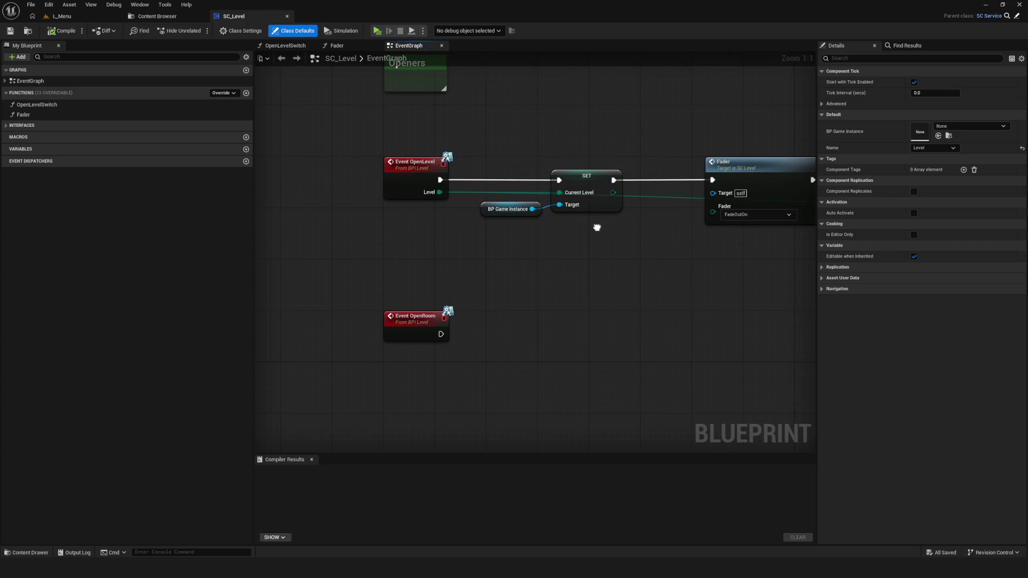
Trace the Event StartNewGame chain through Add Condition Tag to the Open Level node
scroll(597, 228, "down", 3)
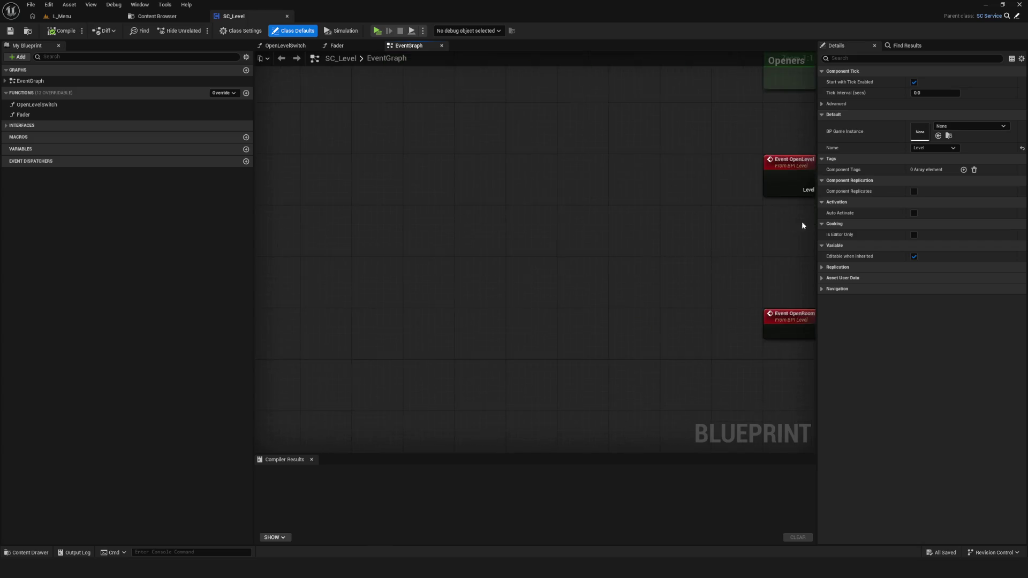
scroll(639, 216, "up", 4)
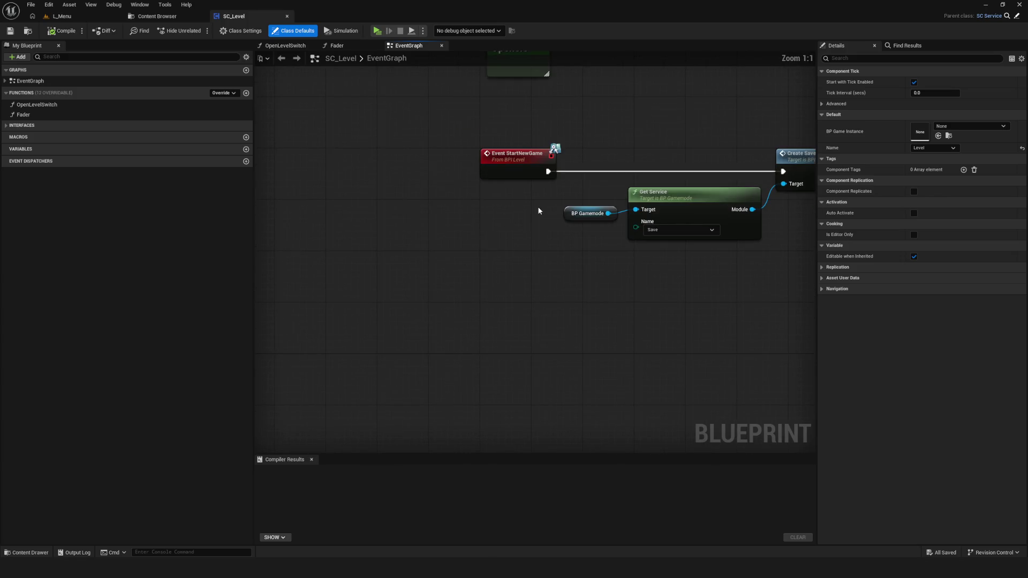
left_click_drag(539, 210, 391, 212)
mouse_move(317, 140)
left_mouse_down()
mouse_move(647, 287)
mouse_move(514, 275)
mouse_move(329, 285)
left_mouse_up()
mouse_move(380, 135)
left_mouse_down()
mouse_move(509, 257)
mouse_move(503, 229)
mouse_move(510, 248)
mouse_move(423, 262)
left_mouse_up()
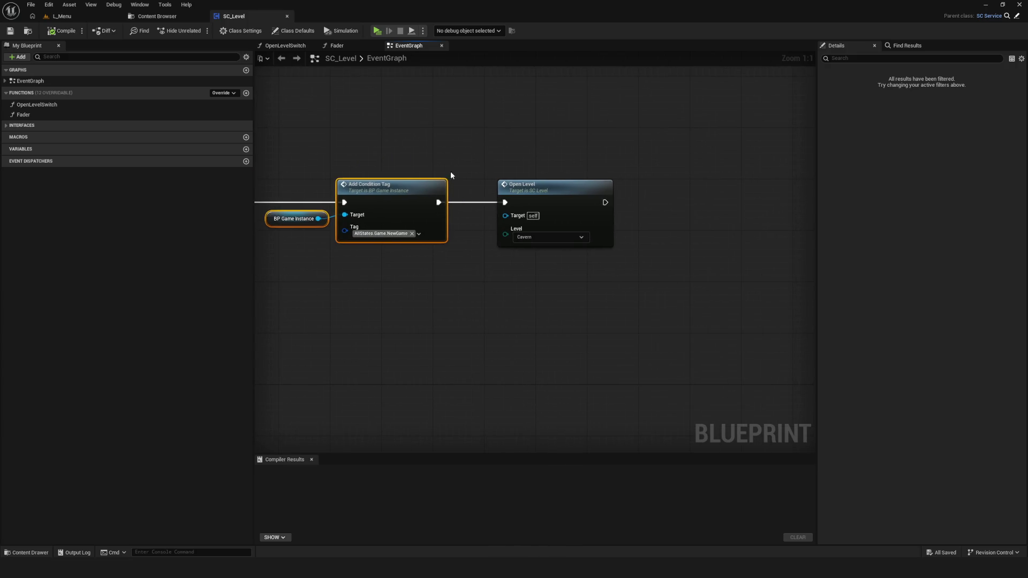
mouse_move(480, 131)
left_mouse_down()
mouse_move(551, 219)
mouse_move(705, 300)
left_mouse_up()
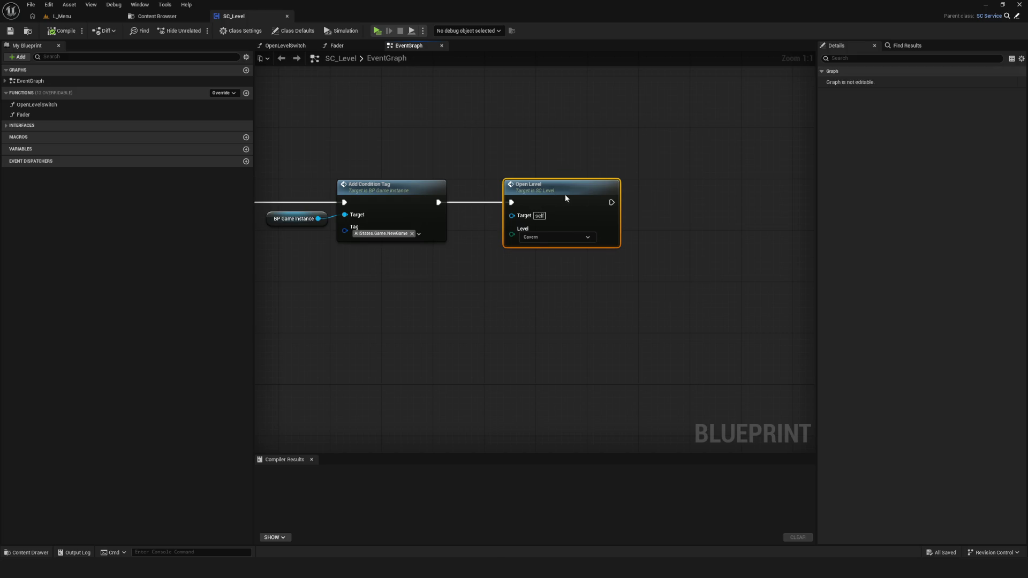
Save SC_Level and centre the graph on the Open Level and Event OpenLevel nodes
left_click(10, 31)
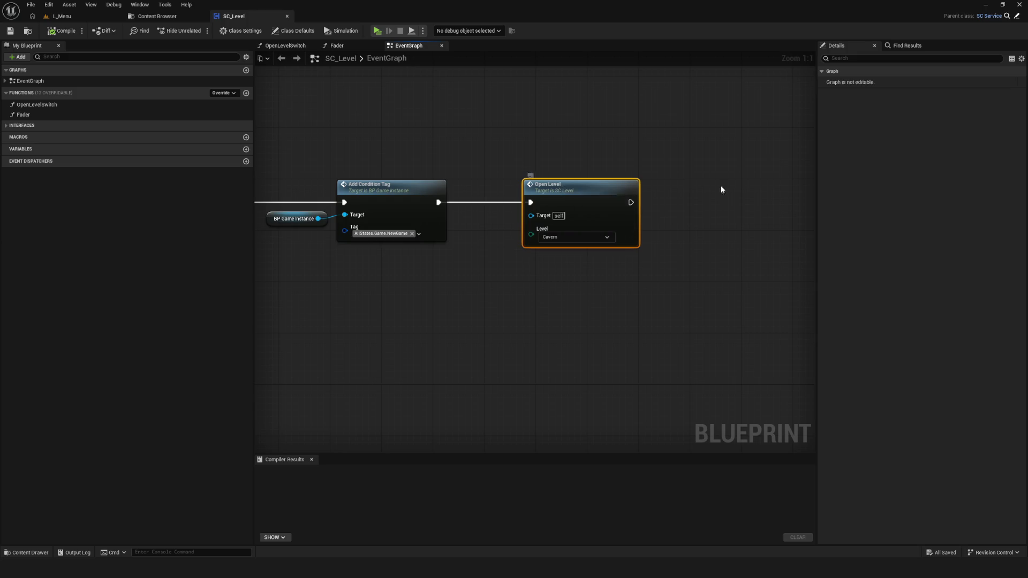
left_click_drag(595, 191, 542, 202)
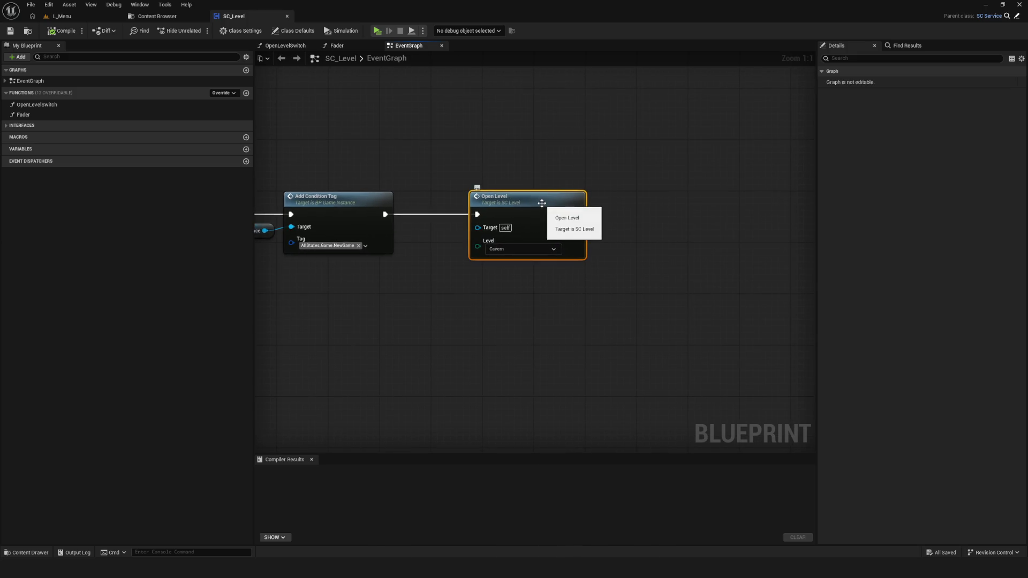
scroll(542, 204, "down", 4)
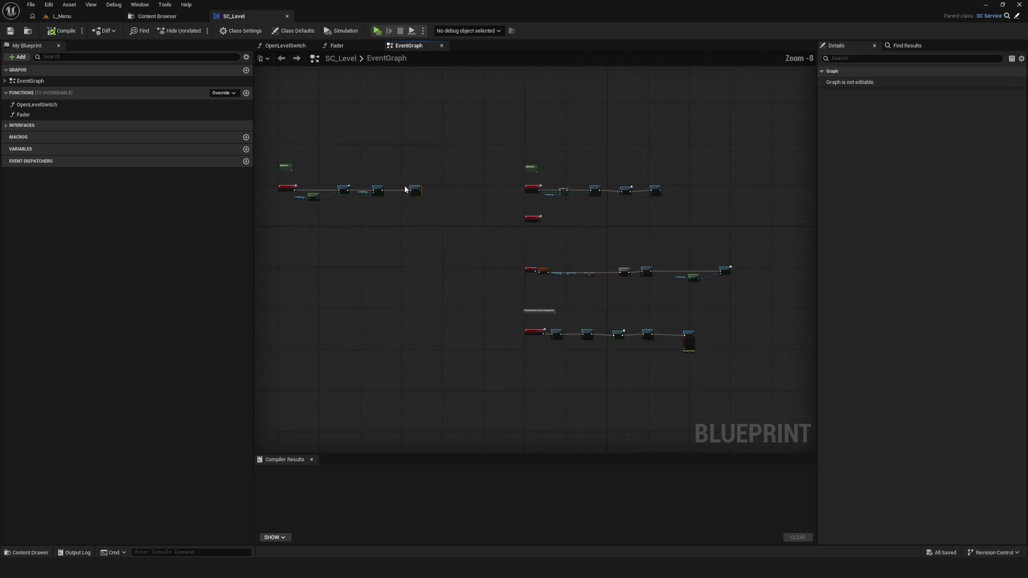
scroll(512, 232, "up", 2)
left_click_drag(486, 371, 486, 378)
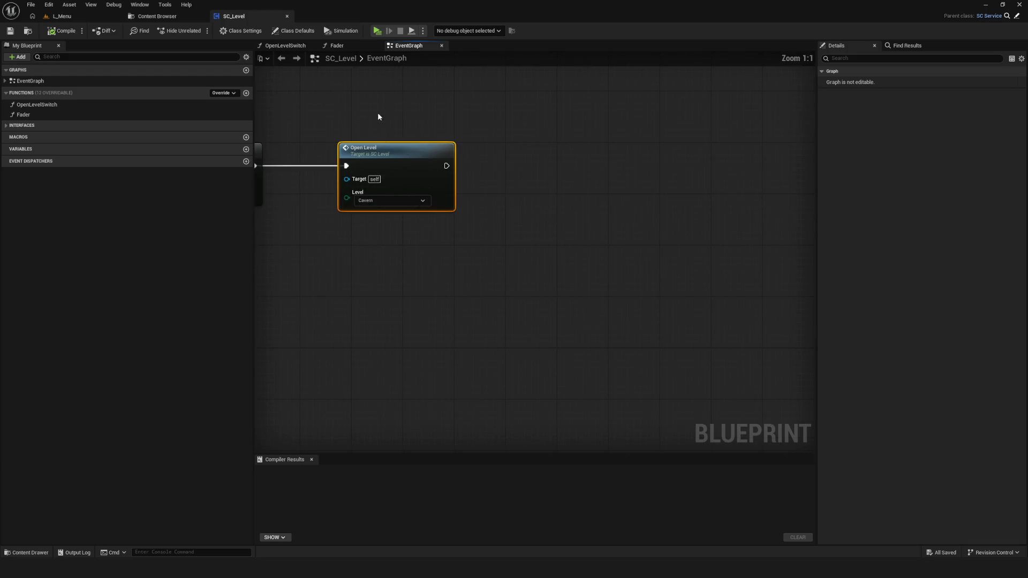
left_click_drag(535, 153, 585, 246)
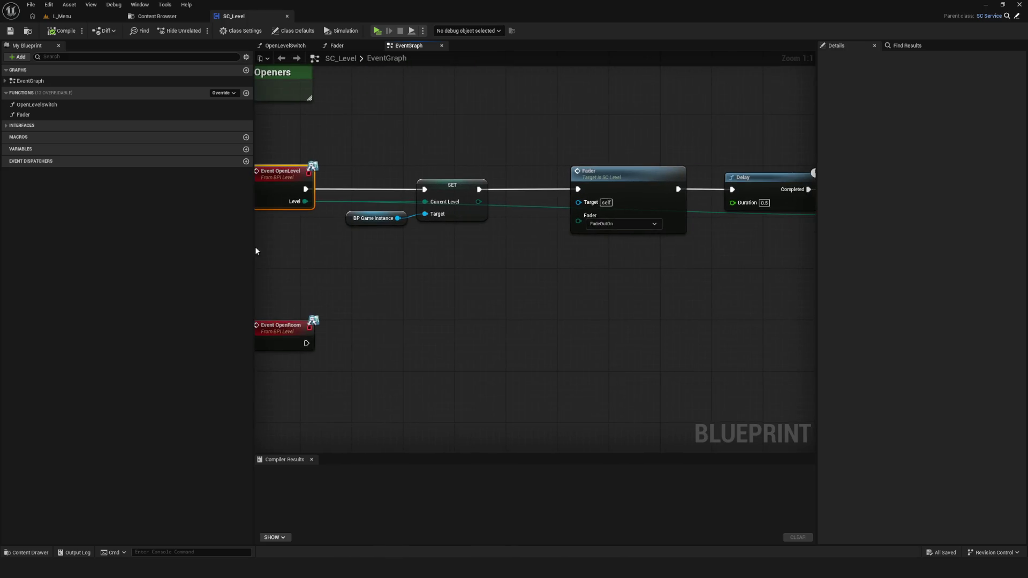
Inspect the Event OpenRoom node and frame the Openers section around it
scroll(429, 209, "down", 5)
scroll(554, 278, "up", 5)
left_click_drag(412, 213, 504, 281)
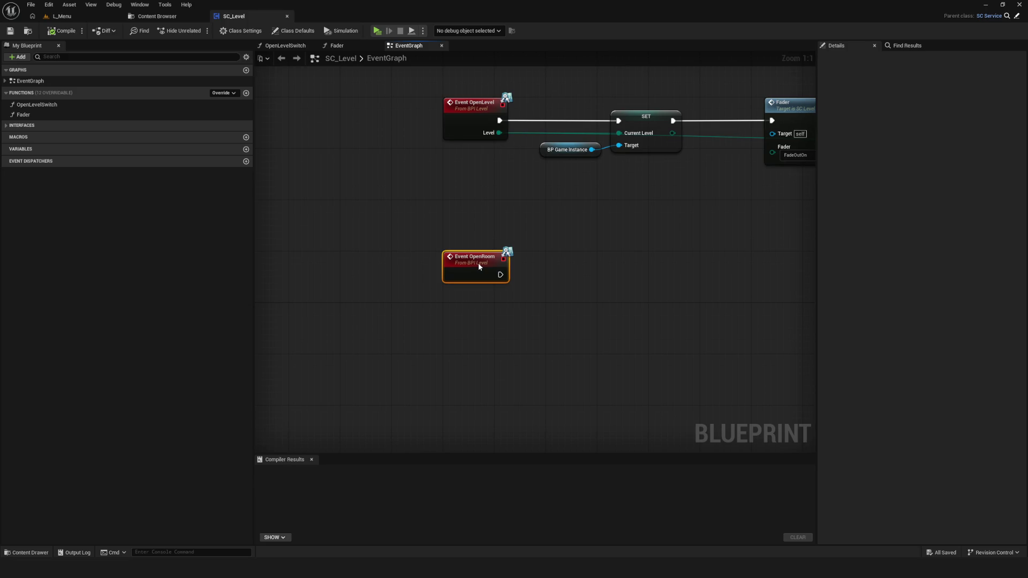
left_click_drag(385, 80, 422, 104)
scroll(495, 301, "down", 6)
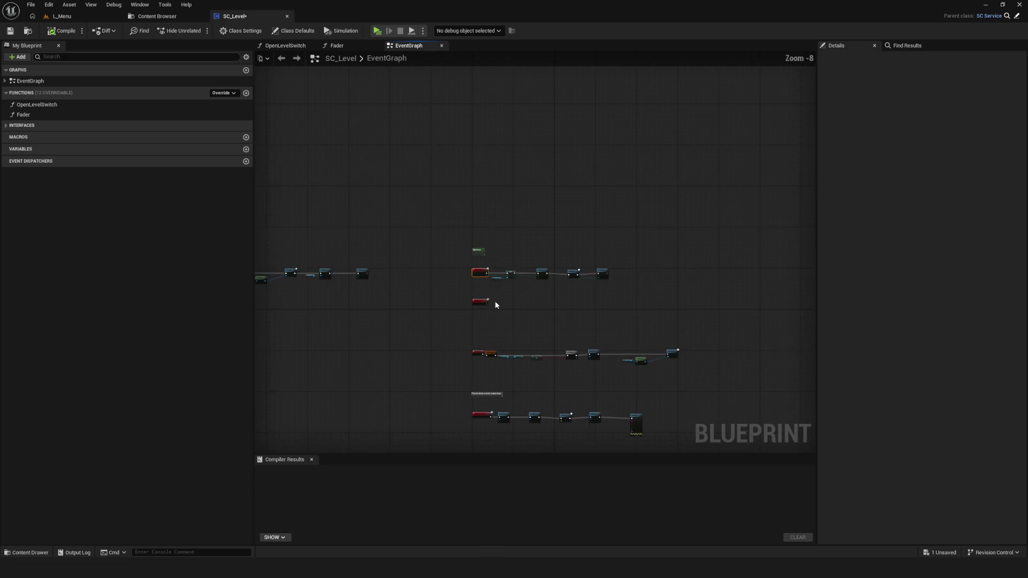
scroll(567, 322, "up", 4)
left_click_drag(470, 325, 353, 305)
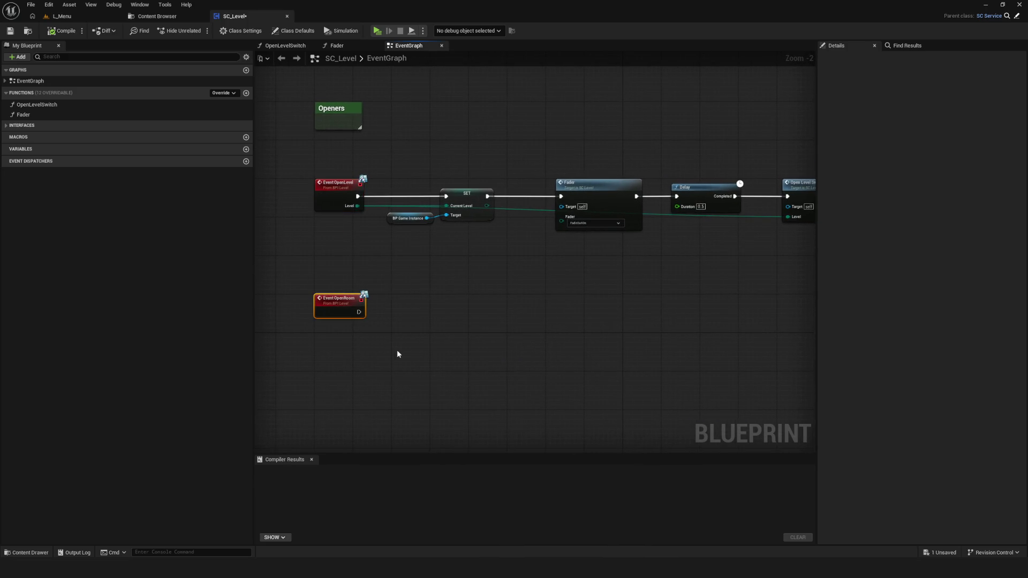
left_click_drag(455, 319, 471, 306)
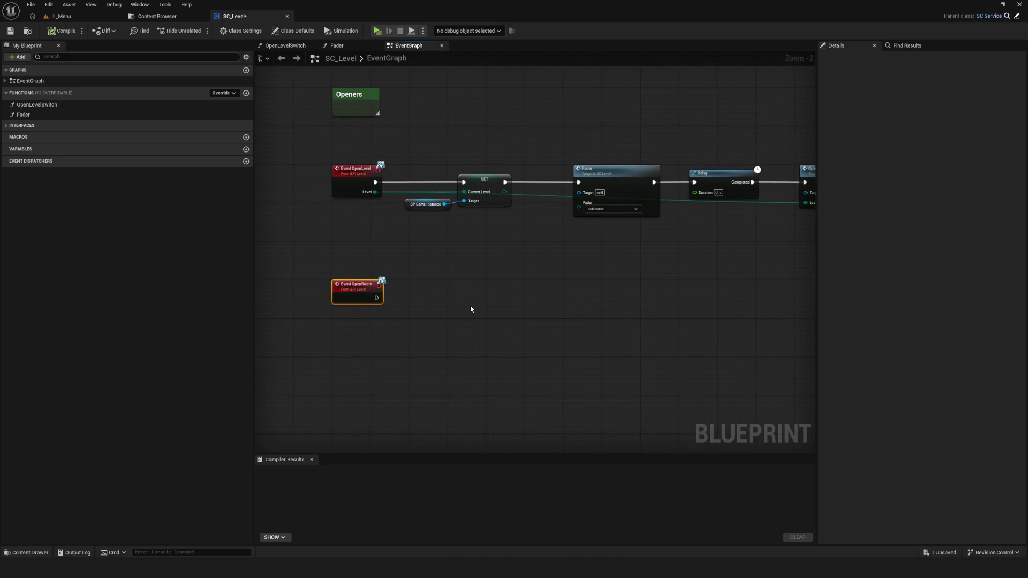
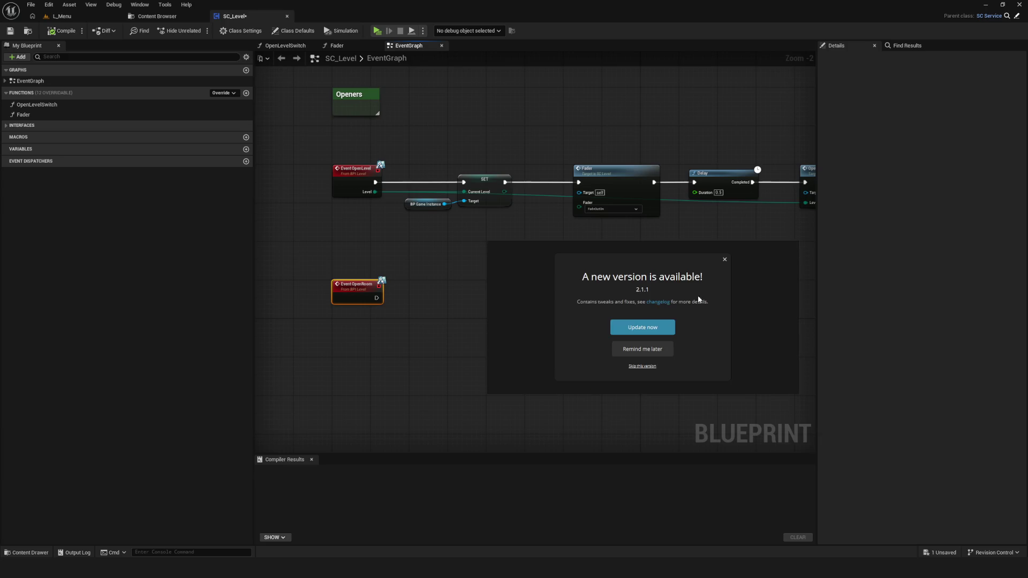
Bring up the PureRef board over the graph and switch on its Draw mode
left_click(726, 259)
right_click(603, 254)
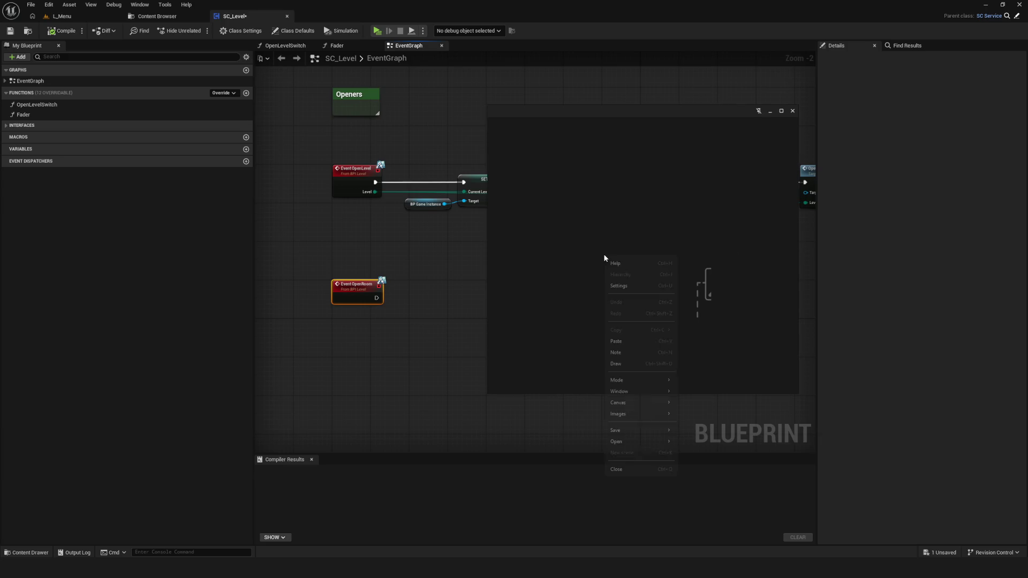
left_click(625, 365)
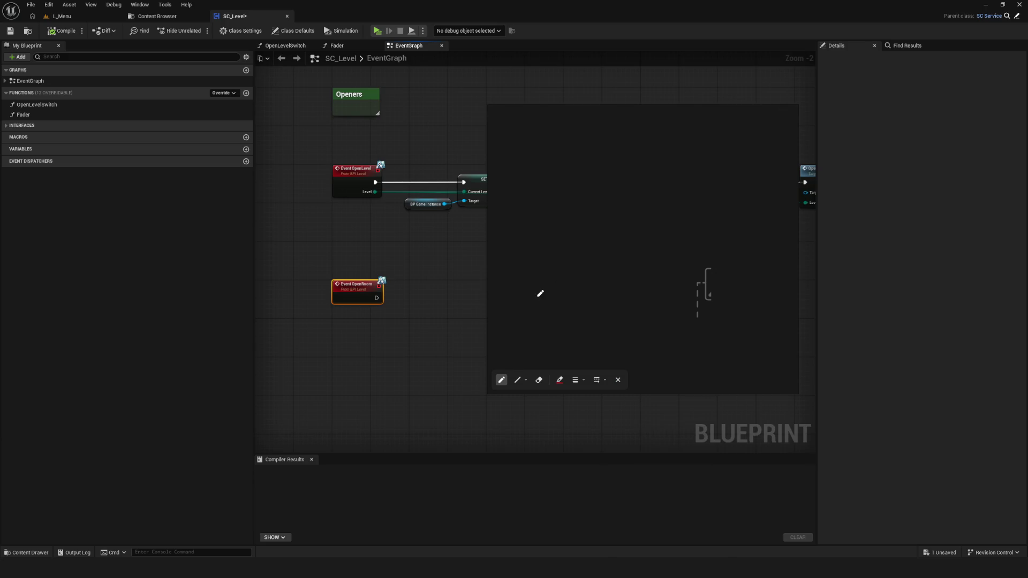
Sketch red room boxes: a centre room, an upper room with a connecting line, and a left room
left_click(583, 246)
mouse_move(584, 244)
left_mouse_down()
mouse_move(615, 244)
mouse_move(593, 268)
mouse_move(584, 245)
left_mouse_up()
mouse_move(586, 245)
left_mouse_down()
mouse_move(592, 217)
mouse_move(615, 223)
mouse_move(616, 244)
left_mouse_up()
mouse_move(600, 246)
left_mouse_down()
mouse_move(600, 257)
mouse_move(599, 238)
left_mouse_up()
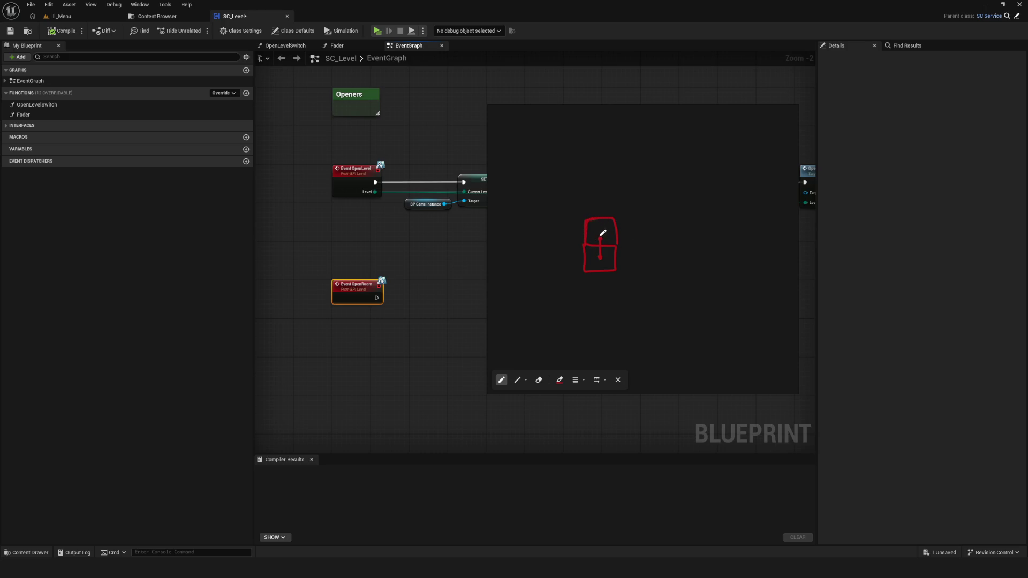
left_click(602, 231)
mouse_move(591, 216)
left_mouse_down()
mouse_move(587, 190)
mouse_move(619, 192)
mouse_move(606, 220)
mouse_move(596, 202)
mouse_move(659, 216)
mouse_move(652, 236)
mouse_move(618, 244)
mouse_move(658, 244)
left_mouse_up()
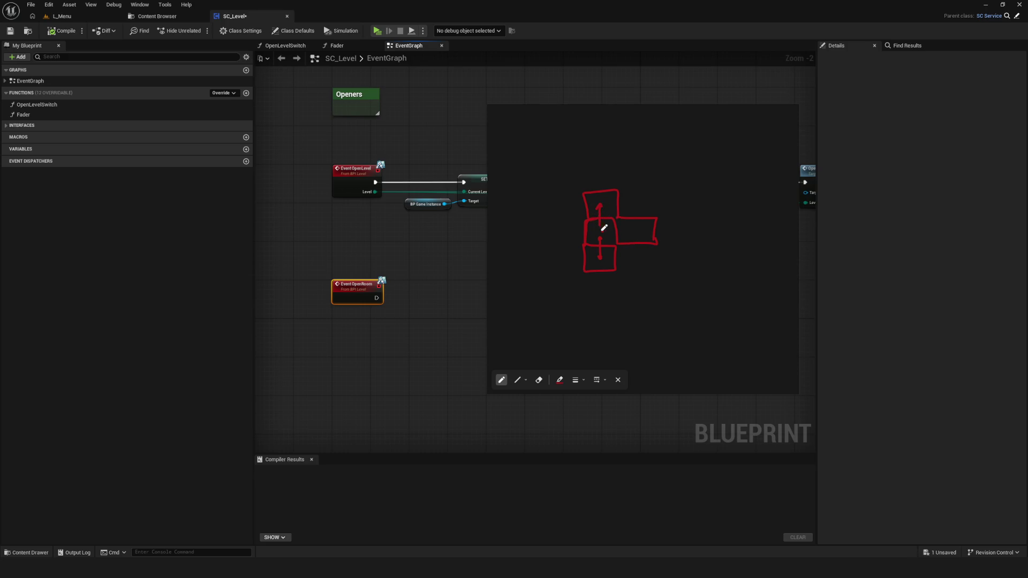
mouse_move(587, 218)
left_mouse_down()
mouse_move(557, 216)
mouse_move(557, 241)
mouse_move(583, 243)
left_mouse_up()
scroll(603, 220, "up", 5)
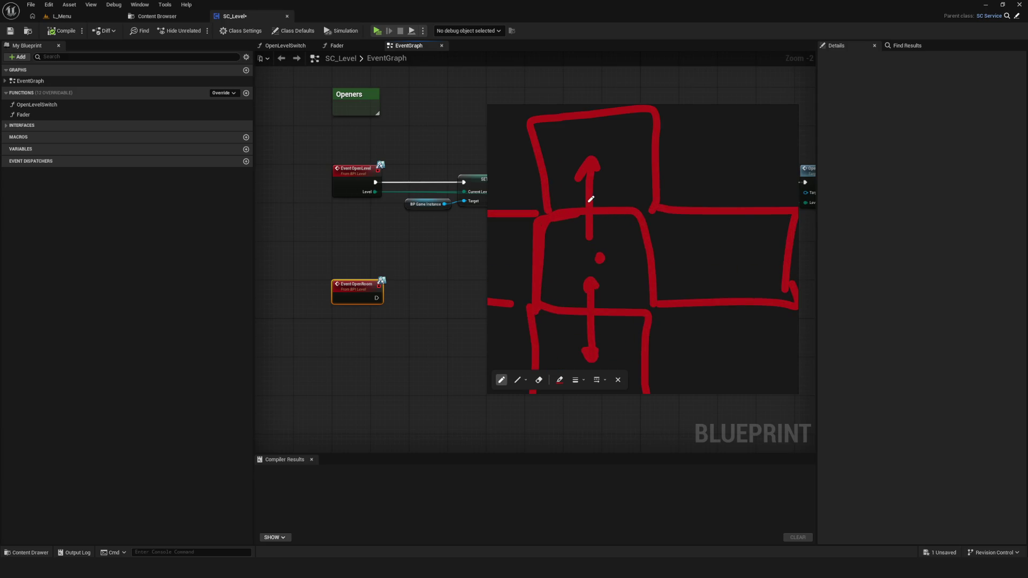
scroll(591, 201, "down", 5)
scroll(592, 211, "up", 3)
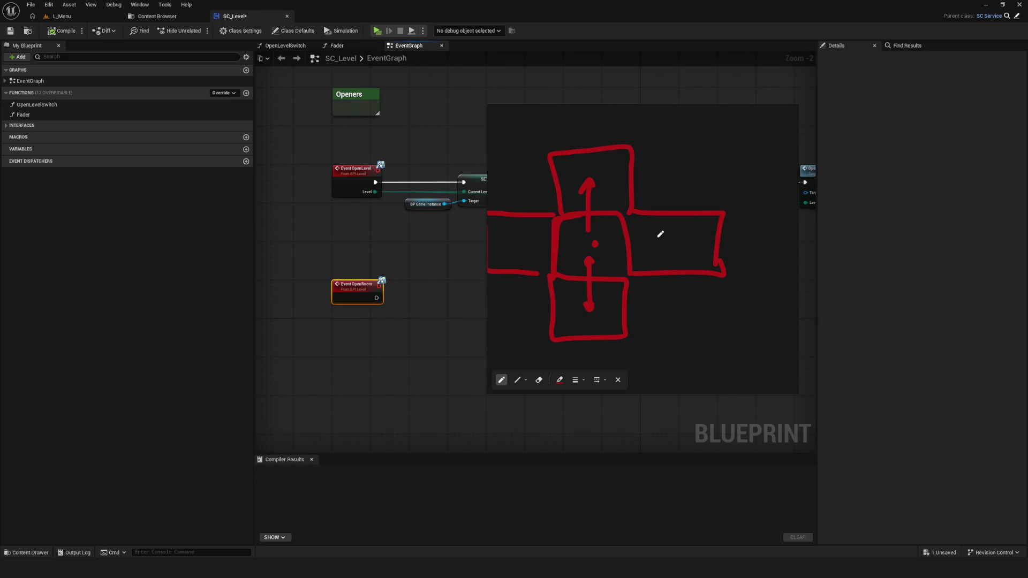
scroll(661, 234, "down", 3)
scroll(659, 233, "up", 3)
scroll(643, 239, "down", 2)
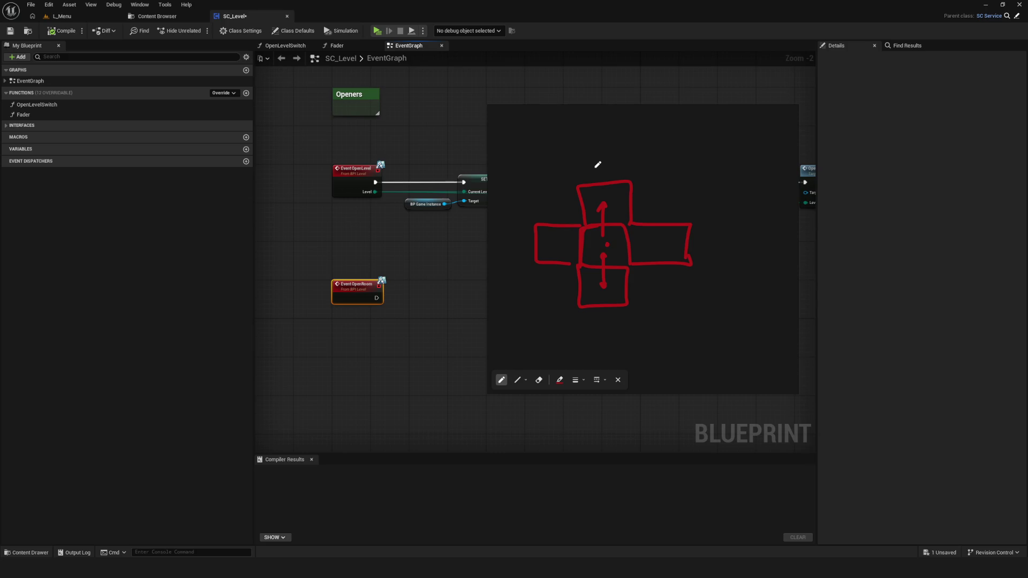
Try an outline, a curved arrow and a small square, undoing each with Ctrl+Z
mouse_move(541, 307)
left_mouse_down()
mouse_move(581, 160)
mouse_move(713, 302)
mouse_move(570, 311)
left_mouse_up()
key("ctrl+z")
left_click_drag(604, 252, 621, 279)
key("ctrl+z")
mouse_move(626, 197)
left_mouse_down()
mouse_move(624, 209)
mouse_move(649, 197)
mouse_move(624, 191)
mouse_move(657, 192)
mouse_move(623, 214)
mouse_move(621, 182)
mouse_move(654, 153)
mouse_move(658, 183)
mouse_move(601, 188)
mouse_move(593, 217)
mouse_move(621, 219)
mouse_move(674, 181)
mouse_move(686, 209)
mouse_move(654, 216)
mouse_move(624, 242)
mouse_move(663, 230)
mouse_move(660, 215)
left_mouse_up()
key("ctrl+z")
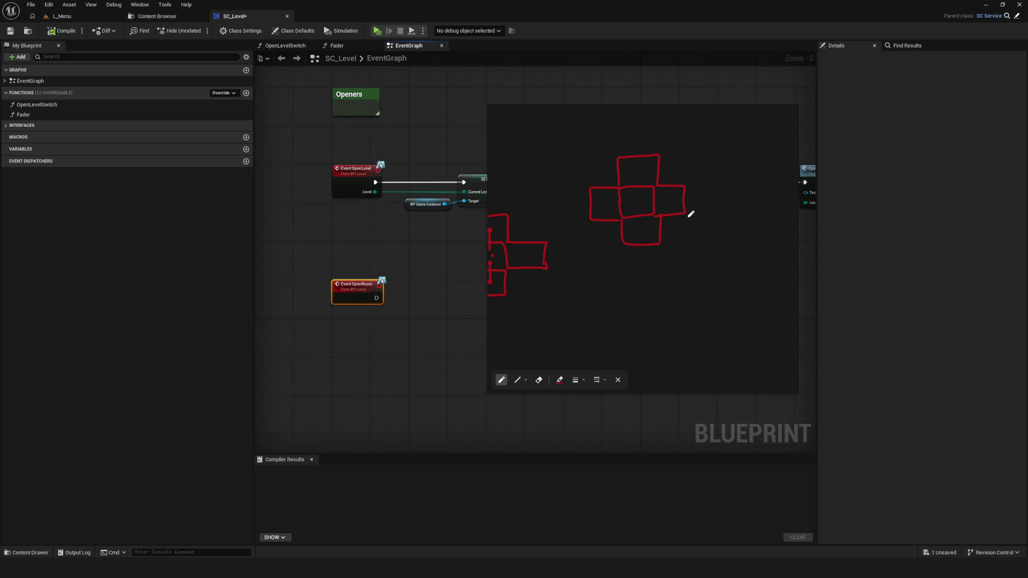
Mark the centre room with a dot and draw a curved arrow from the right room to the top
left_click(637, 201)
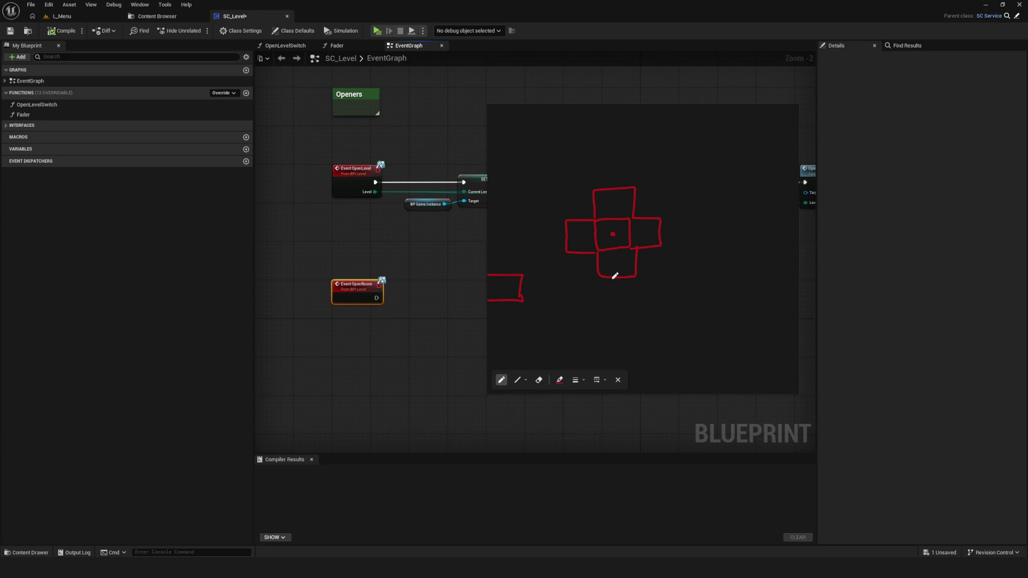
mouse_move(643, 231)
left_mouse_down()
mouse_move(644, 211)
mouse_move(612, 206)
left_mouse_up()
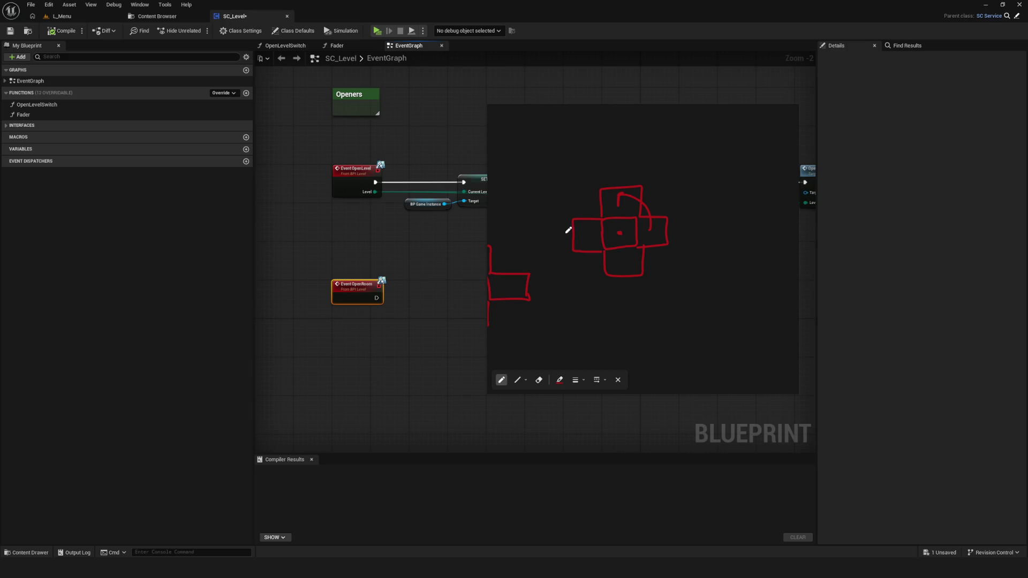
left_click_drag(619, 234, 560, 227)
Enlarge the PureRef window wider and taller so both cross sketches show
left_click_drag(485, 173, 184, 177)
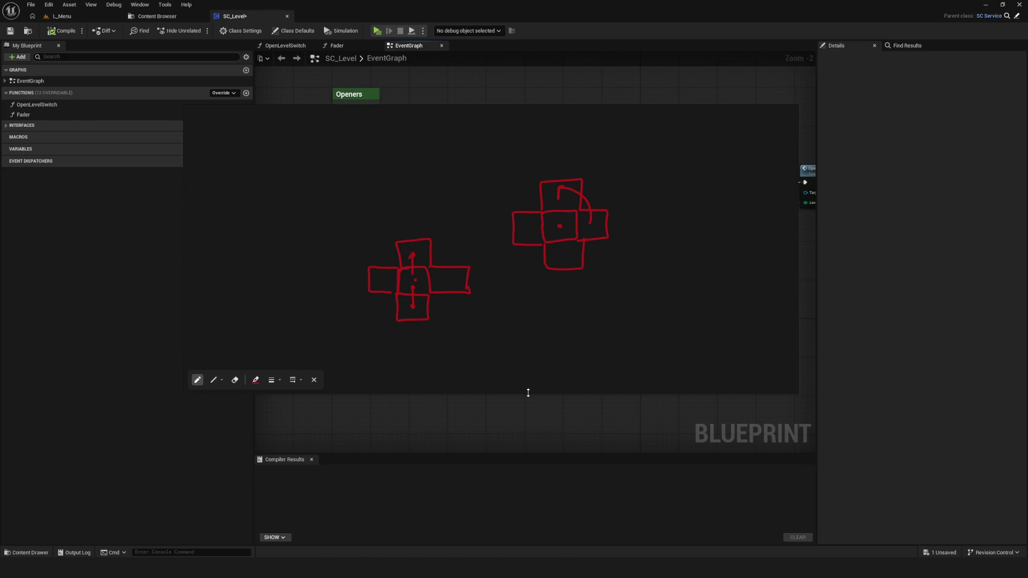
left_click_drag(528, 393, 537, 505)
left_click_drag(498, 206, 351, 235)
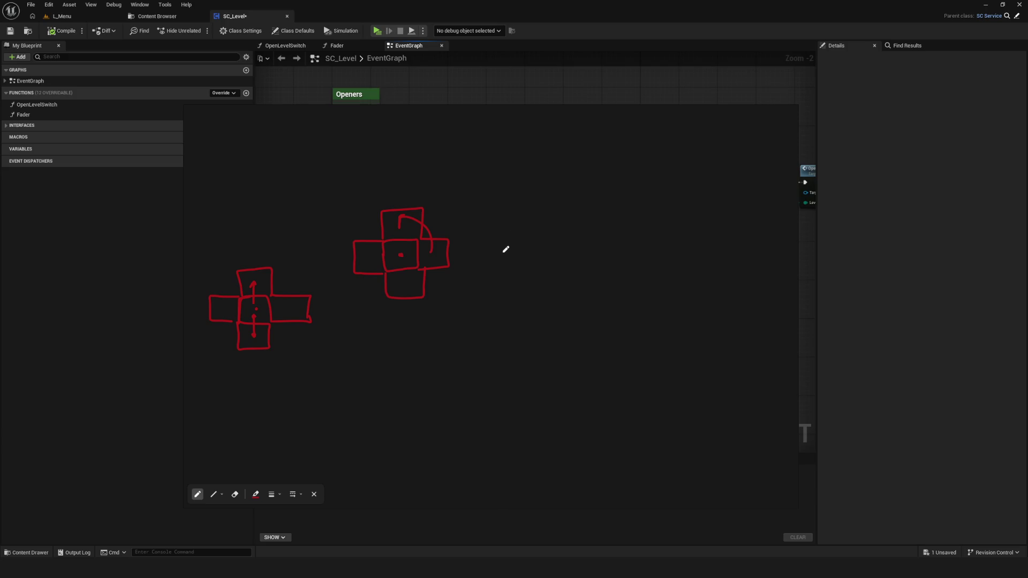
scroll(493, 219, "down", 1)
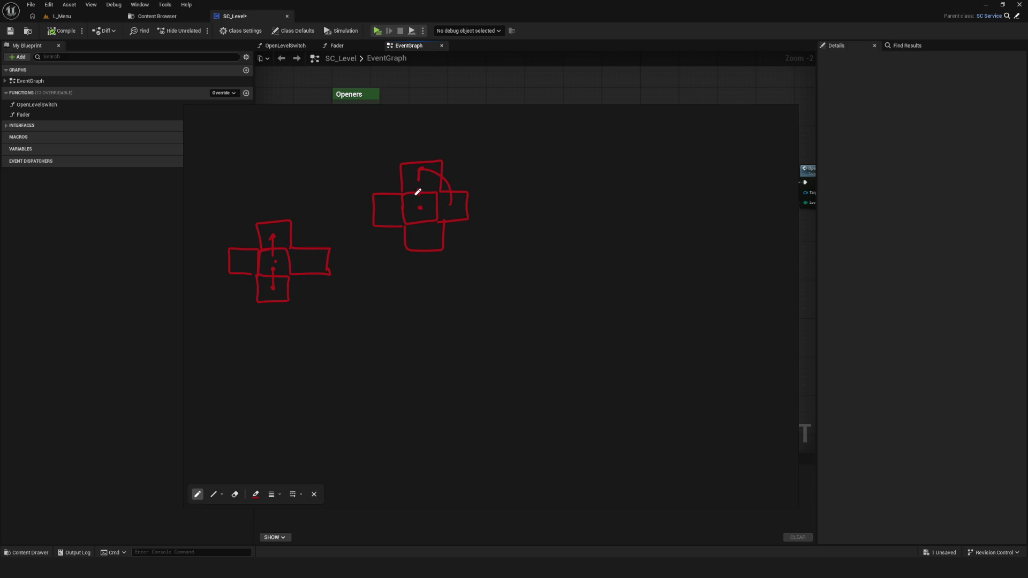
Fill a red blob in the centre room with radiating lines and a thin stroke beside it
left_click_drag(426, 192, 424, 193)
mouse_move(507, 241)
left_mouse_down()
mouse_move(502, 259)
mouse_move(487, 149)
mouse_move(540, 155)
left_mouse_up()
left_click_drag(477, 204, 457, 214)
left_click_drag(445, 154, 466, 171)
left_click_drag(514, 206, 556, 231)
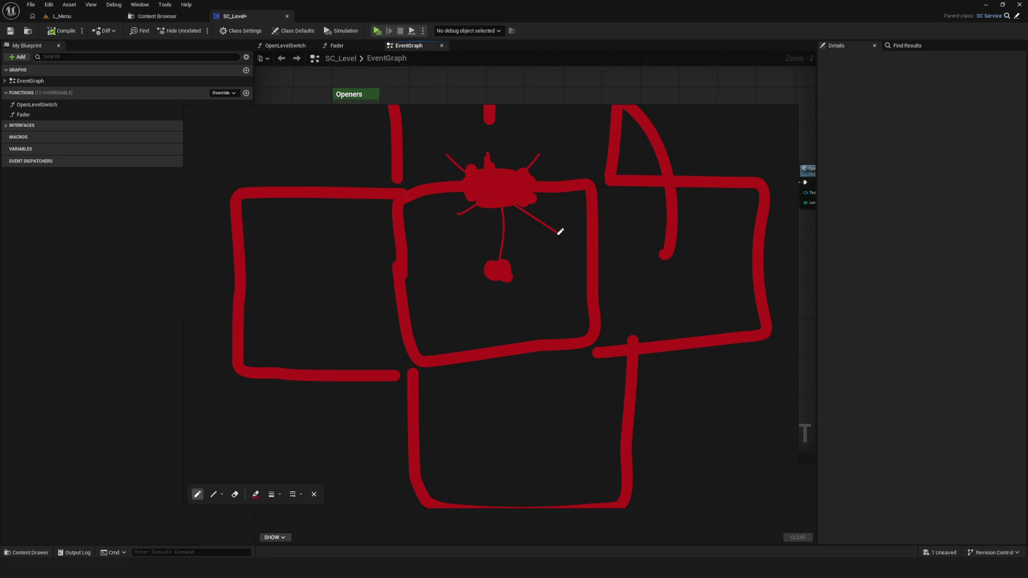
scroll(449, 277, "down", 3)
scroll(482, 253, "up", 3)
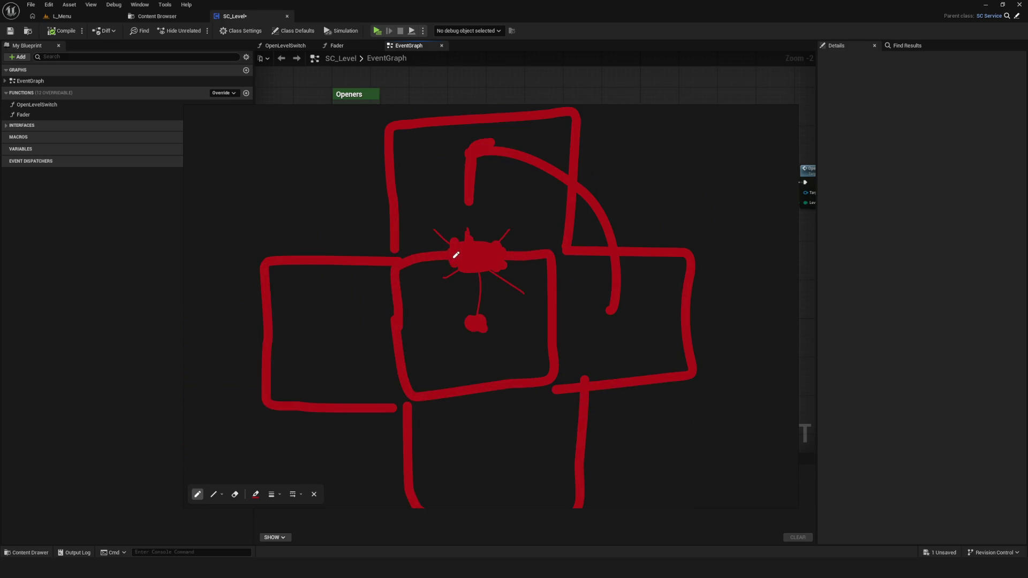
left_click_drag(493, 275, 475, 284)
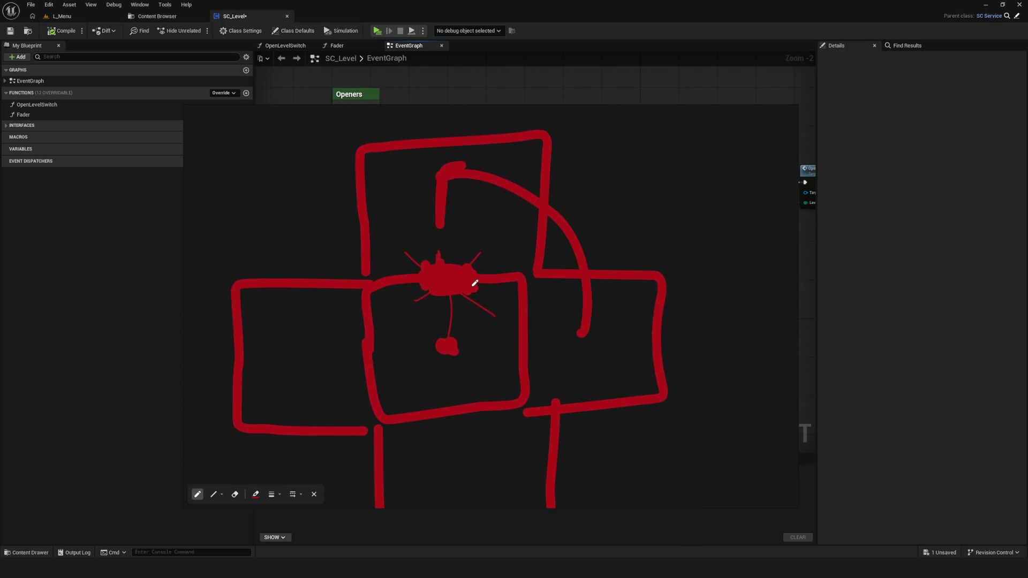
mouse_move(417, 300)
left_mouse_down()
mouse_move(417, 254)
mouse_move(487, 257)
mouse_move(475, 301)
mouse_move(407, 279)
mouse_move(488, 260)
left_mouse_up()
scroll(419, 278, "down", 3)
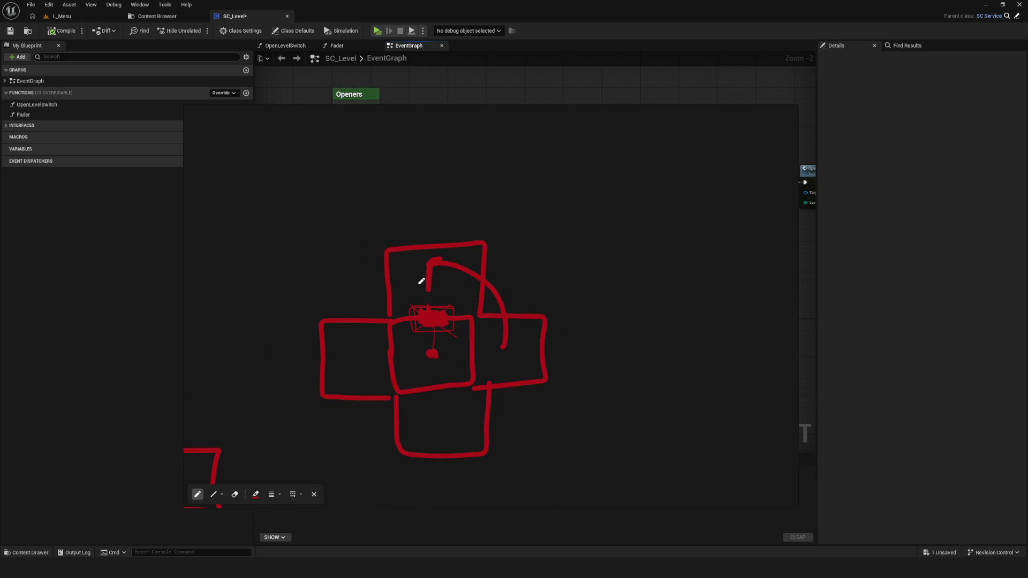
Draw temporary dots, a loop and 'x3' beside the sketch, then undo them
mouse_move(324, 328)
left_mouse_down()
mouse_move(326, 269)
mouse_move(385, 249)
mouse_move(395, 178)
mouse_move(477, 186)
mouse_move(473, 247)
mouse_move(544, 300)
mouse_move(543, 320)
left_mouse_up()
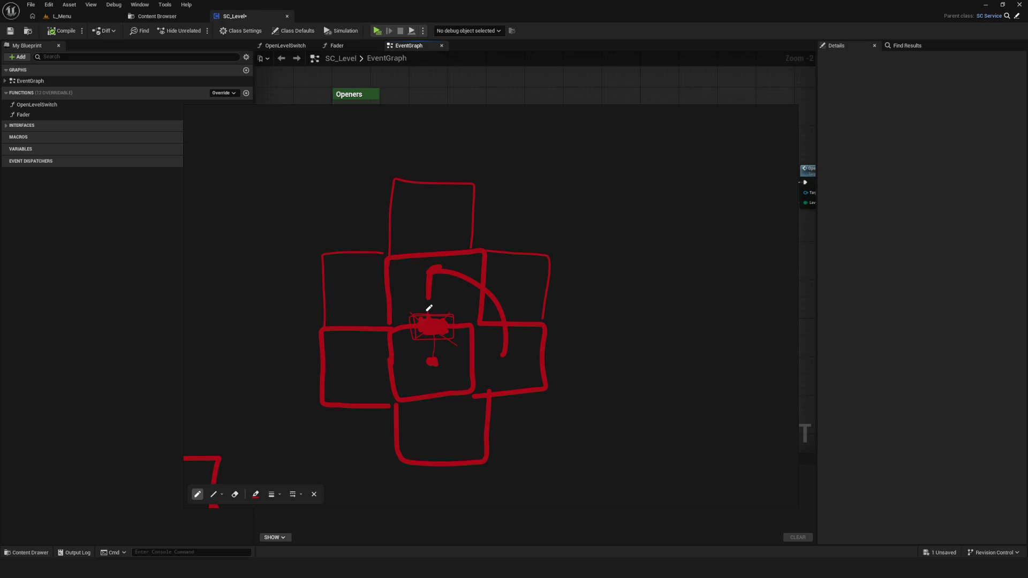
left_click(426, 229)
left_click(359, 290)
left_click_drag(504, 287, 519, 295)
mouse_move(571, 214)
left_mouse_down()
mouse_move(583, 231)
mouse_move(569, 232)
left_mouse_up()
mouse_move(587, 200)
left_mouse_down()
mouse_move(600, 215)
mouse_move(588, 233)
left_mouse_up()
scroll(447, 331, "up", 3)
scroll(447, 331, "down", 3)
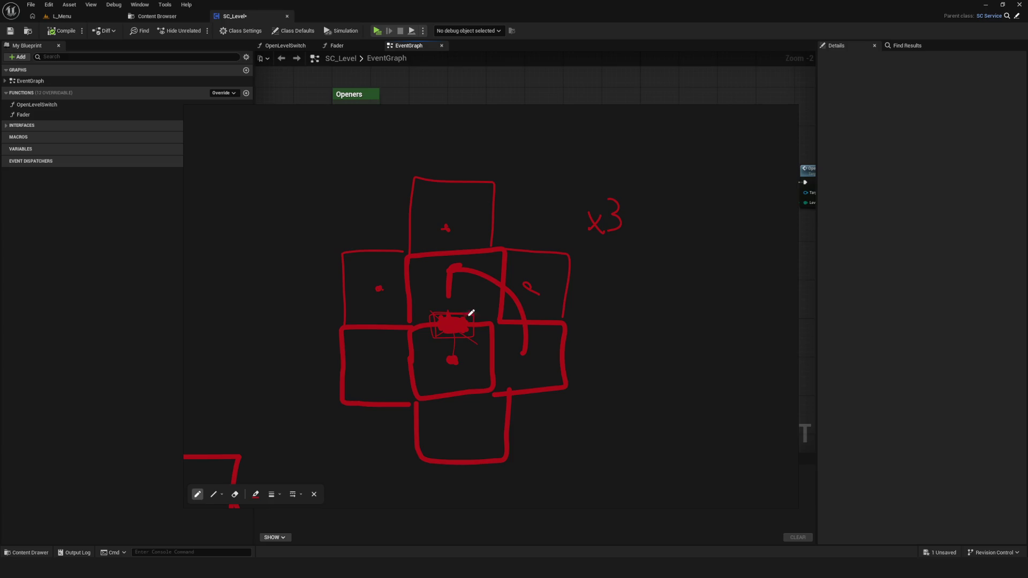
scroll(474, 316, "up", 1)
key("ctrl+z")
key("ctrl+z")
key("ctrl+z")
key("ctrl+z")
key("ctrl+z")
key("ctrl+z")
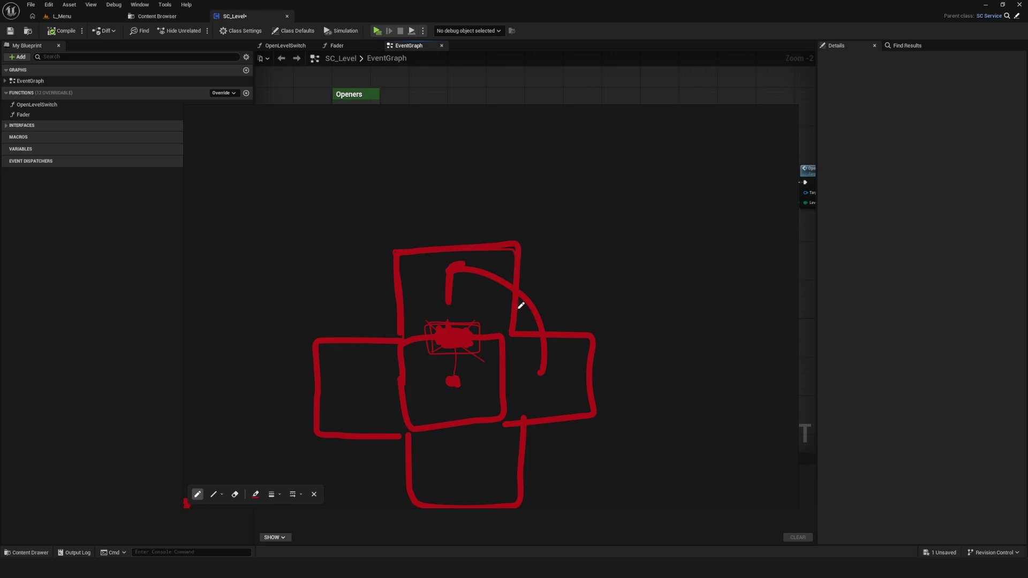
Draw a diagonal line slashing through the top room and trace a second outline on it
left_click_drag(481, 202, 434, 277)
left_click_drag(415, 232, 505, 298)
scroll(510, 298, "up", 3)
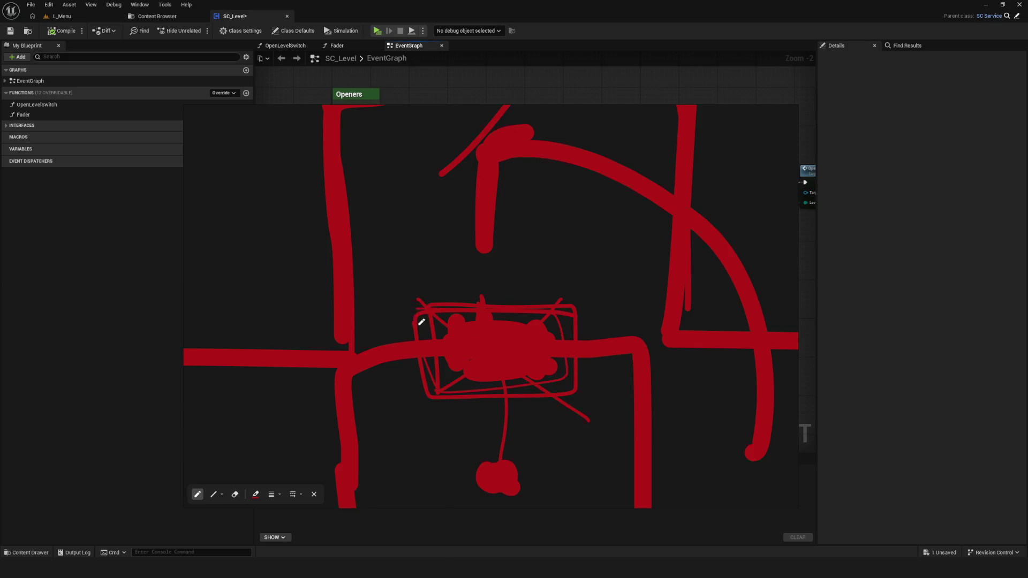
scroll(439, 347, "down", 3)
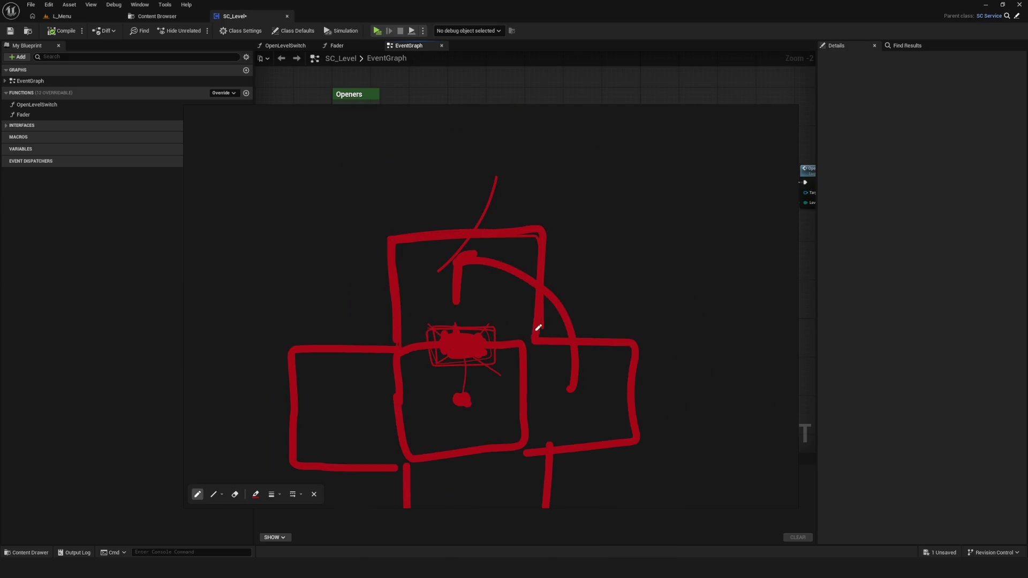
mouse_move(535, 339)
left_mouse_down()
mouse_move(423, 236)
mouse_move(569, 232)
mouse_move(541, 347)
left_mouse_up()
scroll(454, 303, "down", 1)
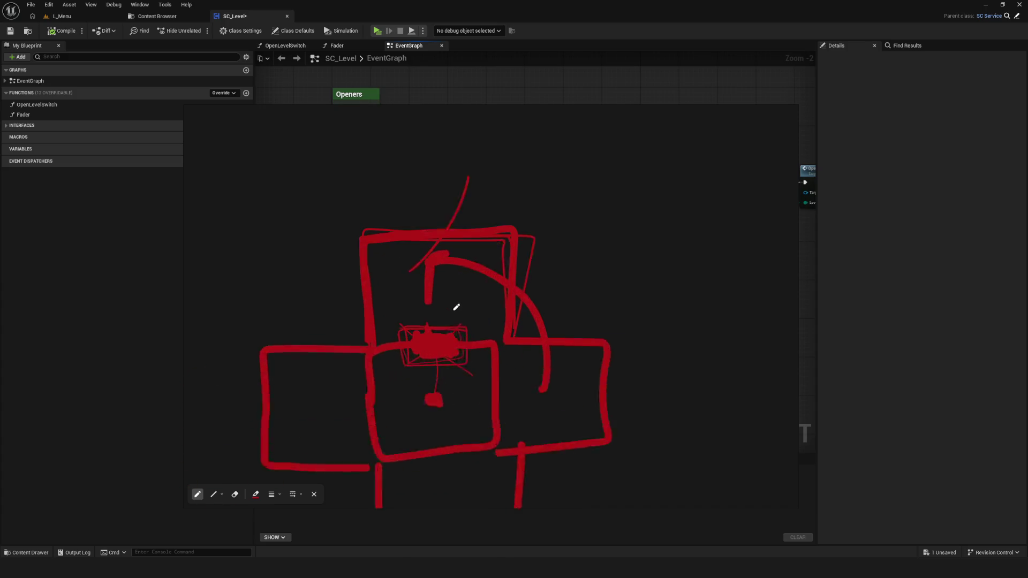
scroll(482, 322, "up", 2)
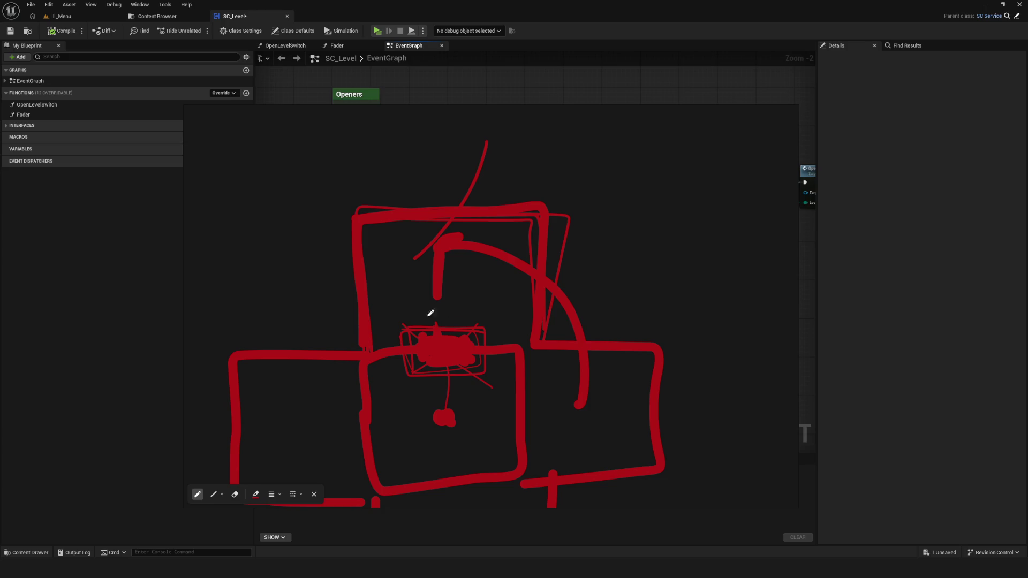
scroll(453, 313, "down", 5)
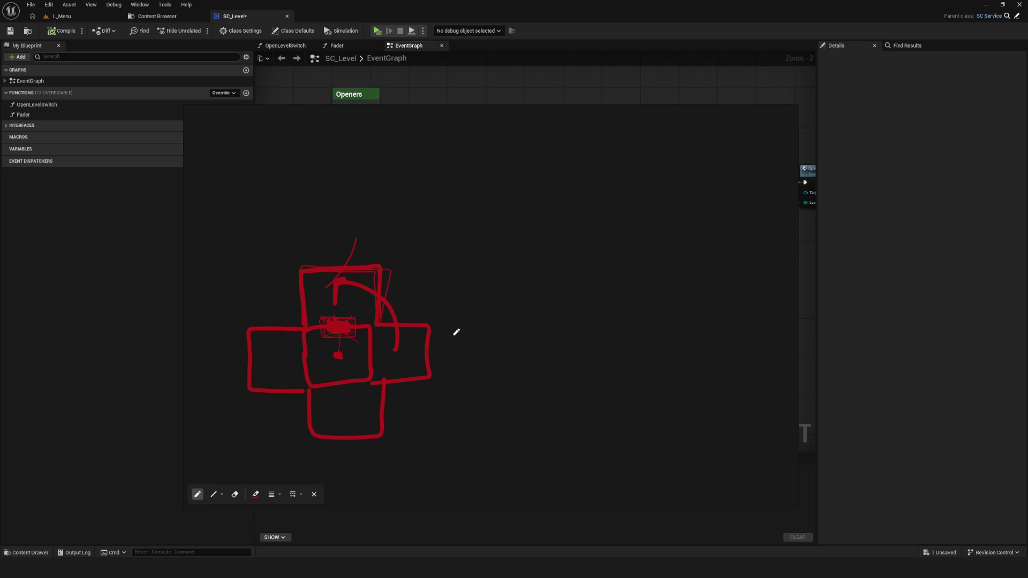
Replace the blob scribbles with a straight line upward, an arch above the centre, and a vertical stroke
scroll(469, 333, "up", 4)
key("ctrl+z")
key("ctrl+z")
key("ctrl+z")
left_click_drag(388, 323, 432, 336)
mouse_move(417, 379)
left_mouse_down()
mouse_move(409, 323)
mouse_move(413, 330)
left_mouse_up()
key("ctrl+z")
key("ctrl+z")
key("ctrl+z")
left_click_drag(410, 377, 412, 329)
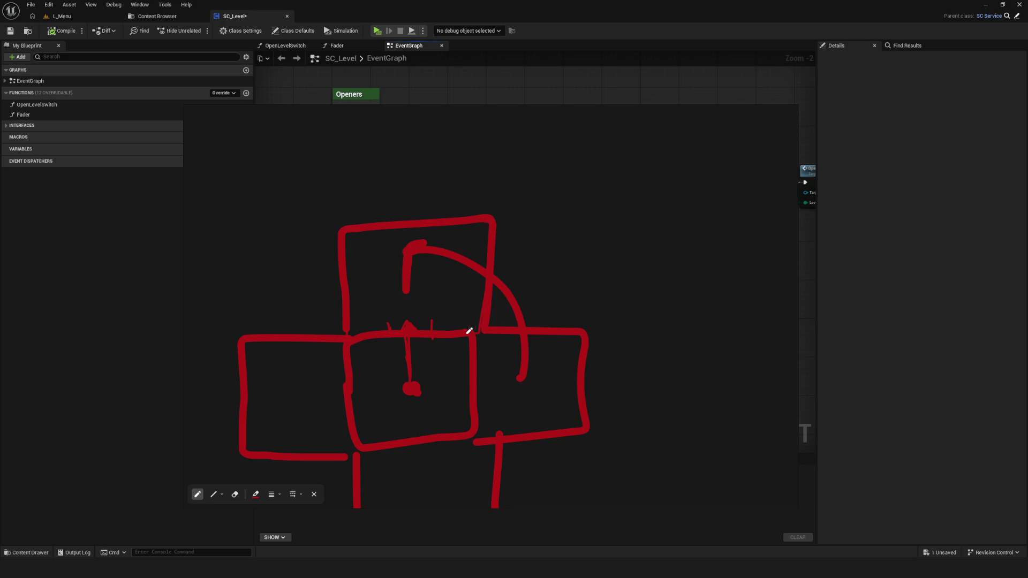
mouse_move(397, 328)
left_mouse_down()
mouse_move(397, 306)
mouse_move(431, 308)
mouse_move(406, 312)
mouse_move(438, 271)
mouse_move(431, 276)
left_mouse_up()
mouse_move(241, 334)
left_mouse_down()
mouse_move(250, 224)
mouse_move(338, 227)
mouse_move(354, 113)
mouse_move(480, 122)
mouse_move(487, 217)
mouse_move(582, 227)
mouse_move(585, 334)
left_mouse_up()
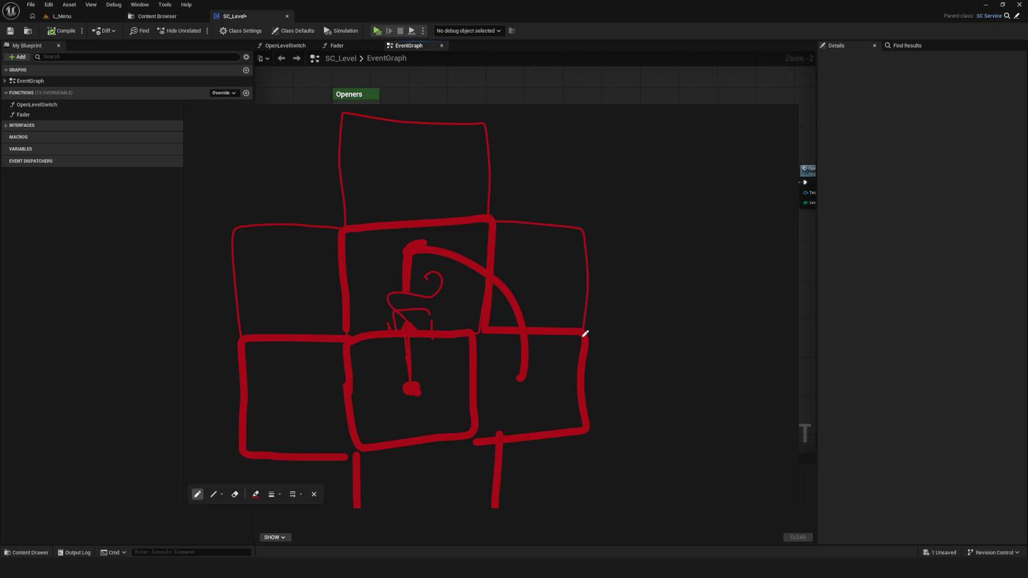
Retrace the top and left edges of the left room box
scroll(390, 336, "down", 5)
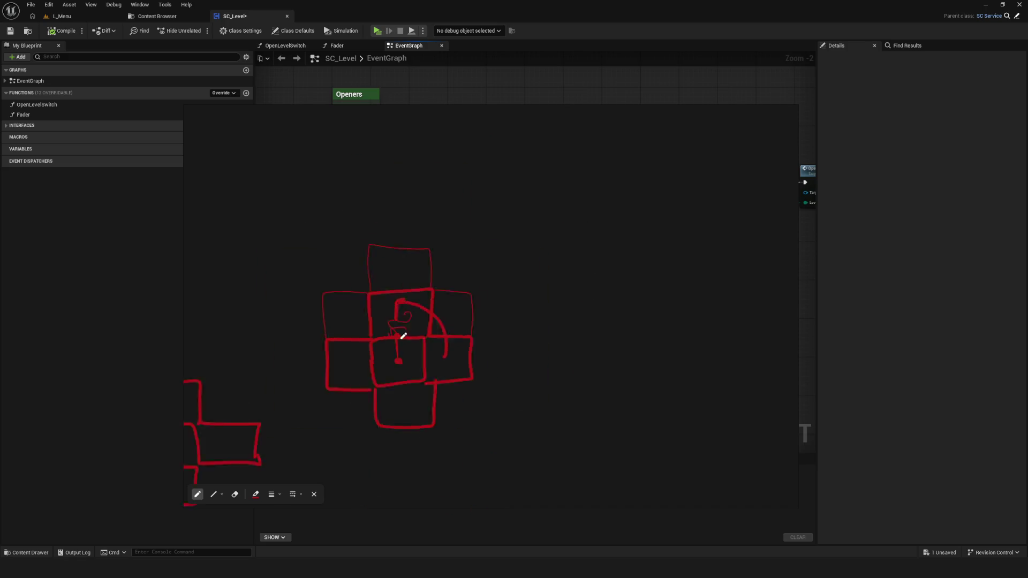
scroll(394, 322, "up", 6)
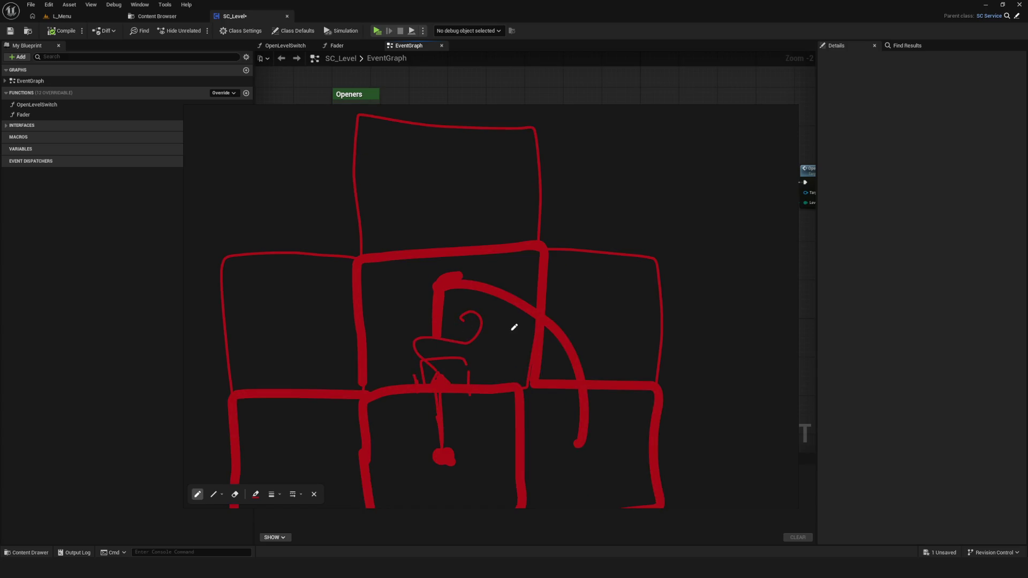
left_click_drag(496, 325, 459, 326)
scroll(460, 305, "down", 3)
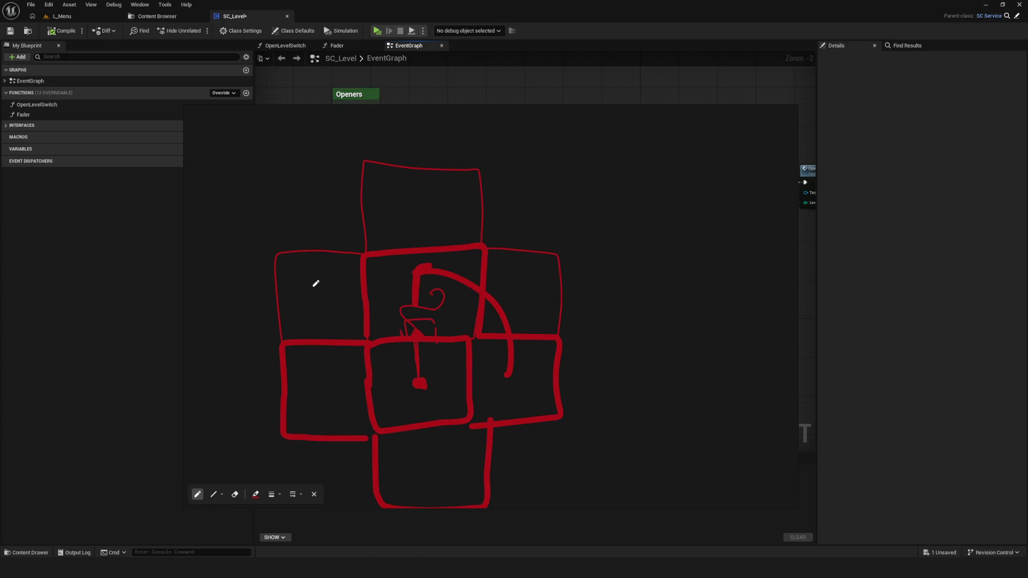
left_click_drag(267, 253, 355, 249)
mouse_move(276, 249)
left_mouse_down()
mouse_move(280, 316)
mouse_move(362, 247)
mouse_move(374, 145)
mouse_move(493, 154)
mouse_move(484, 247)
mouse_move(544, 242)
mouse_move(560, 315)
left_mouse_up()
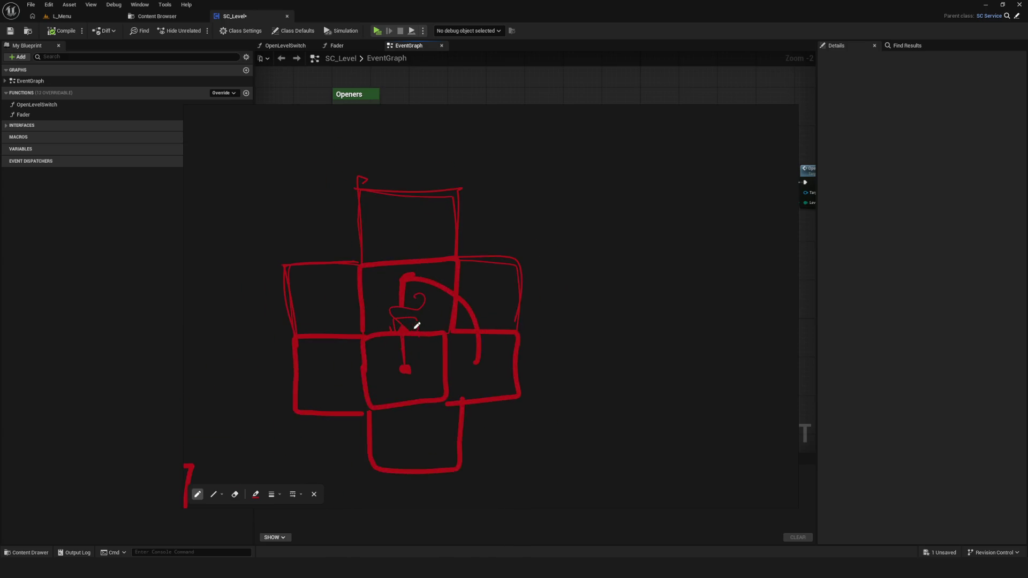
Draw three stacked room boxes with connecting lines to the right of the cross
mouse_move(569, 391)
left_mouse_down()
mouse_move(557, 306)
mouse_move(565, 381)
mouse_move(554, 385)
left_mouse_up()
mouse_move(590, 334)
left_mouse_down()
mouse_move(591, 304)
mouse_move(631, 248)
mouse_move(629, 304)
left_mouse_up()
mouse_move(587, 263)
left_mouse_down()
mouse_move(587, 240)
mouse_move(628, 241)
left_mouse_up()
left_click_drag(645, 162, 621, 191)
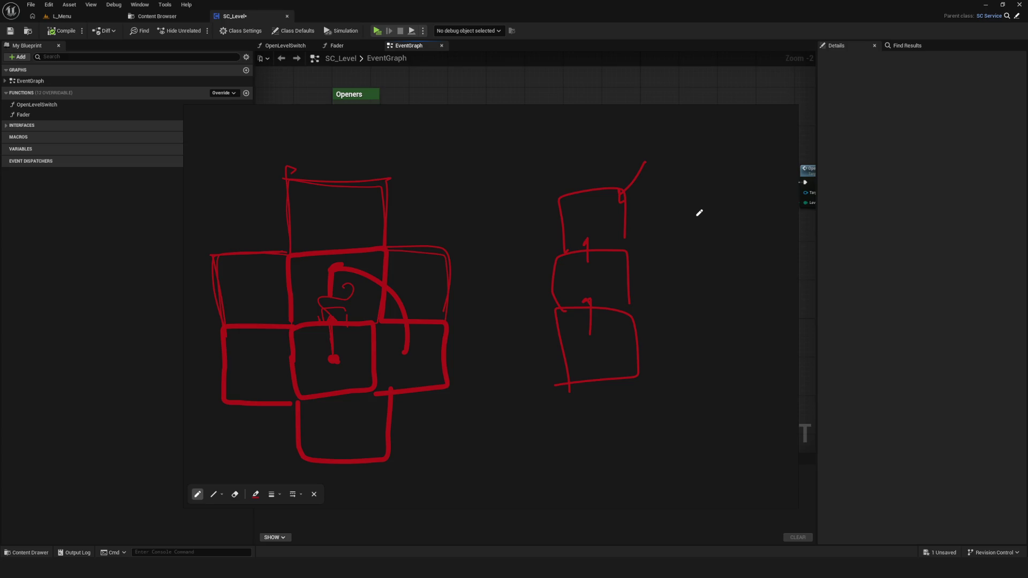
left_click_drag(613, 256, 587, 244)
mouse_move(596, 301)
left_mouse_down()
mouse_move(606, 311)
mouse_move(602, 303)
left_mouse_up()
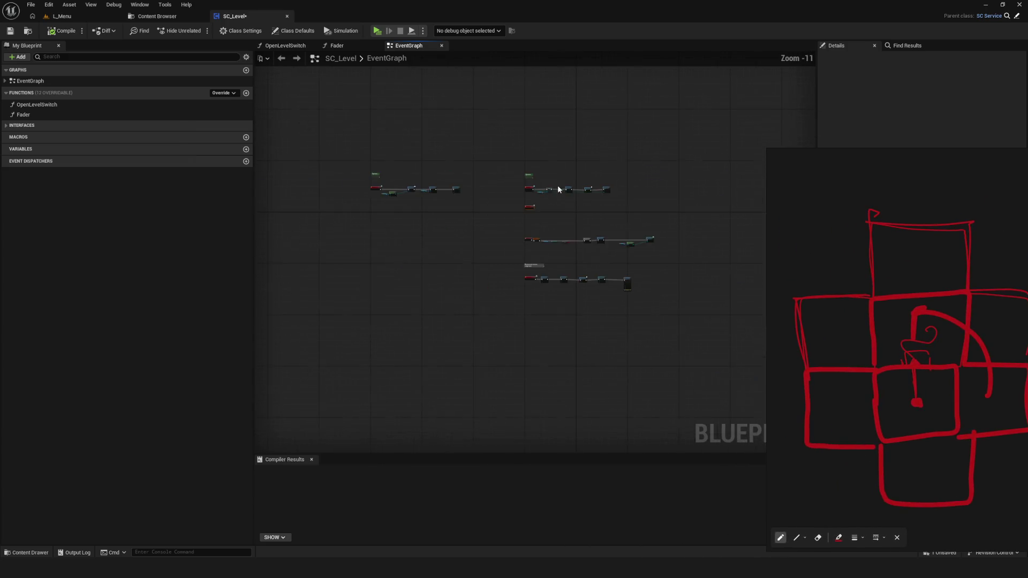
scroll(545, 235, "up", 7)
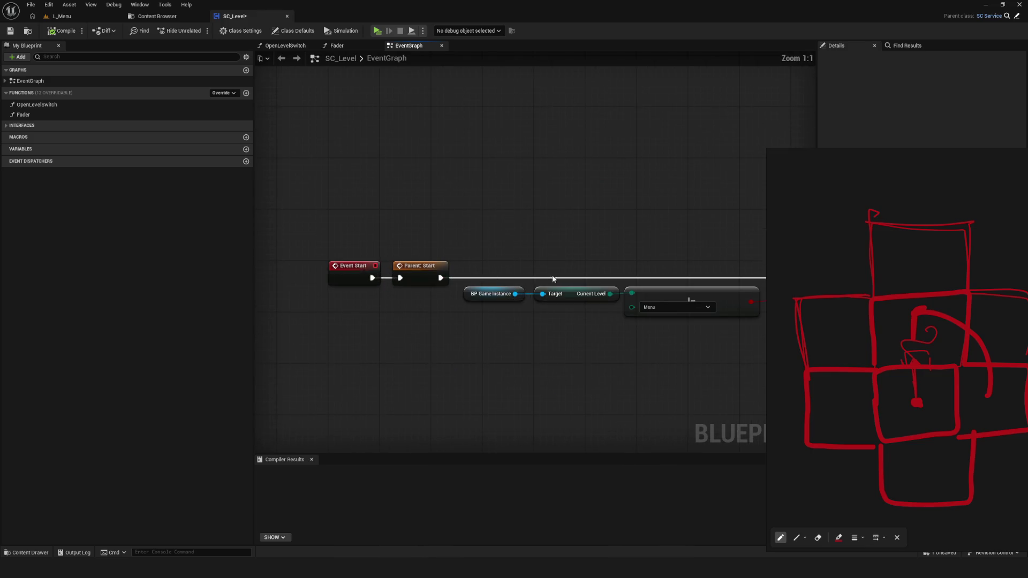
mouse_move(616, 264)
left_mouse_down()
mouse_move(335, 229)
mouse_move(316, 195)
left_mouse_up()
scroll(367, 225, "down", 3)
scroll(367, 224, "up", 3)
mouse_move(545, 229)
left_mouse_down()
mouse_move(636, 229)
mouse_move(459, 215)
mouse_move(491, 259)
left_mouse_up()
left_click(527, 199)
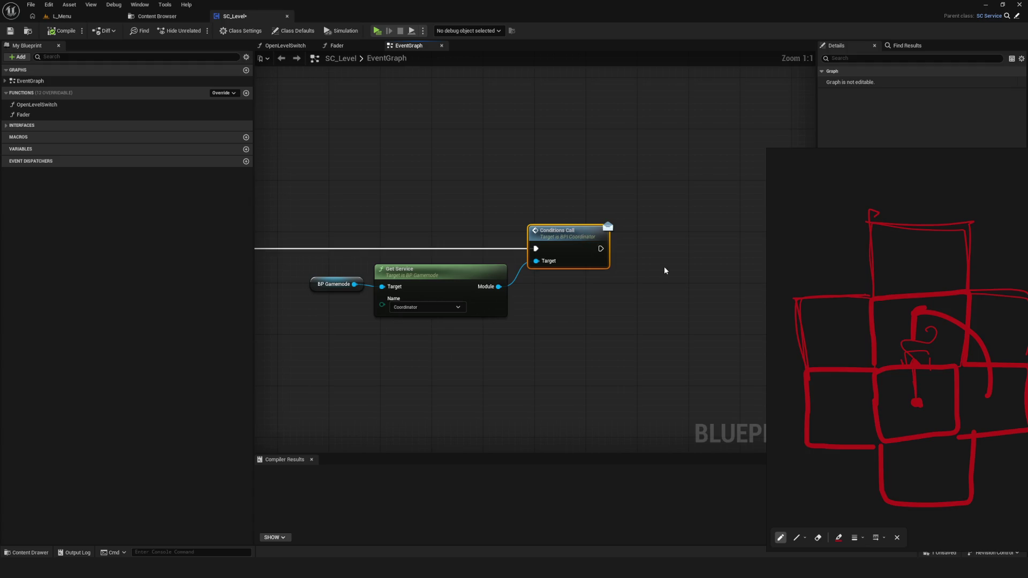
key("Home")
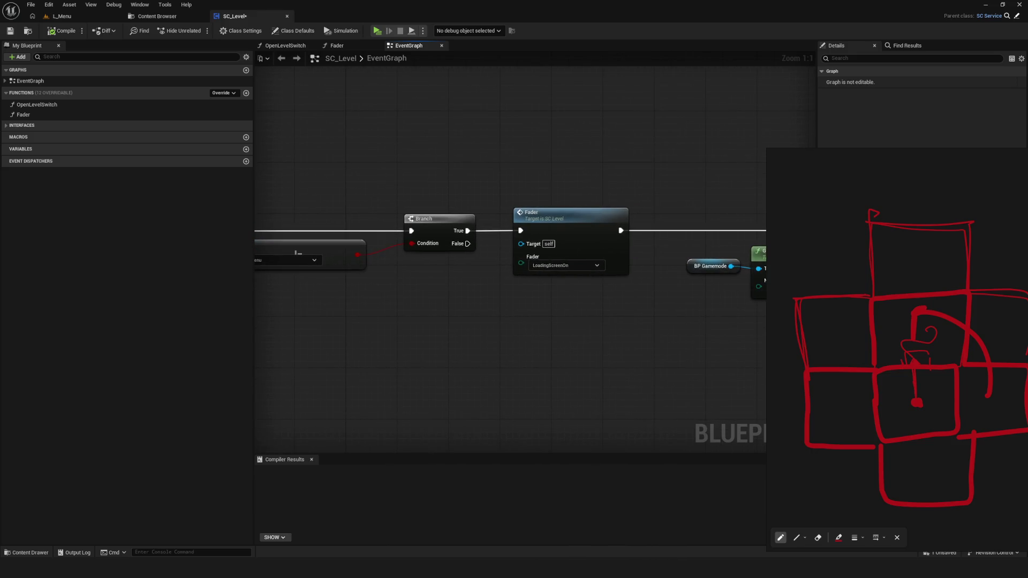
left_click(575, 219)
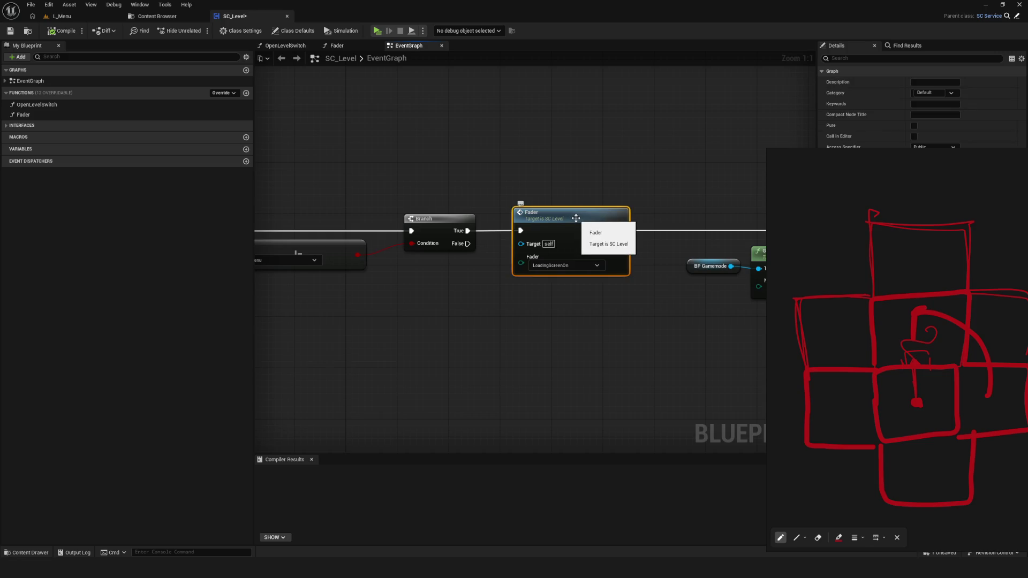
left_click_drag(311, 267, 577, 263)
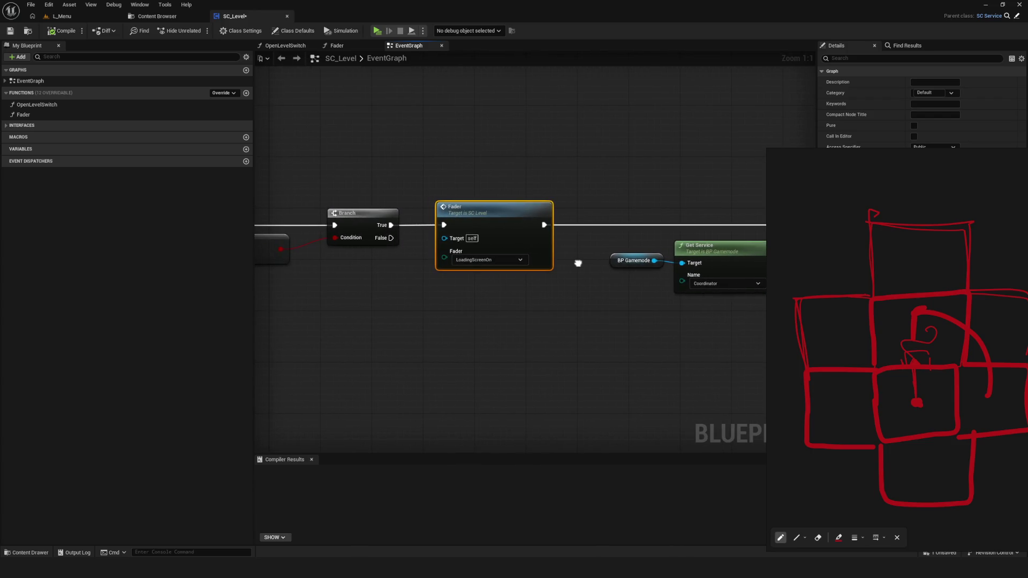
scroll(567, 269, "down", 4)
scroll(566, 269, "up", 4)
scroll(617, 210, "down", 4)
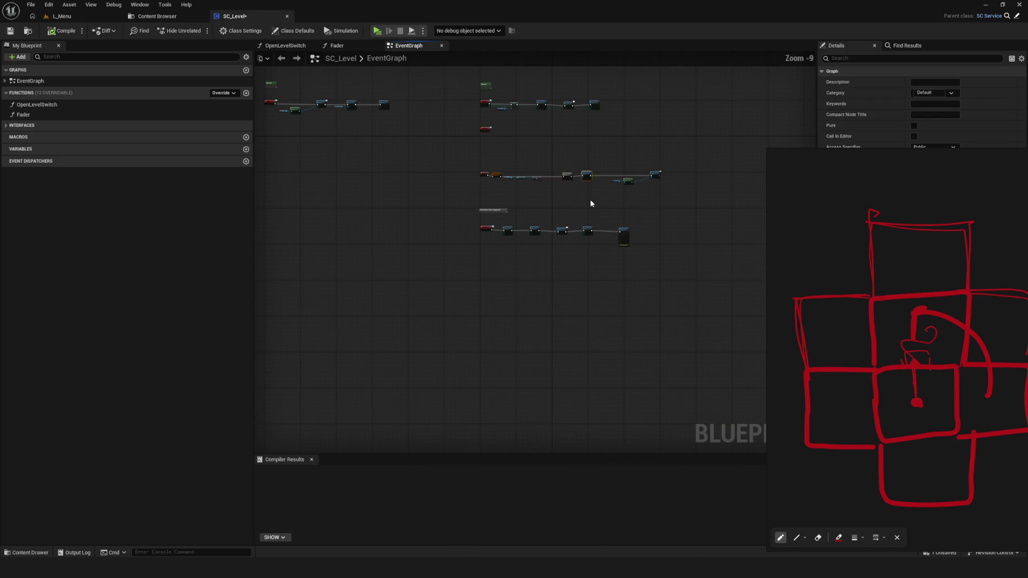
Bring the Event ConditionsReady chain and its comment box into view
scroll(475, 221, "up", 3)
scroll(476, 222, "up", 1)
left_click_drag(520, 159, 501, 260)
left_click(482, 204)
scroll(561, 249, "down", 5)
left_click_drag(730, 202, 474, 259)
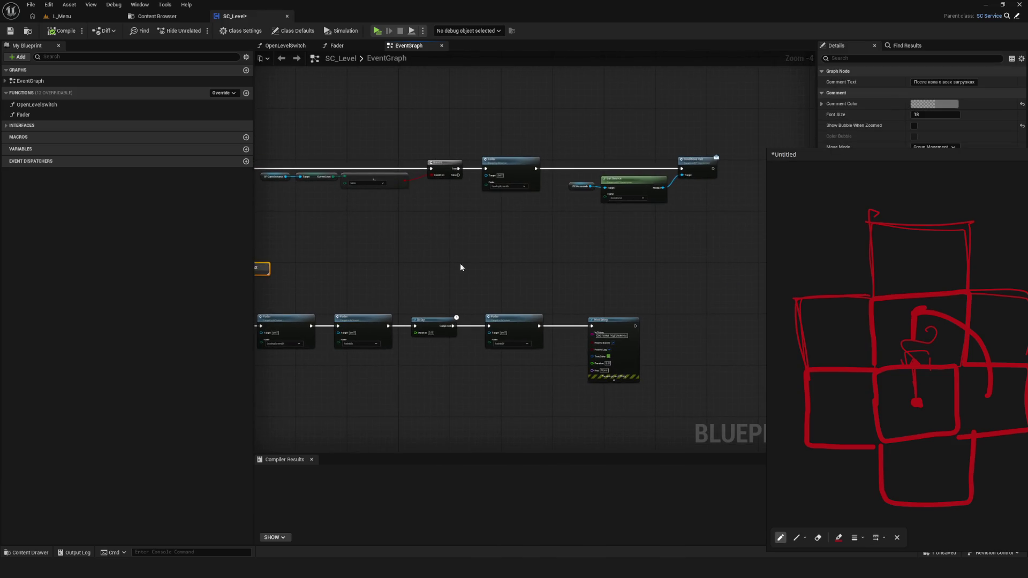
scroll(460, 300, "up", 3)
left_click(477, 230)
left_click_drag(620, 342, 292, 319)
scroll(295, 320, "up", 1)
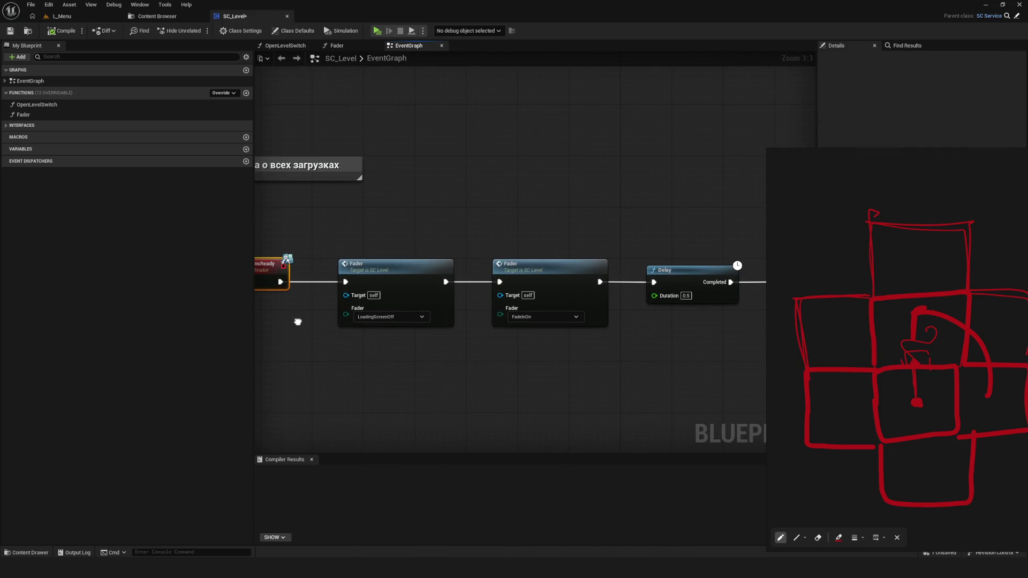
Marquee-select the FadeInOn Fader, Delay and FadeInOff nodes of the ConditionsReady chain
left_click_drag(383, 191, 410, 391)
left_click_drag(410, 391, 461, 391)
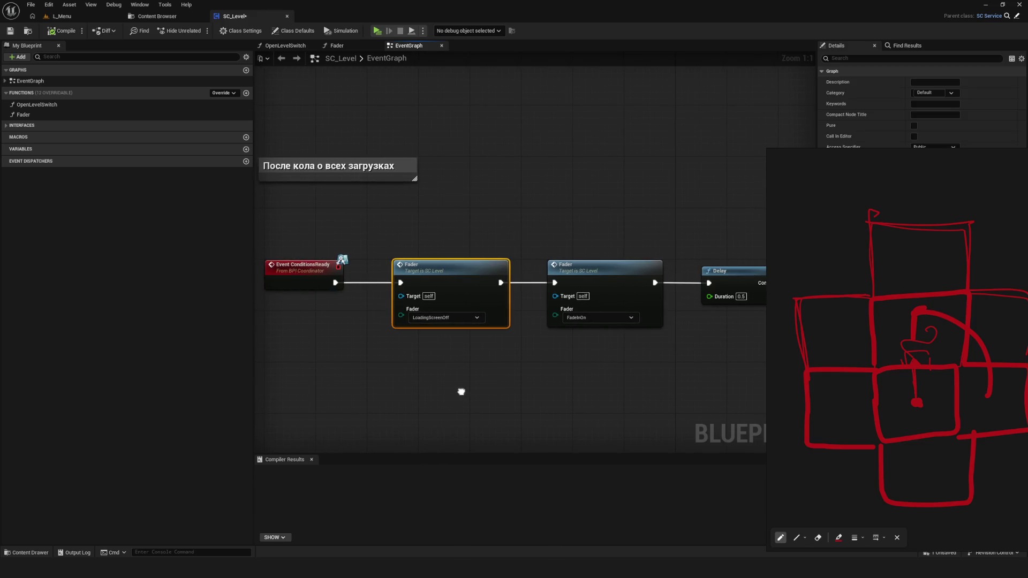
mouse_move(458, 227)
left_mouse_down()
mouse_move(532, 381)
mouse_move(667, 364)
mouse_move(855, 370)
mouse_move(721, 368)
mouse_move(818, 364)
left_mouse_up()
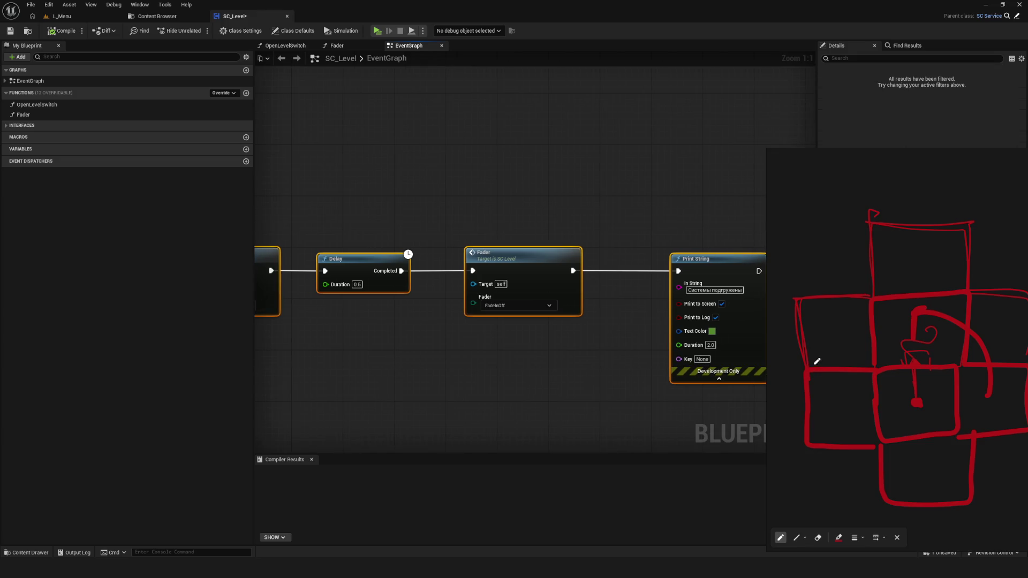
scroll(570, 359, "down", 5)
scroll(321, 339, "up", 5)
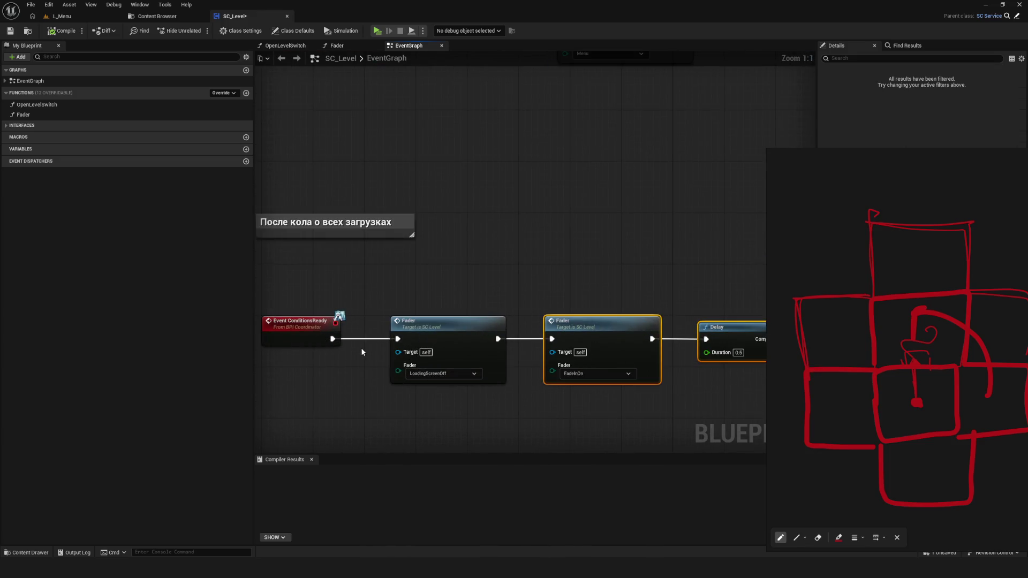
scroll(375, 342, "down", 8)
scroll(580, 334, "up", 5)
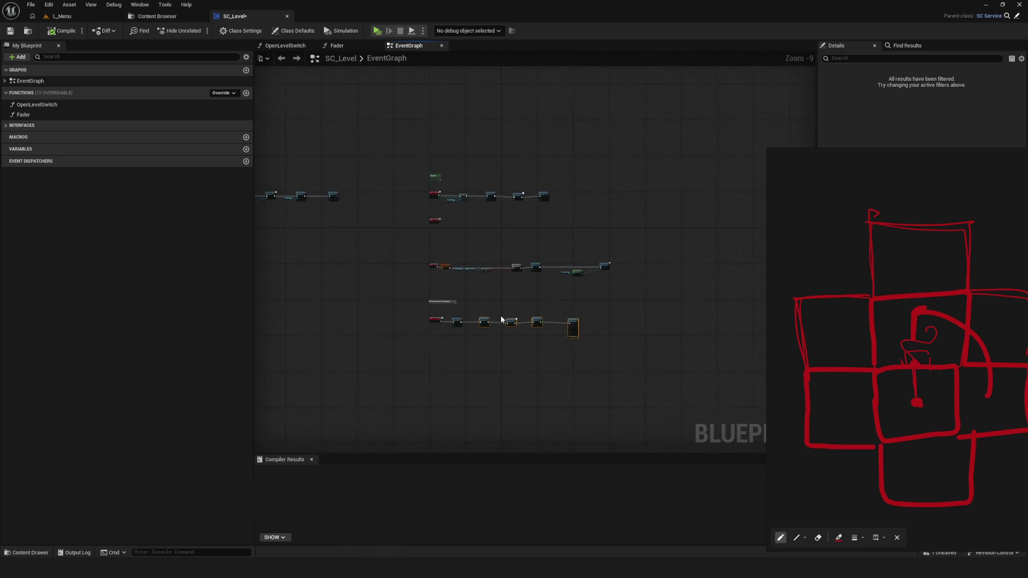
scroll(489, 336, "up", 3)
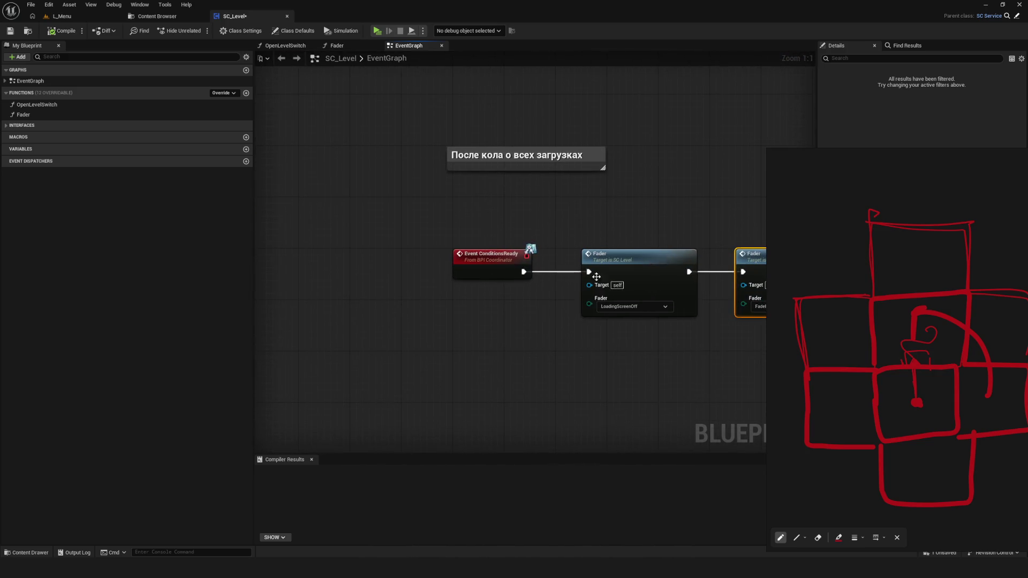
scroll(392, 234, "down", 8)
scroll(617, 291, "up", 3)
scroll(514, 294, "up", 4)
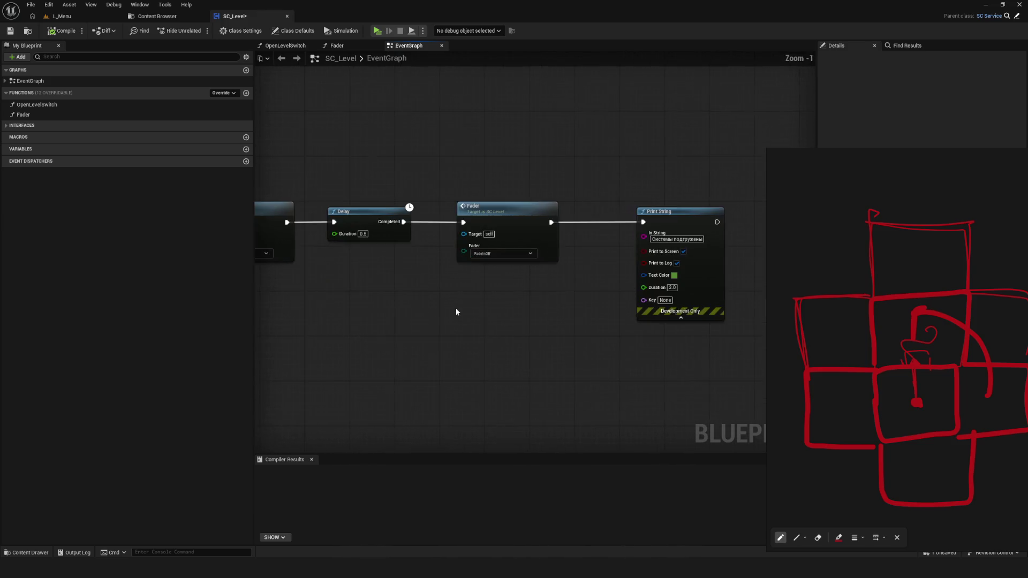
scroll(609, 290, "down", 6)
scroll(618, 238, "up", 1)
Save the SC_Level Blueprint and review the Delay and Open Level Switch nodes
mouse_move(364, 236)
left_mouse_down()
mouse_move(487, 239)
mouse_move(379, 220)
left_mouse_up()
left_click(10, 30)
scroll(527, 289, "up", 7)
scroll(541, 327, "down", 9)
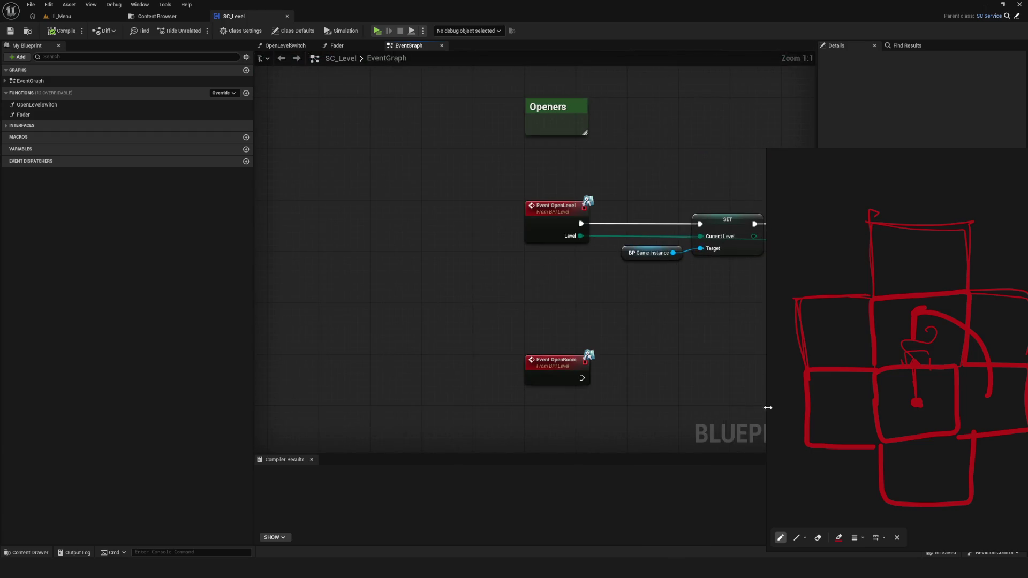
scroll(552, 378, "up", 9)
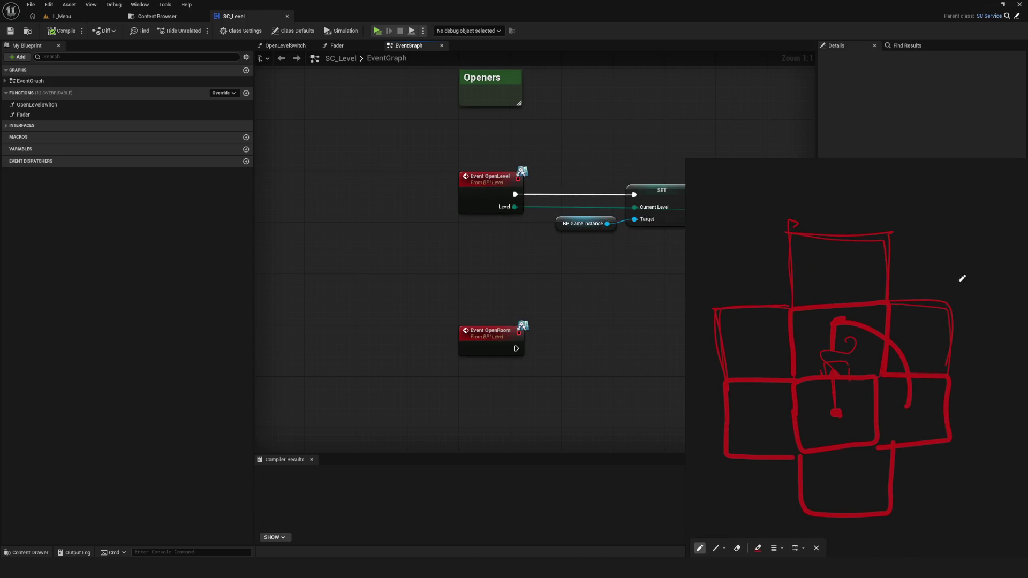
scroll(584, 276, "down", 3)
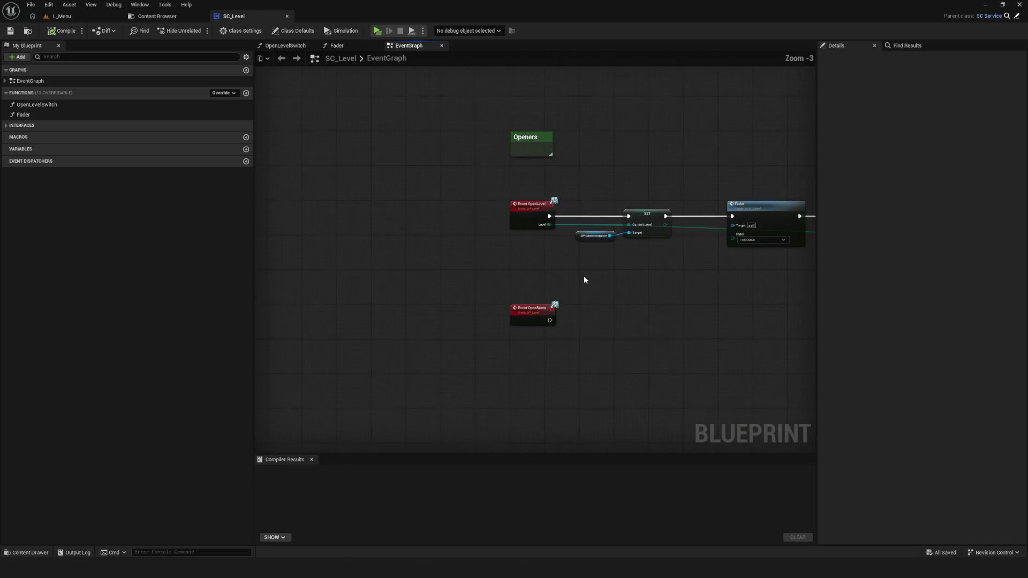
left_click_drag(583, 280, 433, 213)
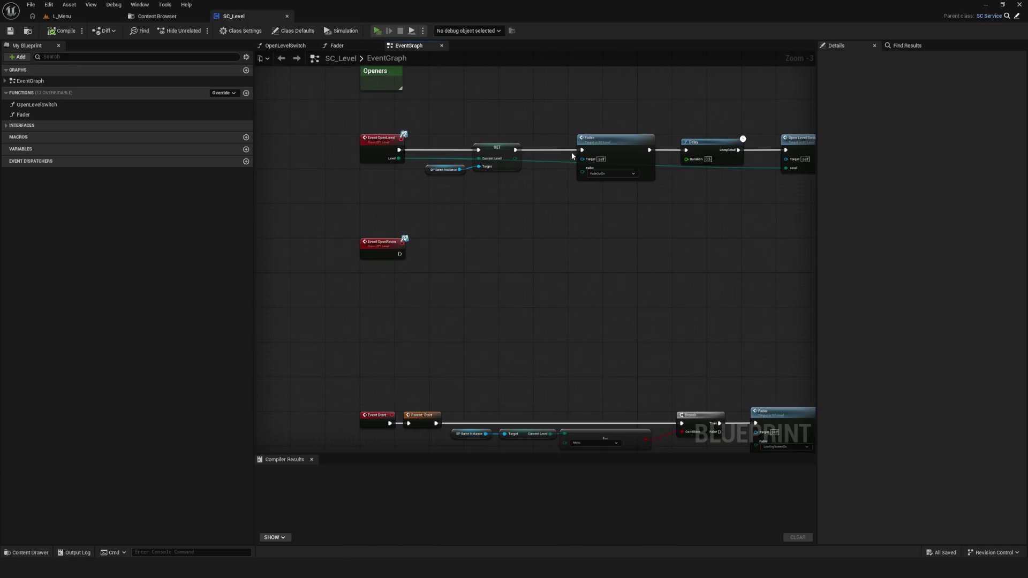
key("alt+p")
left_click(580, 243)
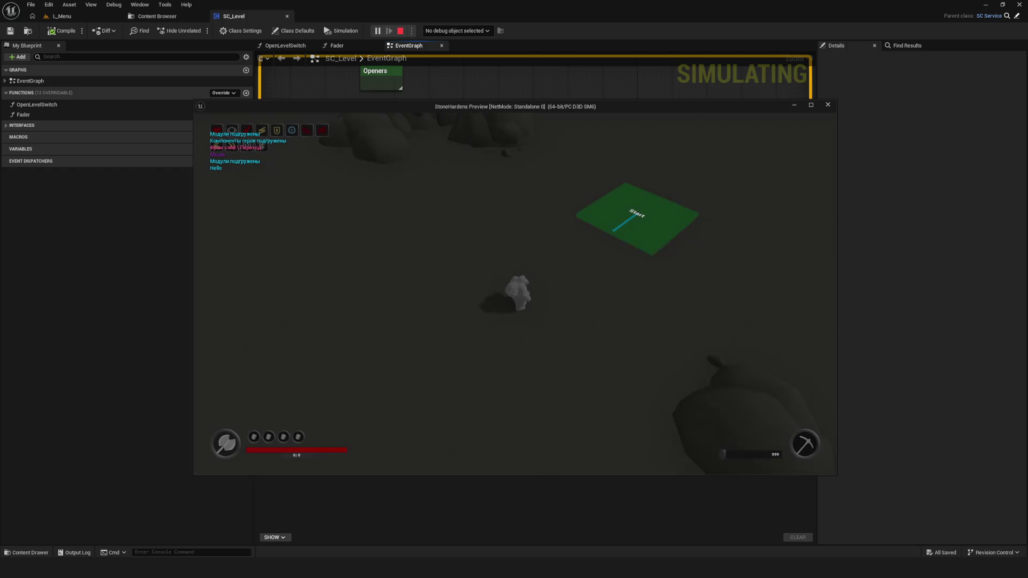
key("a")
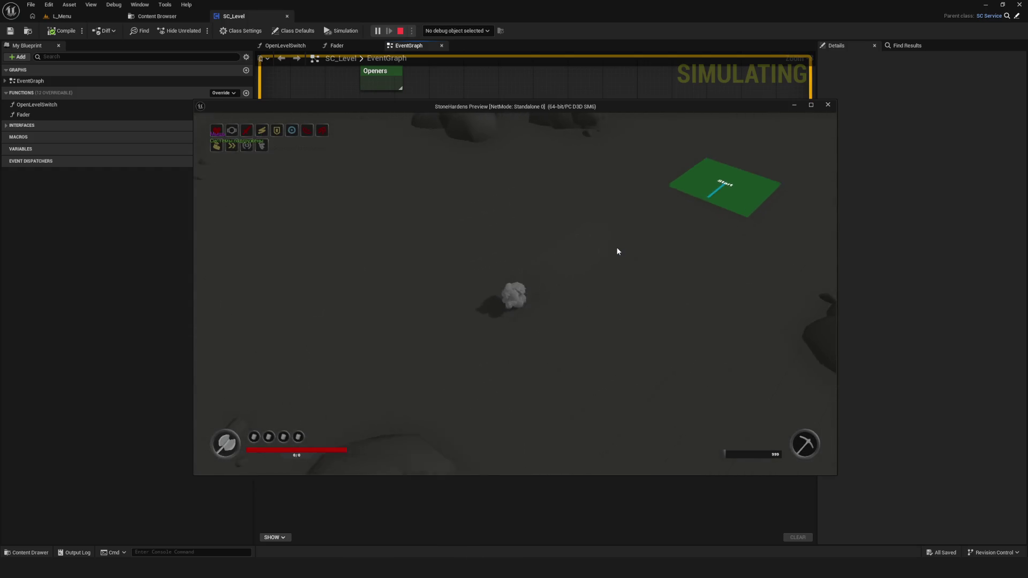
key("s")
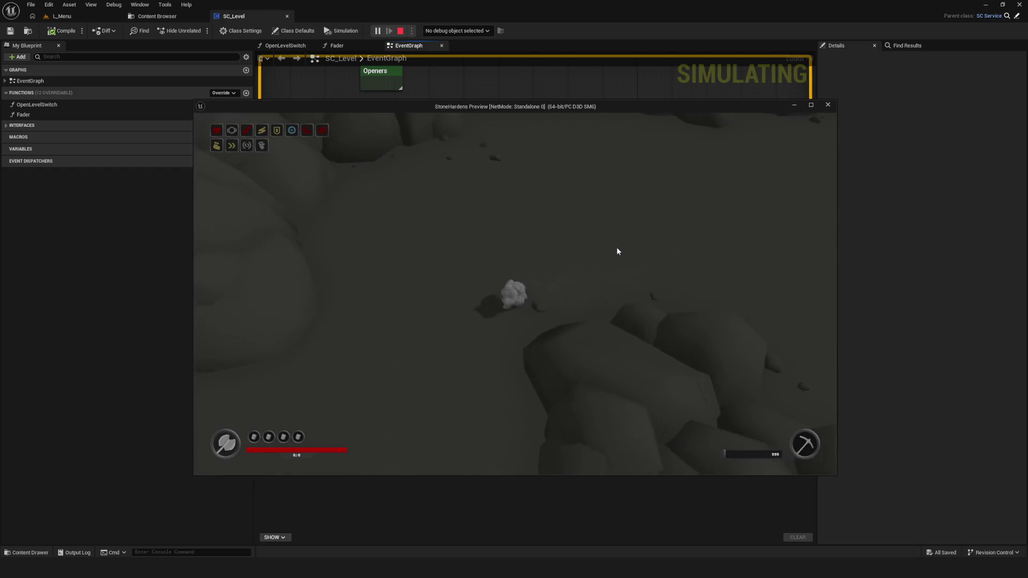
key("w")
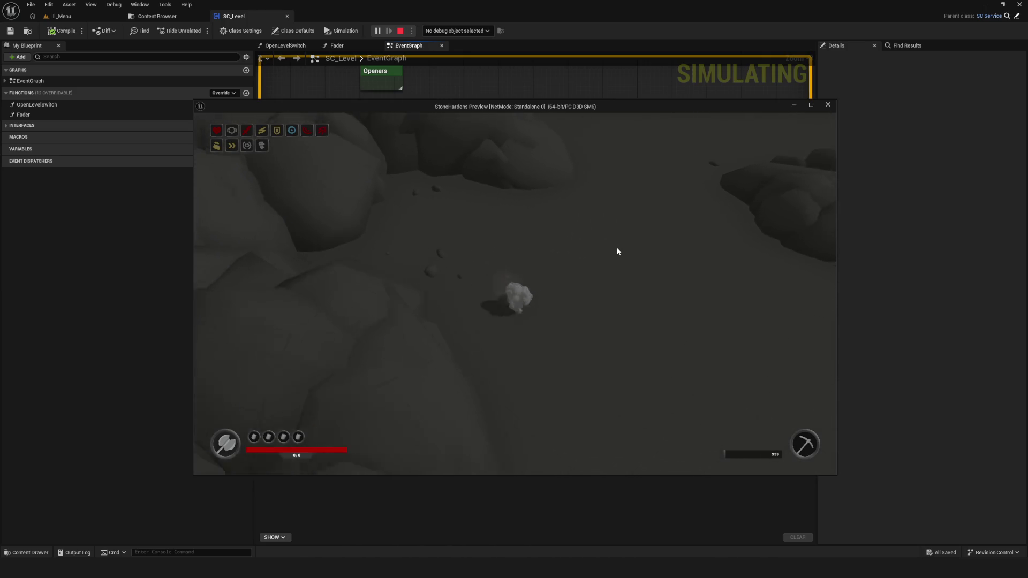
key("Escape")
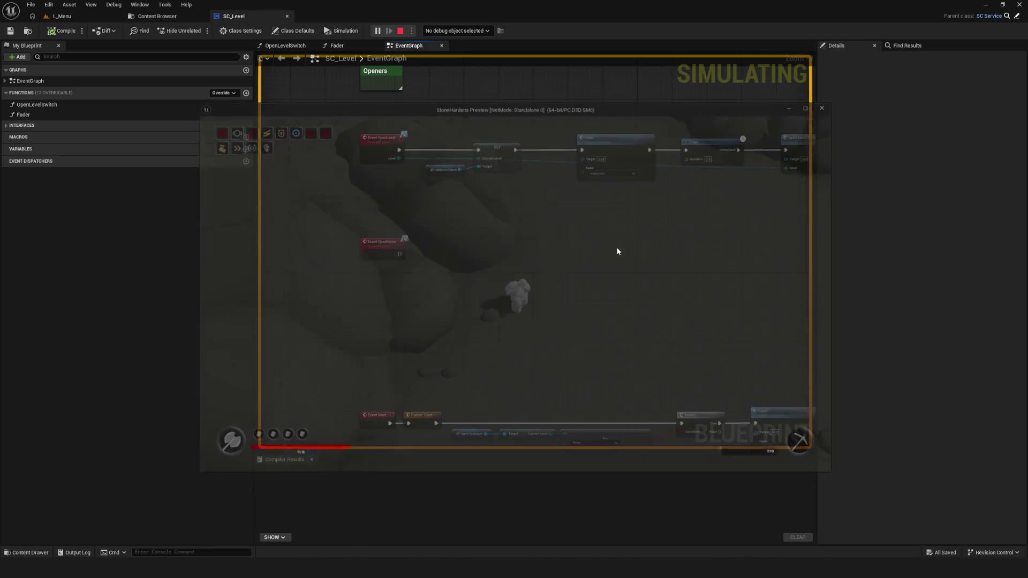
scroll(429, 235, "down", 10)
scroll(509, 243, "up", 5)
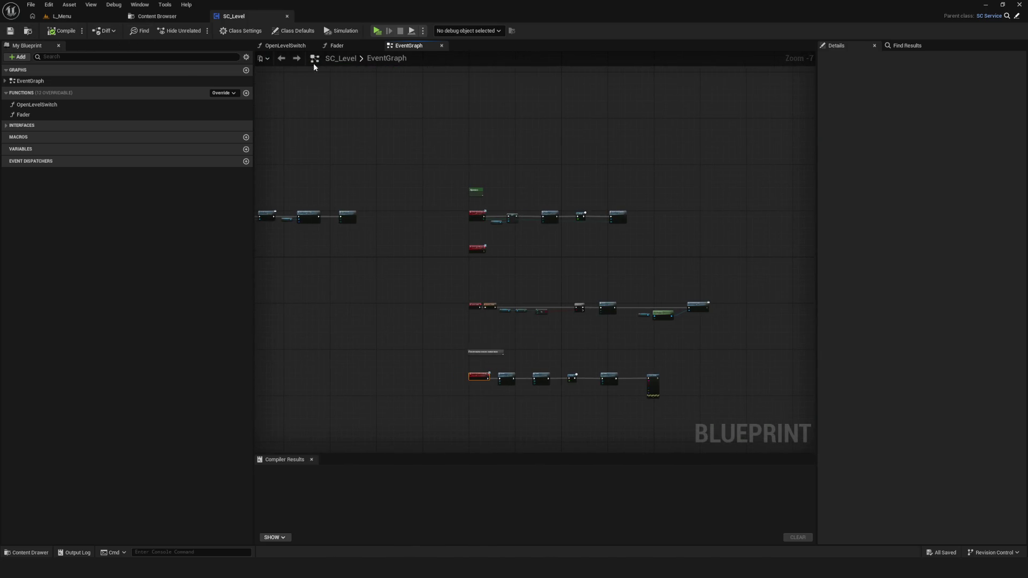
Open the SC_LevelGenerator Blueprint from the LevelGenerator folder in the Content Browser
left_click(282, 59)
key("ctrl+b")
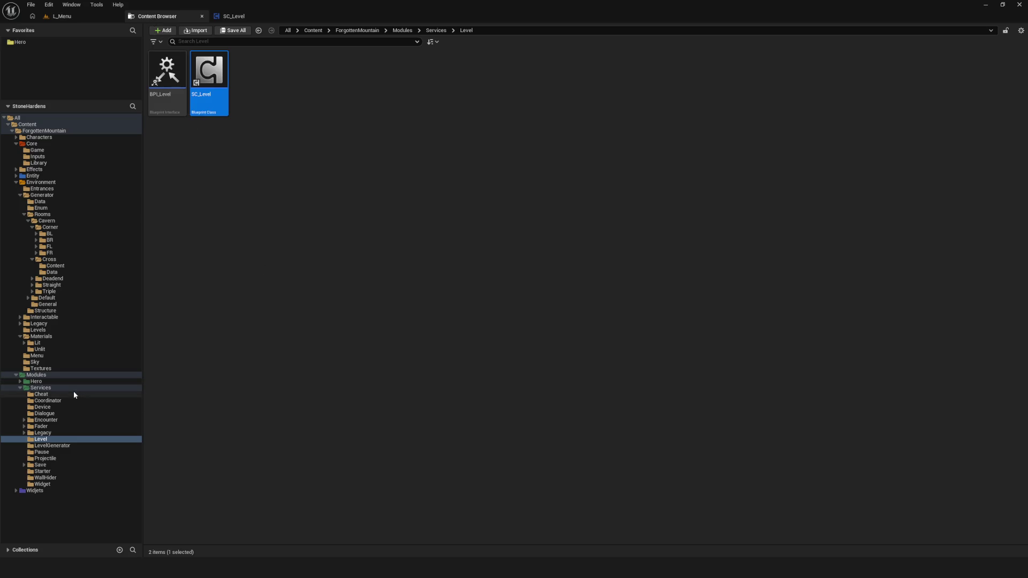
left_click(101, 445)
double_click(226, 87)
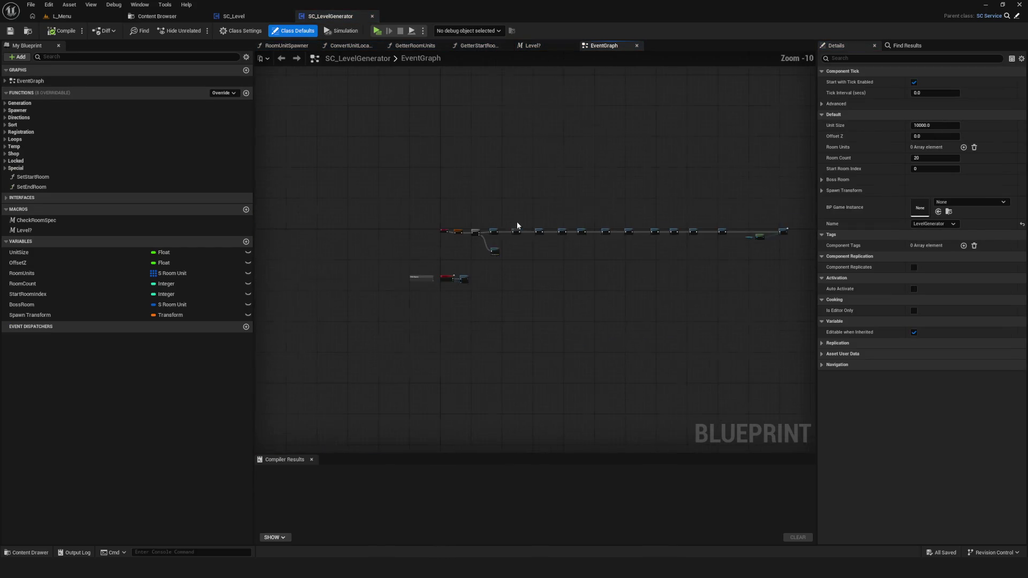
Find the Room Unit Spawner node in the EventGraph and open its function graph
scroll(737, 239, "up", 10)
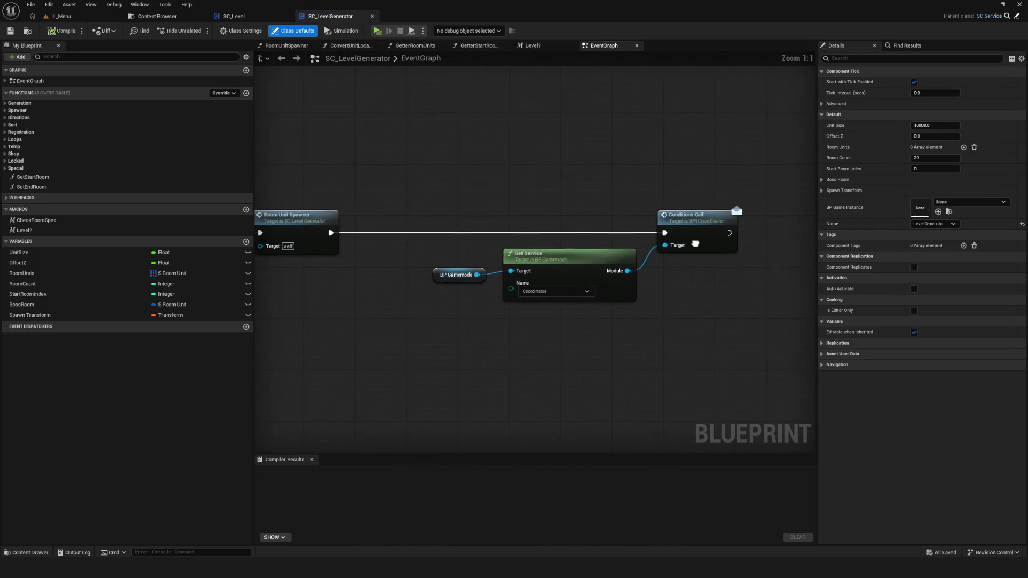
left_click_drag(695, 244, 787, 225)
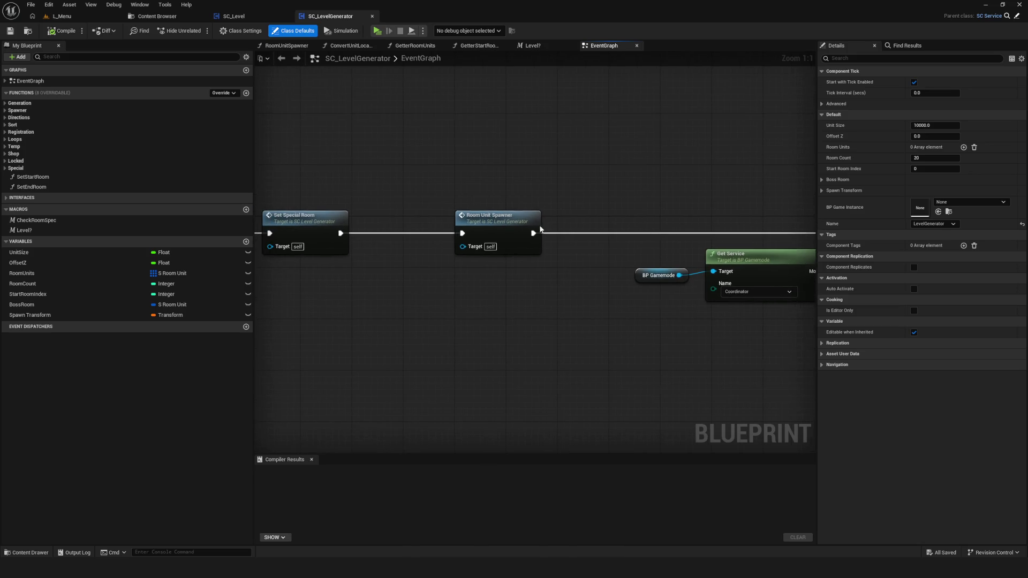
left_click_drag(457, 191, 576, 317)
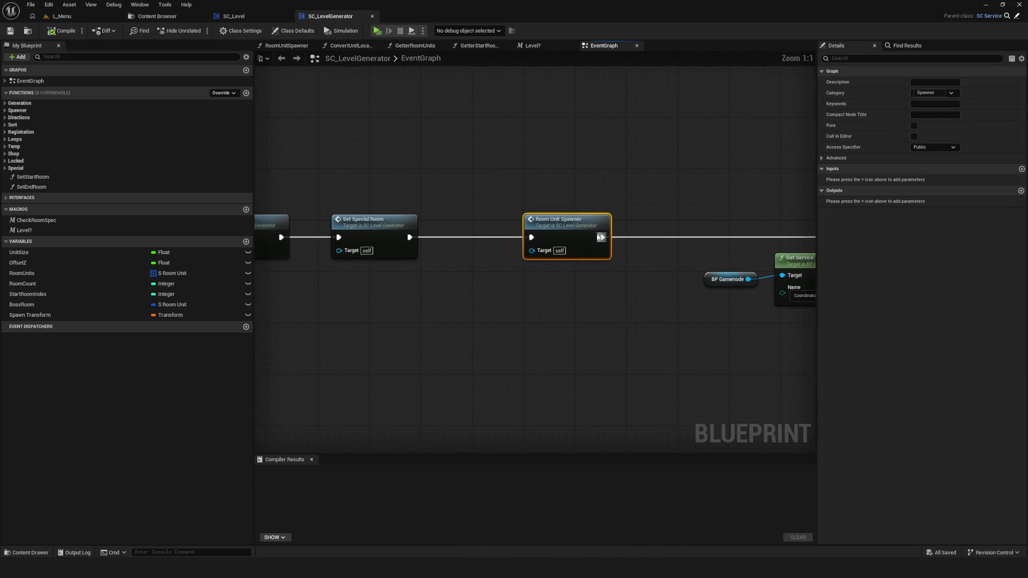
double_click(579, 243)
scroll(557, 242, "down", 5)
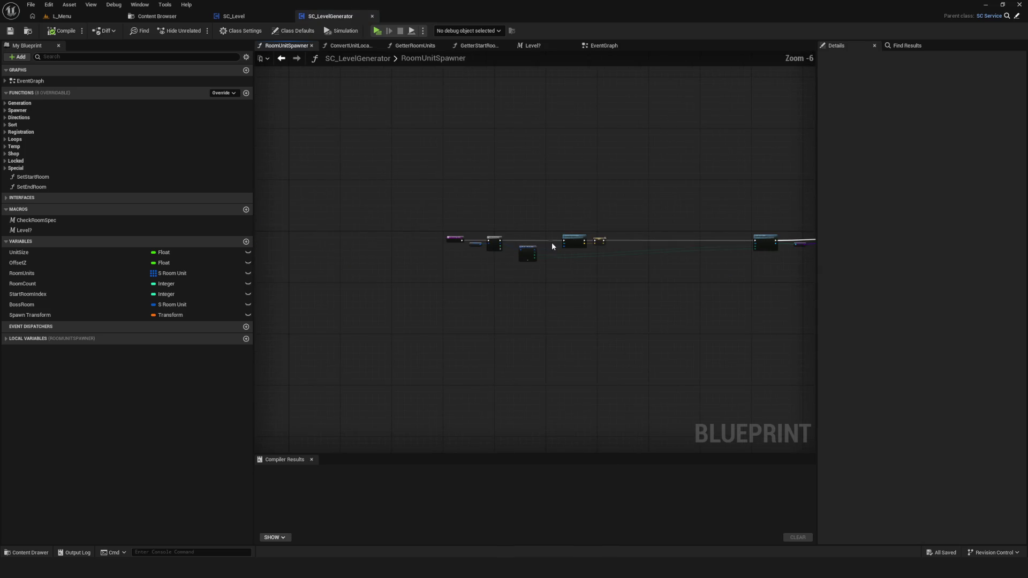
scroll(536, 243, "up", 5)
mouse_move(619, 258)
left_mouse_down()
mouse_move(301, 236)
mouse_move(536, 233)
left_mouse_up()
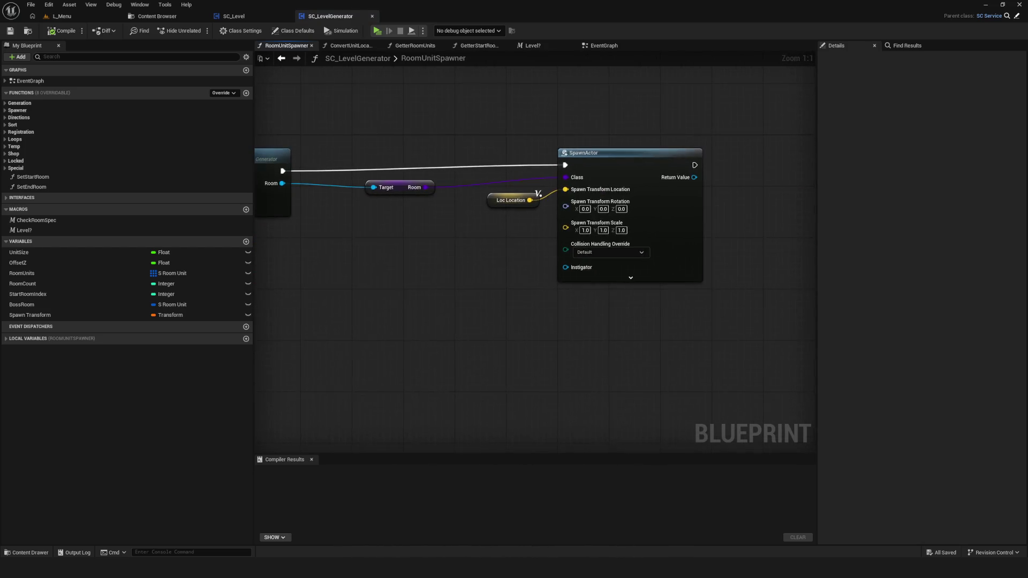
left_click_drag(296, 227, 631, 264)
mouse_move(567, 173)
left_mouse_down()
mouse_move(577, 269)
mouse_move(489, 269)
left_mouse_up()
left_click_drag(622, 256, 449, 255)
scroll(421, 255, "down", 7)
left_click_drag(594, 199, 740, 267)
scroll(740, 267, "up", 5)
mouse_move(655, 238)
left_mouse_down()
mouse_move(343, 234)
mouse_move(747, 240)
left_mouse_up()
scroll(710, 234, "up", 2)
left_click(612, 252)
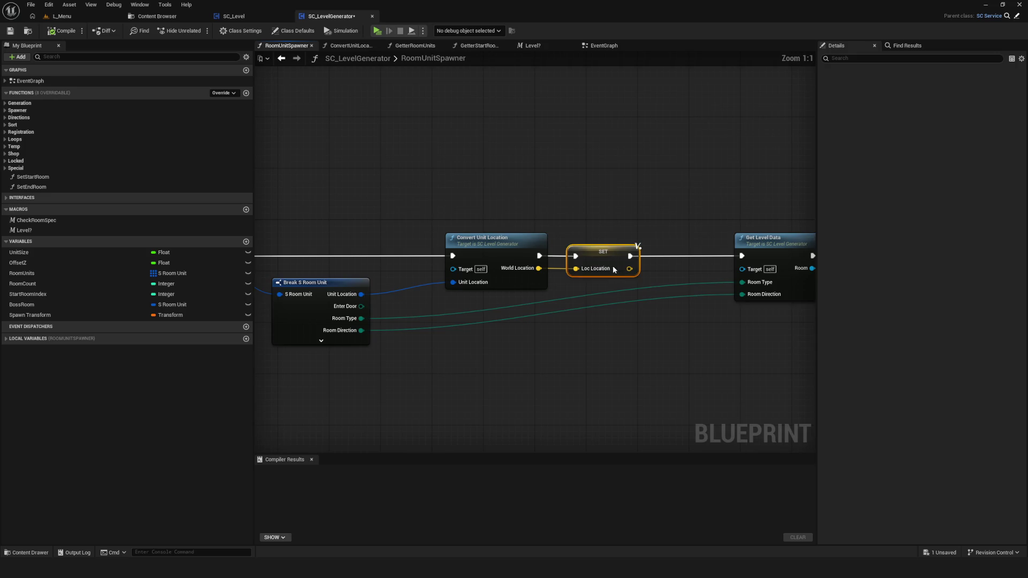
left_click_drag(597, 277, 738, 222)
key("ctrl+s")
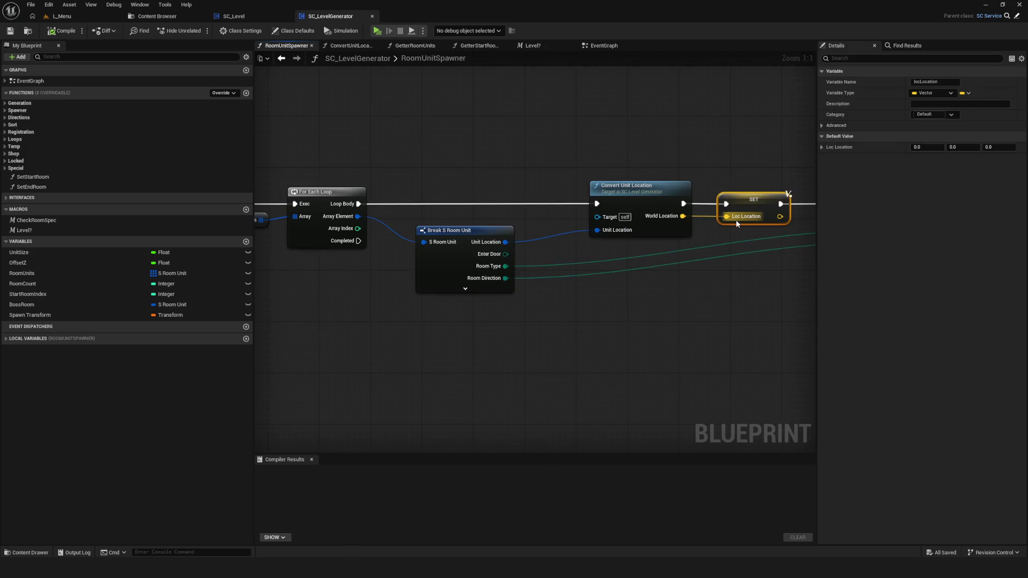
mouse_move(457, 240)
left_mouse_down()
mouse_move(494, 231)
mouse_move(594, 245)
mouse_move(577, 248)
left_mouse_up()
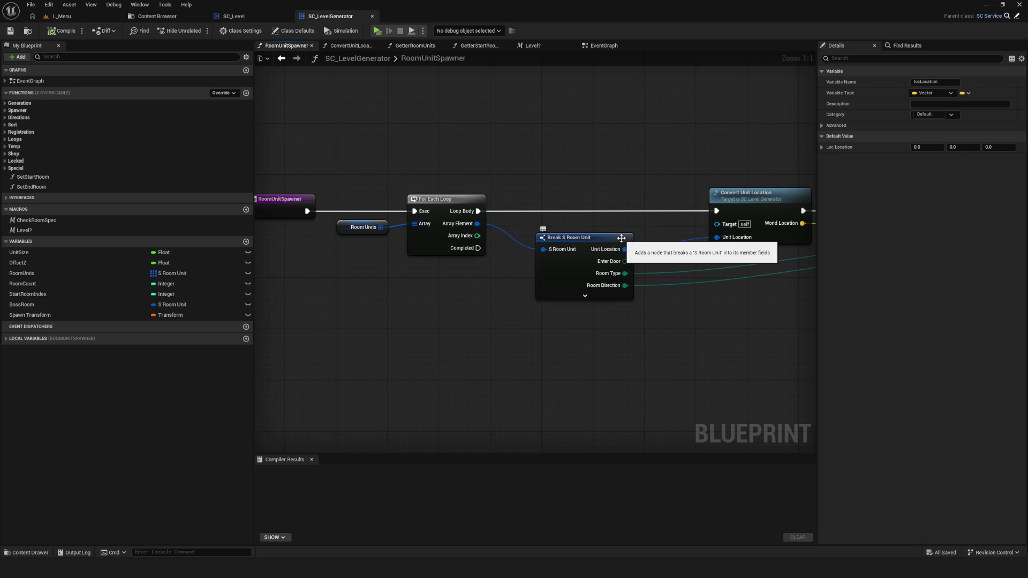
scroll(493, 221, "down", 4)
scroll(535, 220, "down", 2)
scroll(667, 254, "up", 5)
left_click_drag(667, 254, 646, 254)
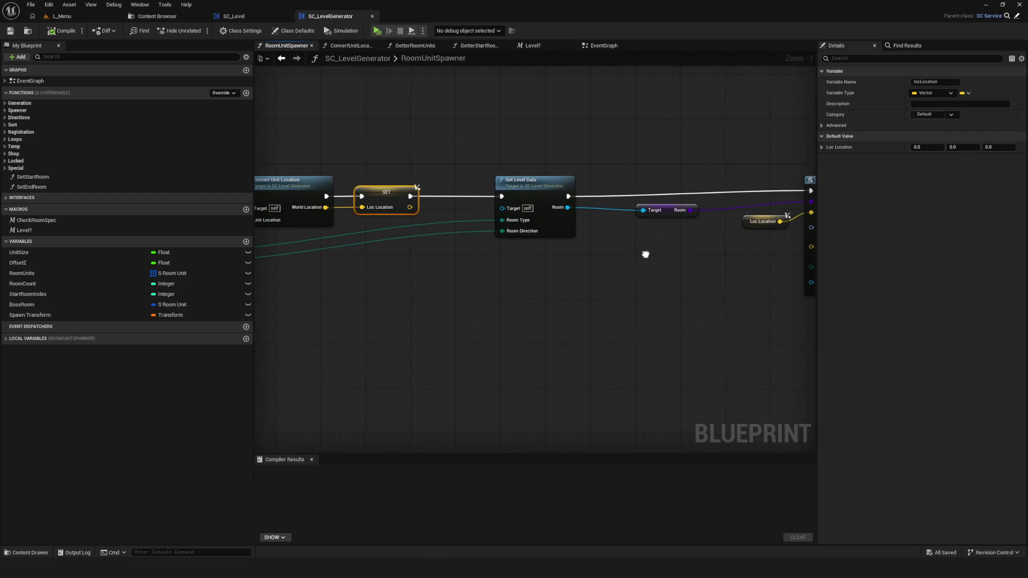
left_click_drag(278, 252, 749, 256)
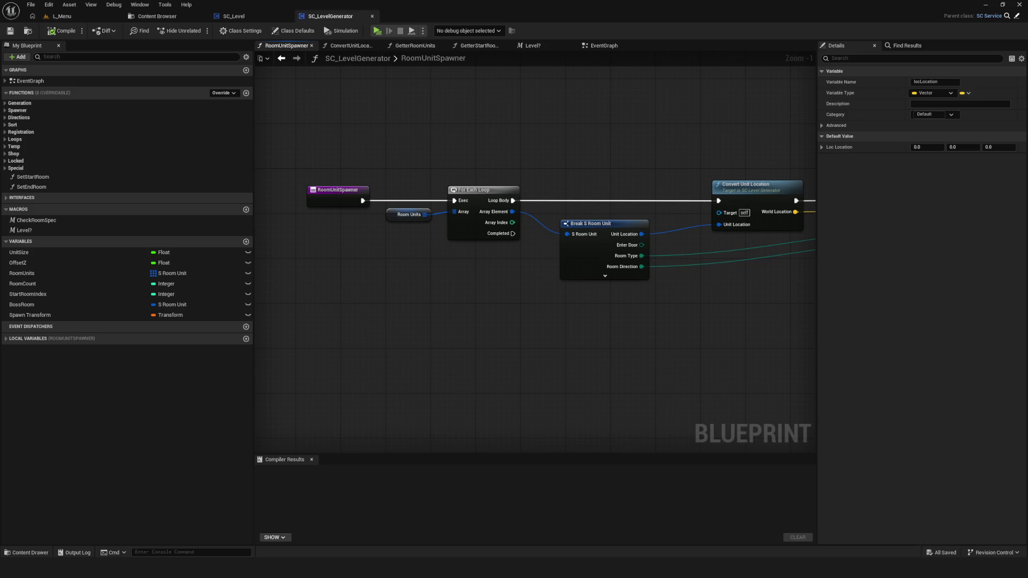
mouse_move(804, 236)
left_mouse_down()
mouse_move(417, 232)
mouse_move(380, 259)
mouse_move(478, 275)
mouse_move(699, 275)
mouse_move(601, 262)
left_mouse_up()
scroll(385, 260, "down", 1)
scroll(454, 272, "down", 3)
scroll(472, 275, "up", 1)
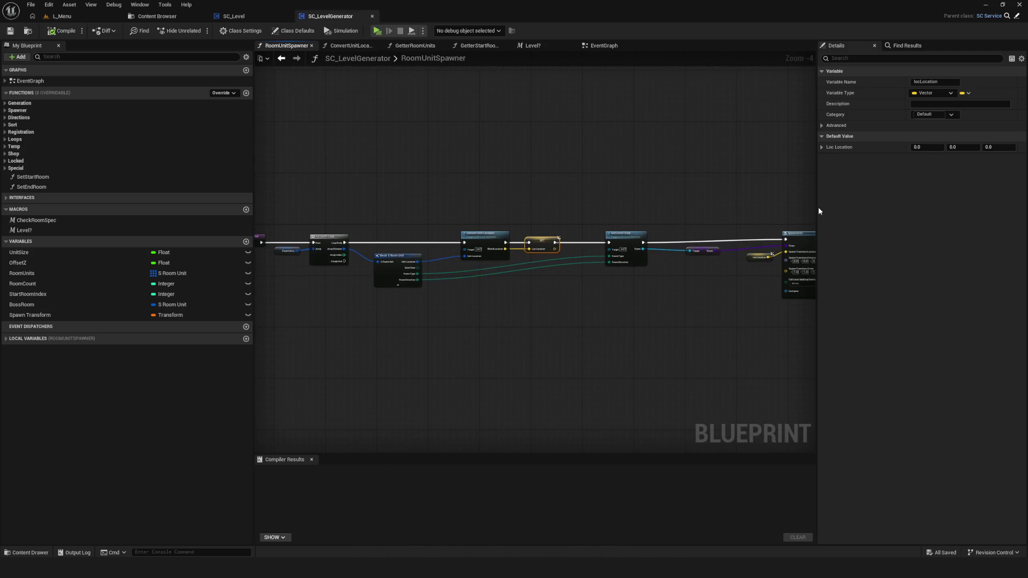
left_click_drag(818, 207, 840, 207)
scroll(308, 270, "up", 4)
left_click_drag(308, 271, 486, 272)
left_click_drag(477, 161, 544, 296)
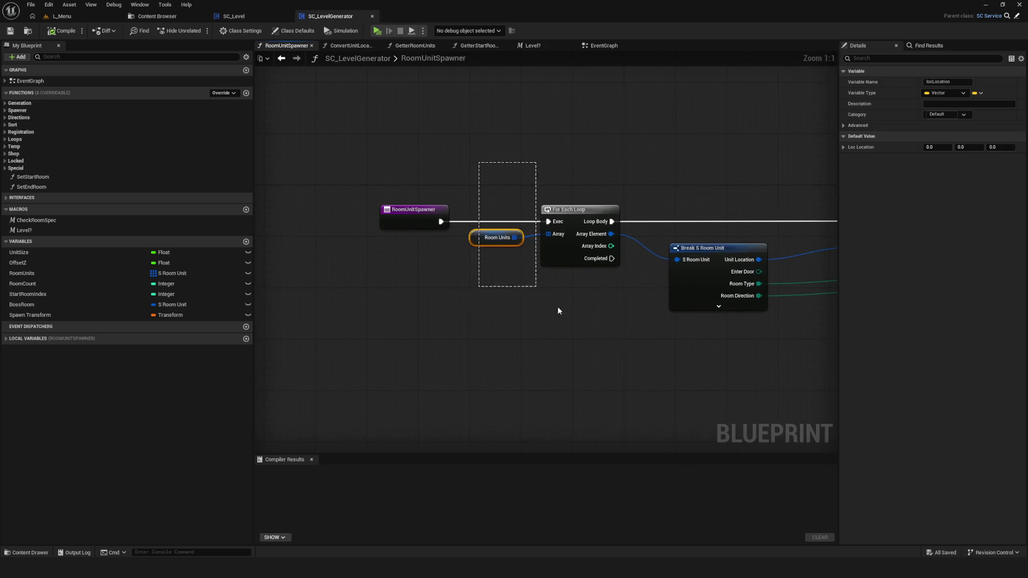
Remove the Room Units getter and For Each Loop, wiring the entry directly to Break S Room Unit
key("Delete")
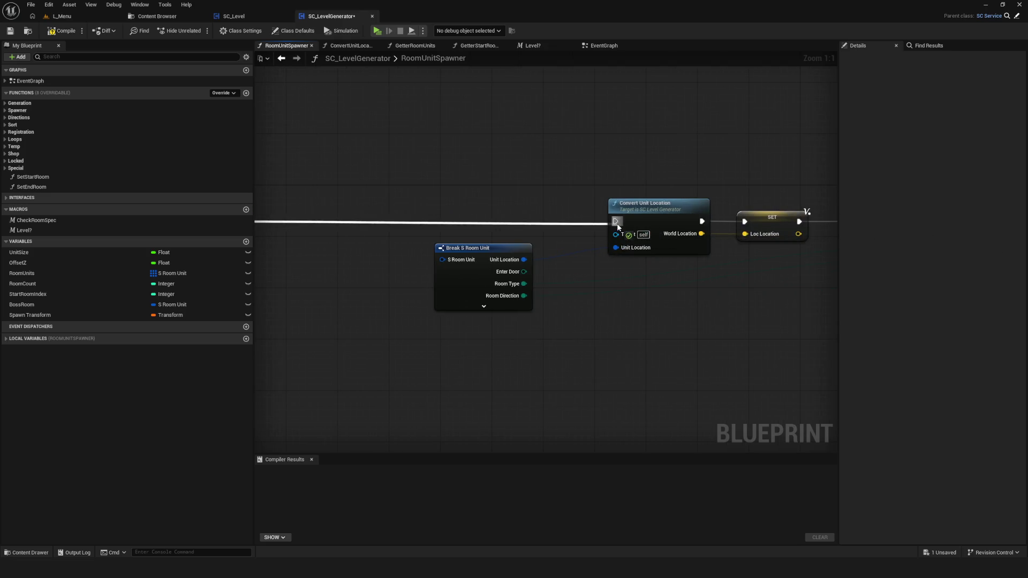
mouse_move(665, 270)
left_mouse_down()
mouse_move(571, 273)
mouse_move(416, 239)
left_mouse_up()
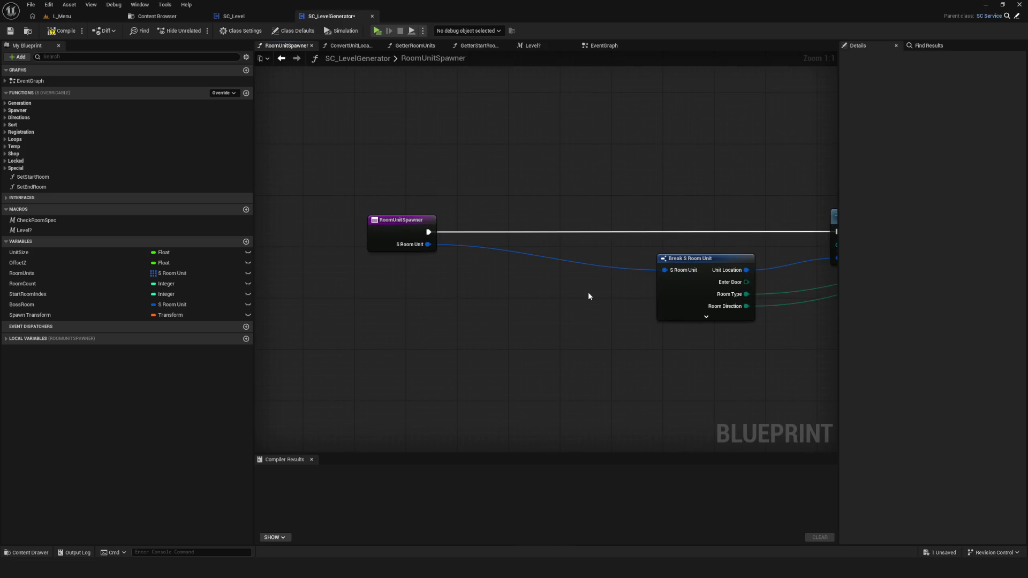
scroll(566, 302, "down", 10)
scroll(445, 292, "up", 8)
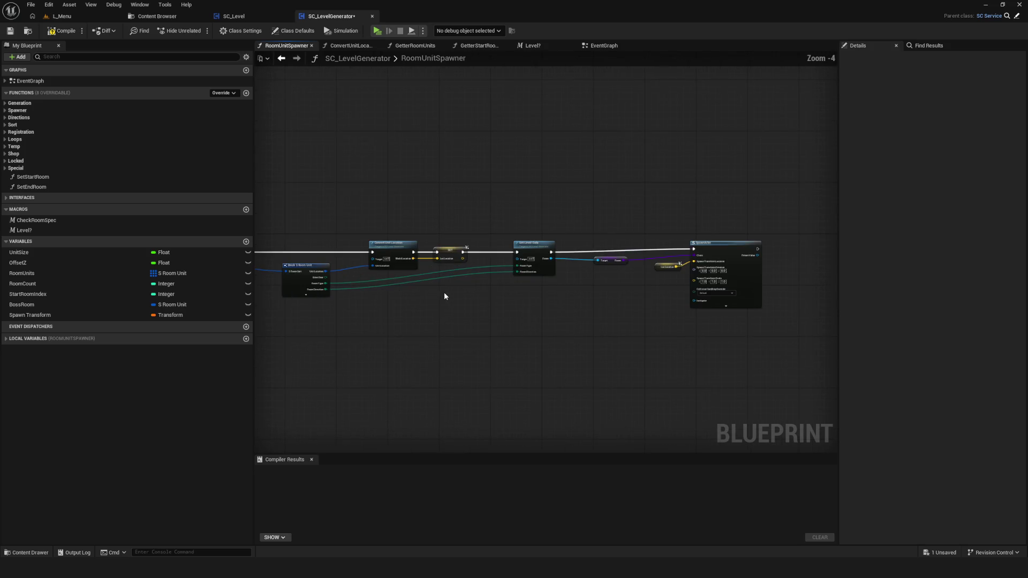
left_click_drag(659, 296, 524, 295)
Rename the RoomUnitSpawner function's input to RoomUnit
left_click(434, 273)
left_click(883, 203)
type("K")
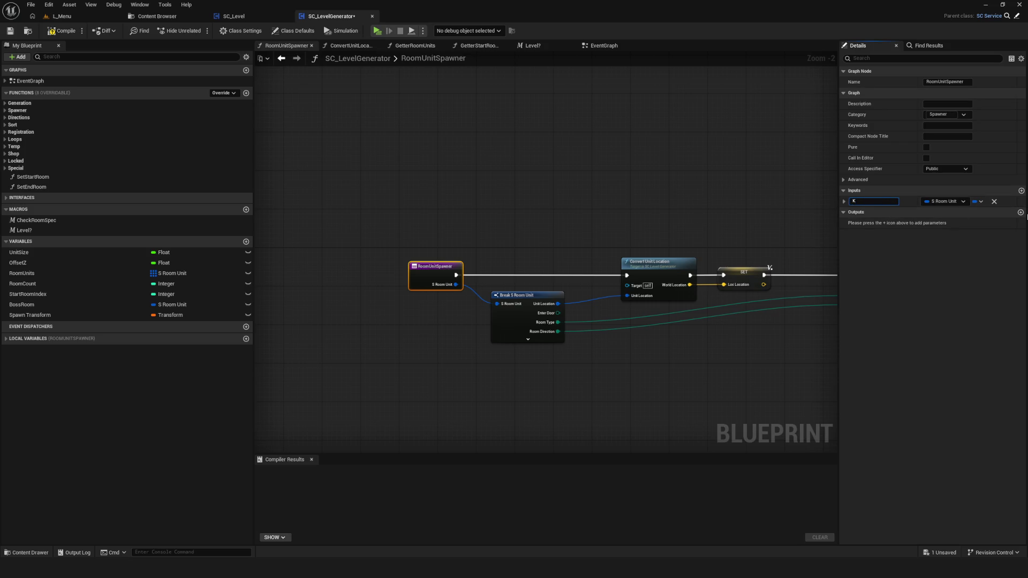
key("BackSpace")
key("BackSpace")
type("R")
key("Return")
Compile and save SC_LevelGenerator, then return to the EventGraph
scroll(701, 258, "down", 8)
key("ctrl+s")
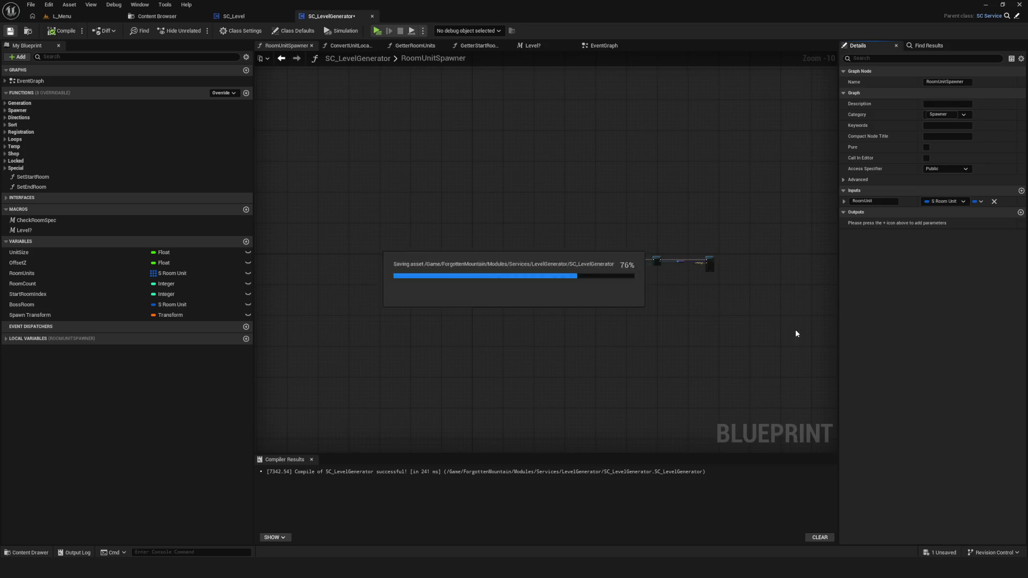
scroll(536, 289, "up", 5)
left_click(604, 47)
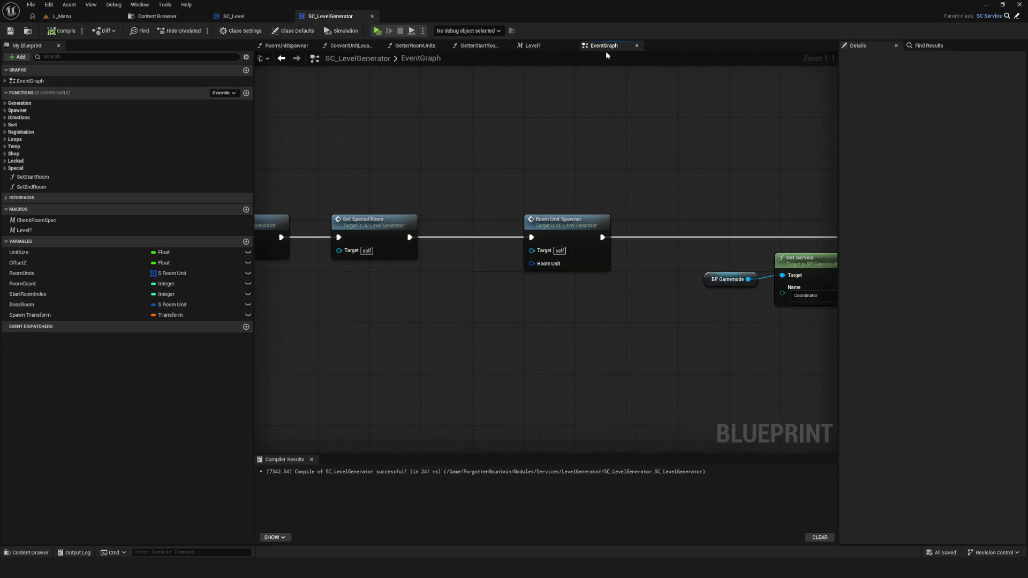
Rearrange the Room Unit Spawner group and the BP Gamemode / Get Service nodes, then compile
scroll(535, 225, "down", 5)
scroll(531, 231, "up", 5)
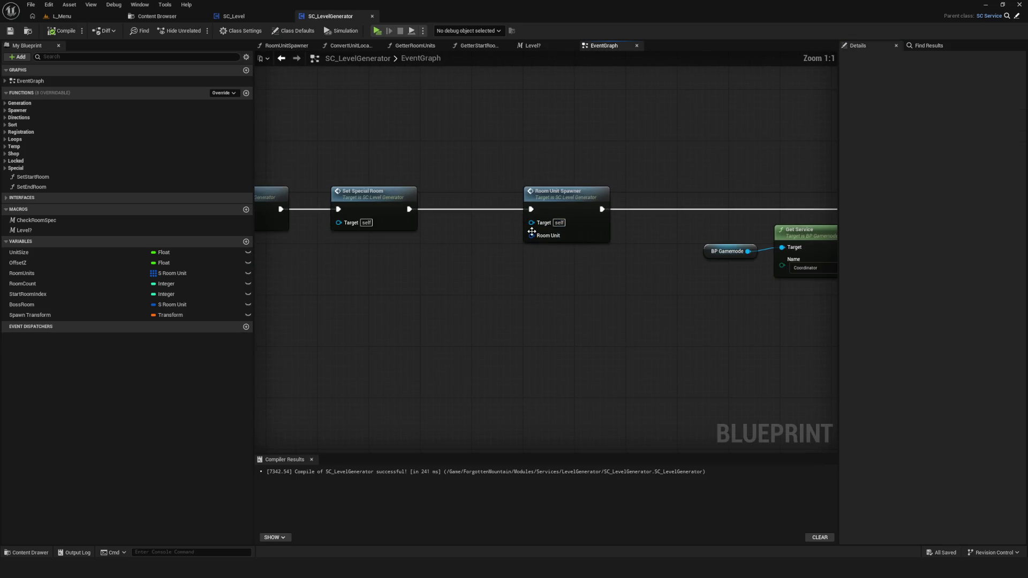
scroll(546, 235, "down", 6)
scroll(564, 242, "up", 5)
left_click_drag(493, 187, 715, 293)
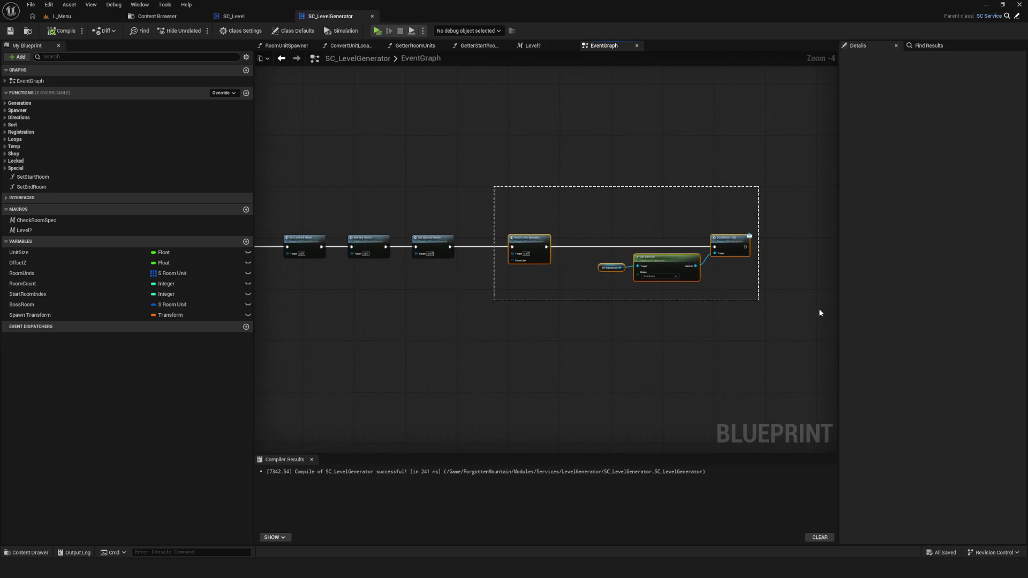
scroll(559, 249, "up", 5)
mouse_move(518, 249)
left_mouse_down()
mouse_move(662, 249)
mouse_move(378, 234)
left_mouse_up()
left_click_drag(524, 212, 578, 289)
mouse_move(642, 254)
left_mouse_down()
mouse_move(612, 254)
mouse_move(636, 255)
left_mouse_up()
left_click_drag(438, 269, 836, 238)
scroll(625, 255, "down", 7)
scroll(473, 242, "up", 5)
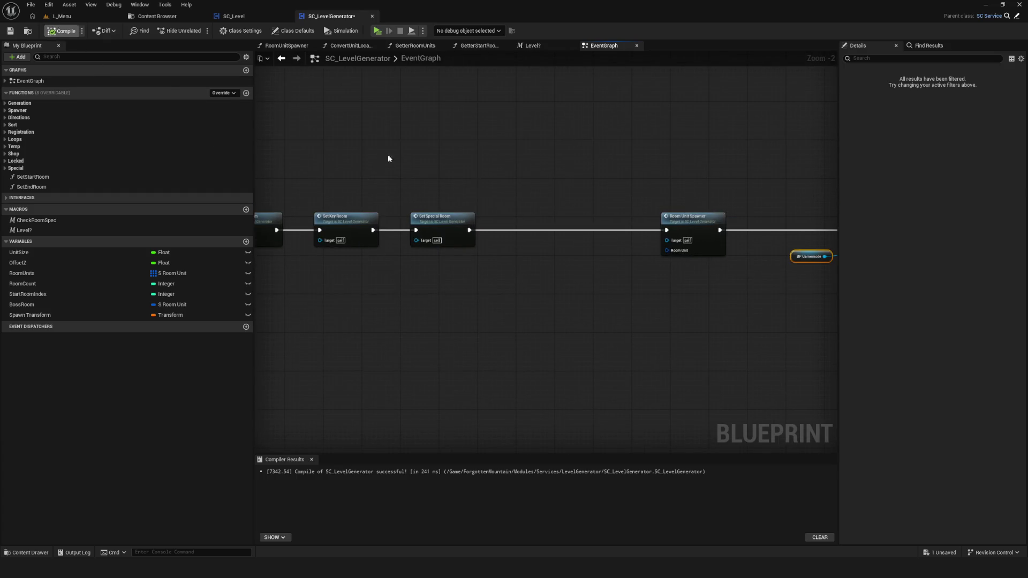
key("F7")
Replace the pasted For Each Loop with an array GET (by reference) on Room Units
key("ctrl+v")
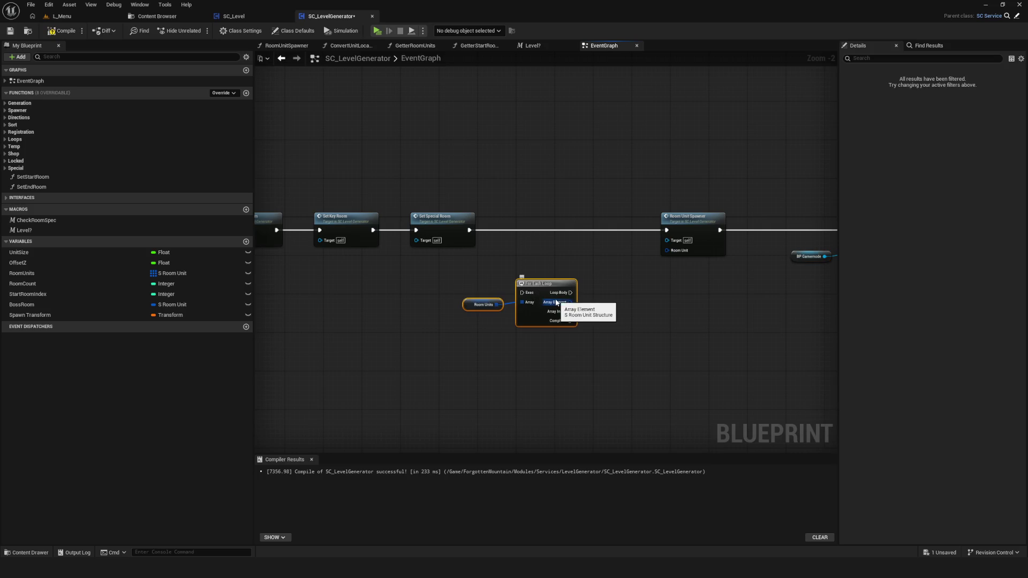
left_click(558, 314)
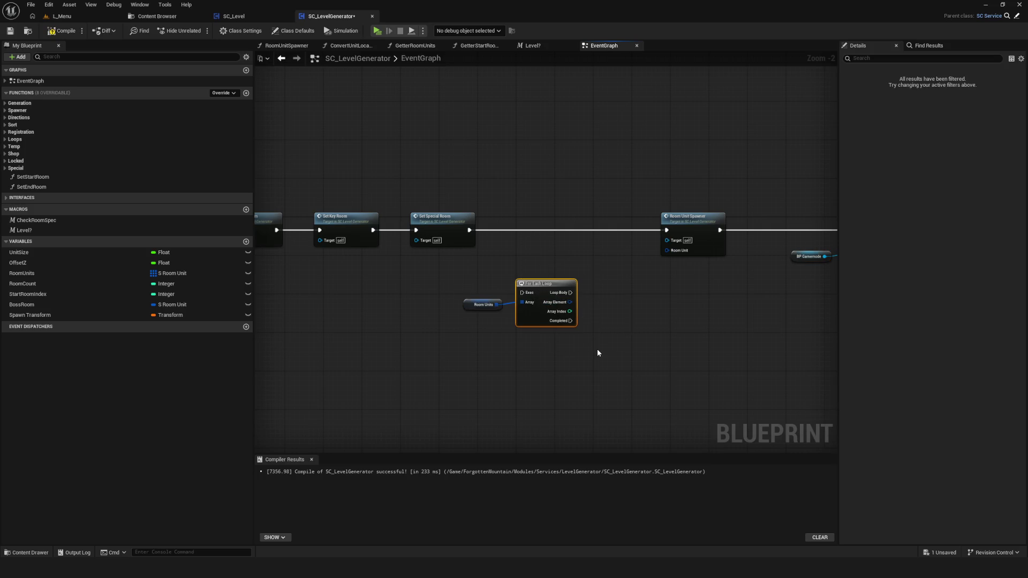
key("Delete")
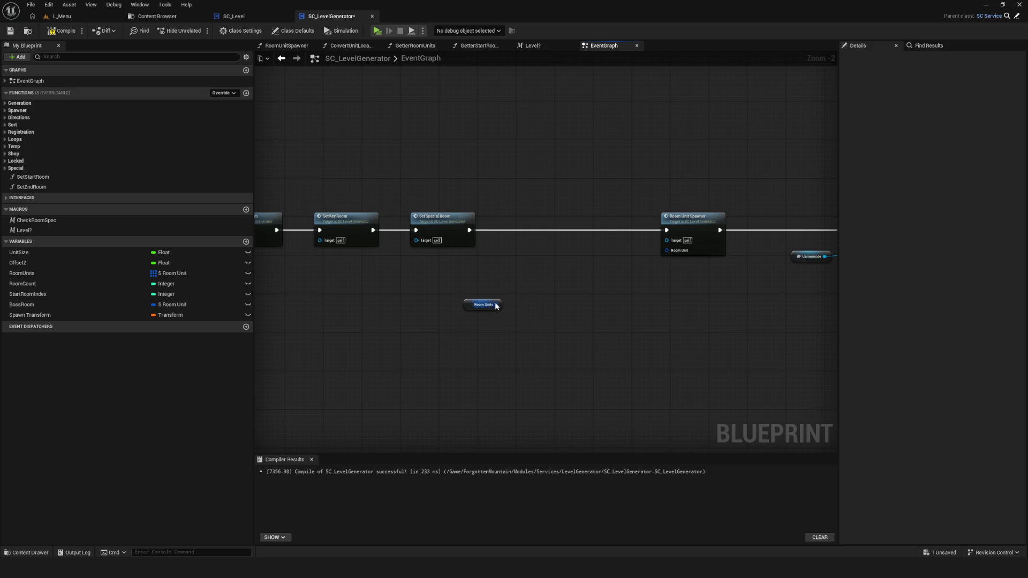
left_click_drag(497, 305, 519, 304)
type("get")
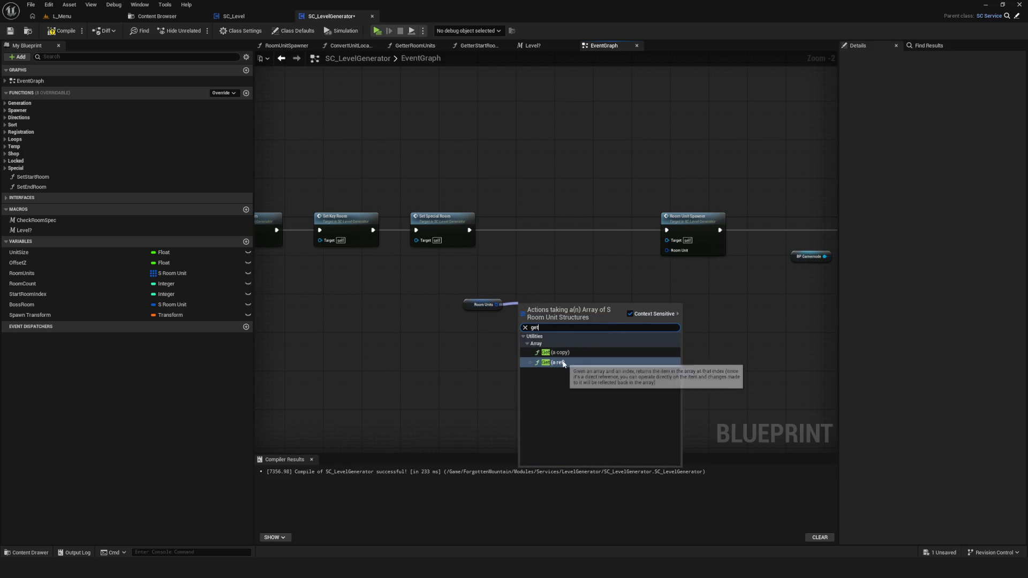
left_click(552, 362)
scroll(551, 315, "up", 2)
left_click_drag(547, 307, 546, 300)
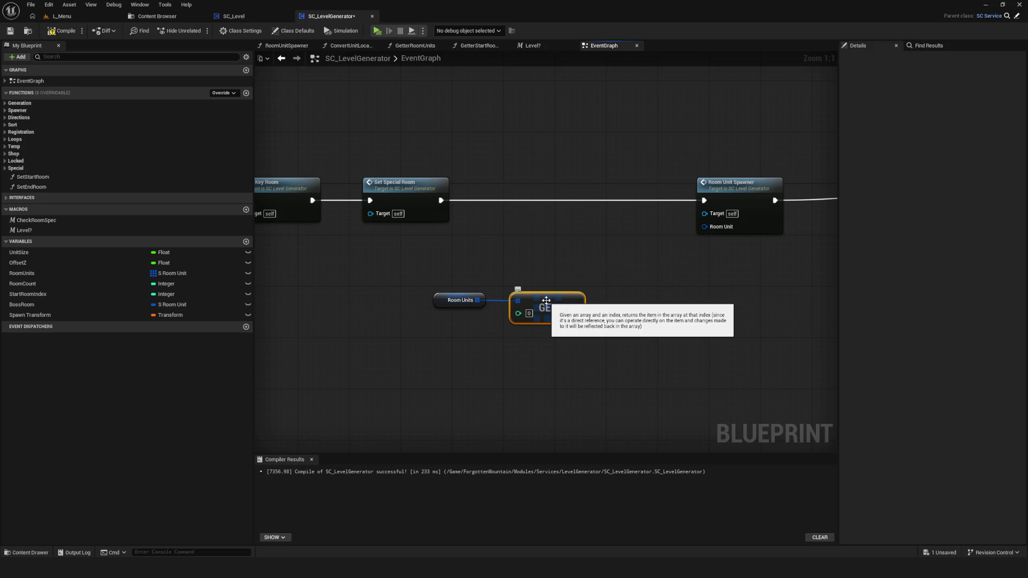
key("Delete")
key("ctrl+z")
left_click(679, 346)
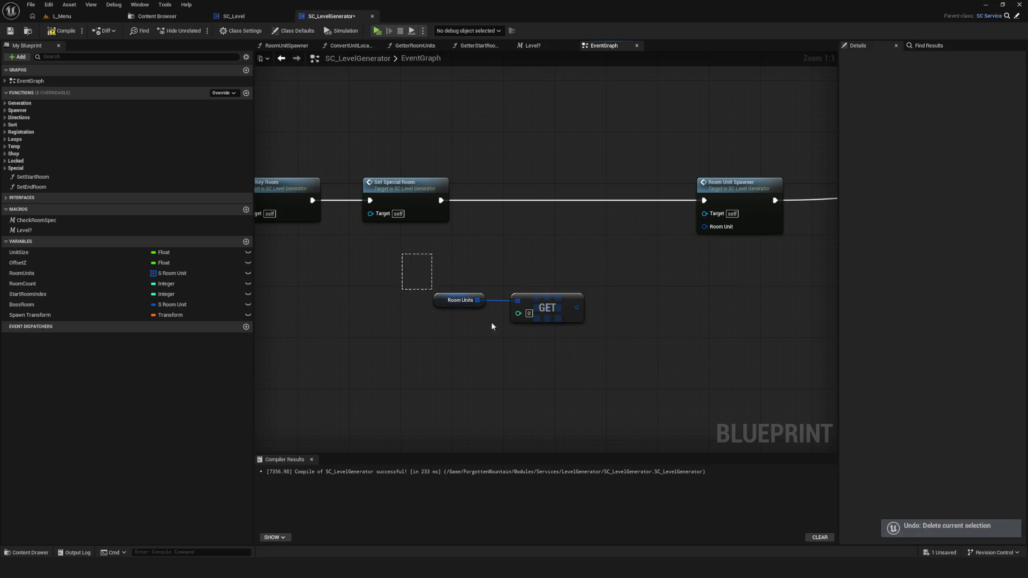
Collapse the Room Units, GET and Room Unit Spawner nodes into a new function
left_click_drag(456, 310, 589, 328)
left_click(738, 194, "shift")
right_click(738, 194)
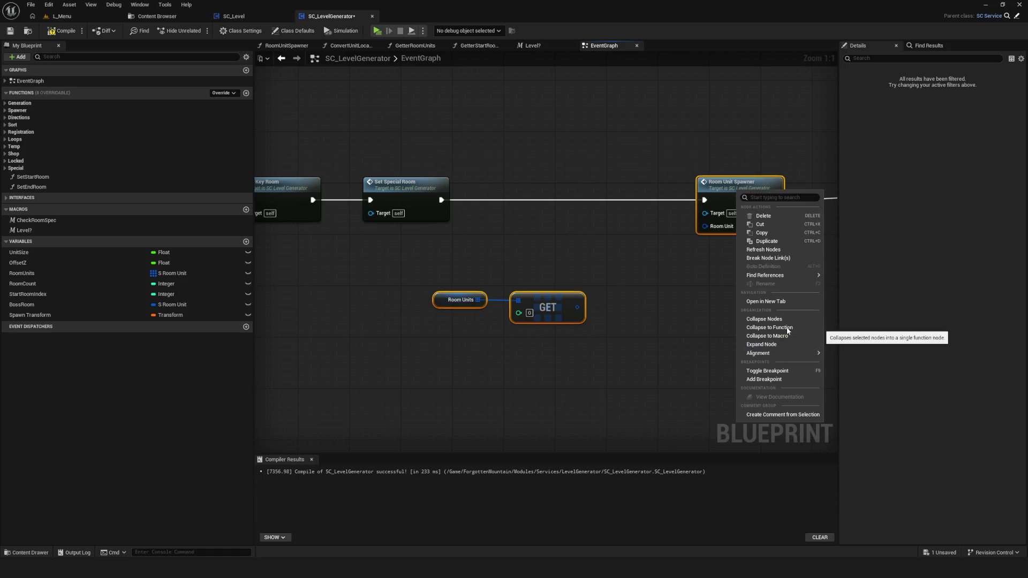
left_click(766, 328)
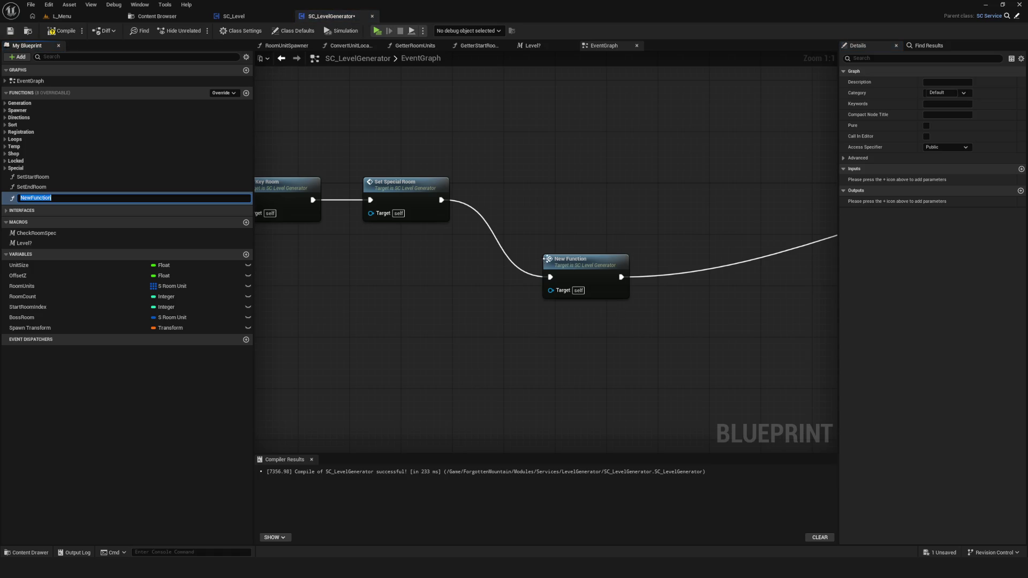
scroll(617, 323, "down", 4)
scroll(615, 199, "up", 3)
scroll(561, 240, "down", 2)
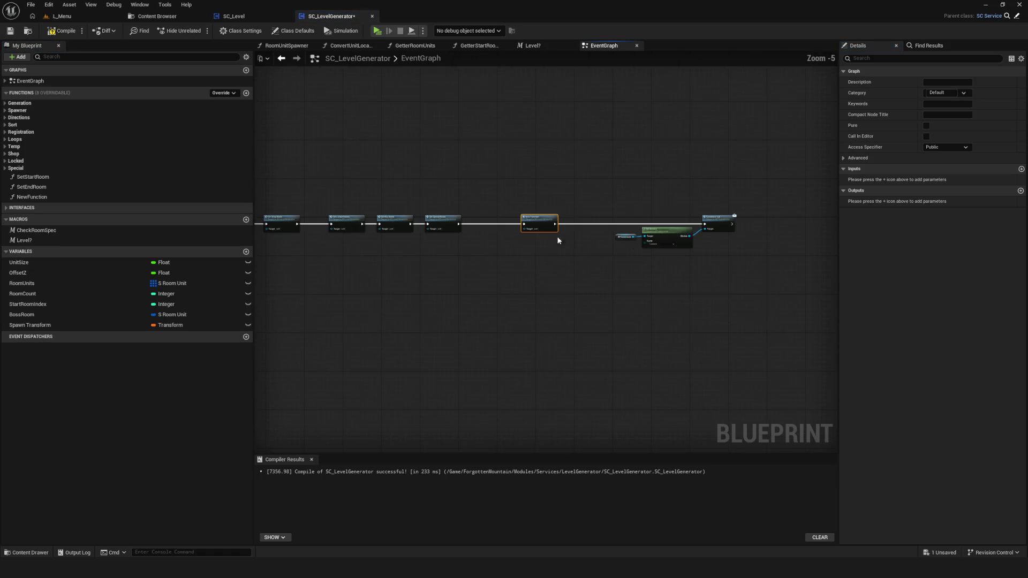
scroll(561, 240, "up", 3)
Rename NewFunction to SpawnStartRoom and move it into the Spawner function category
left_click(50, 196)
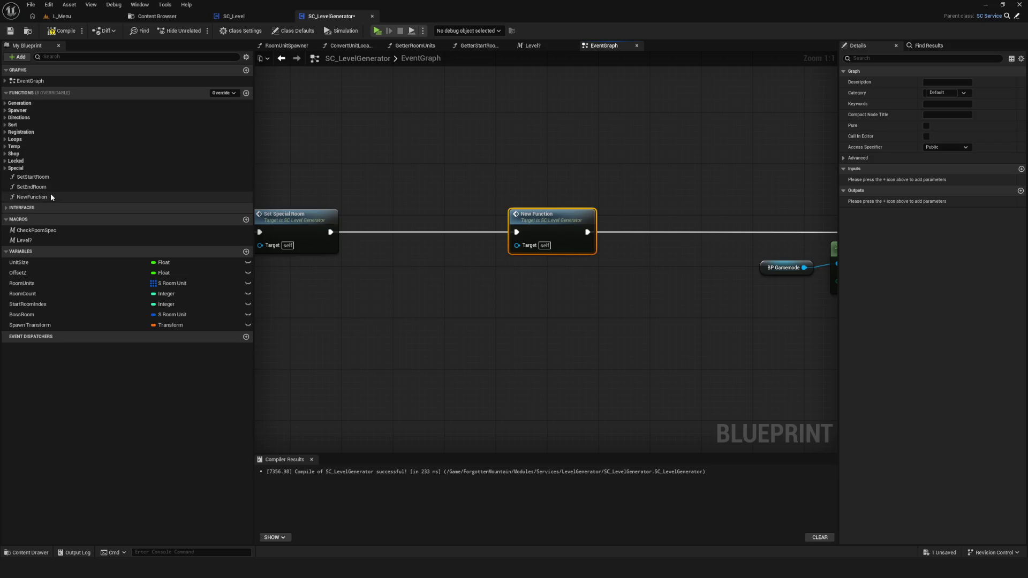
type("SpawnS")
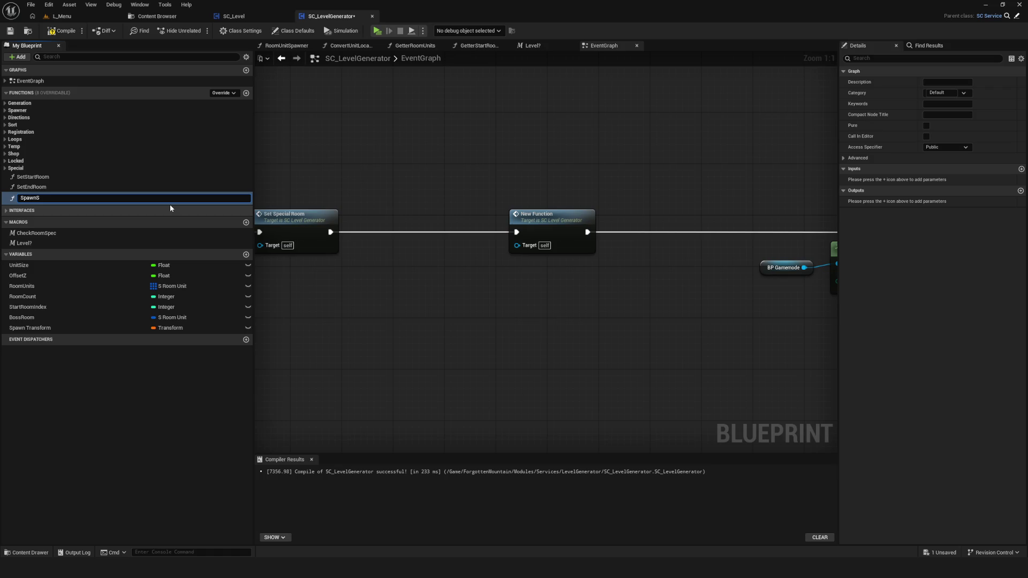
type("tartRo")
key("Return")
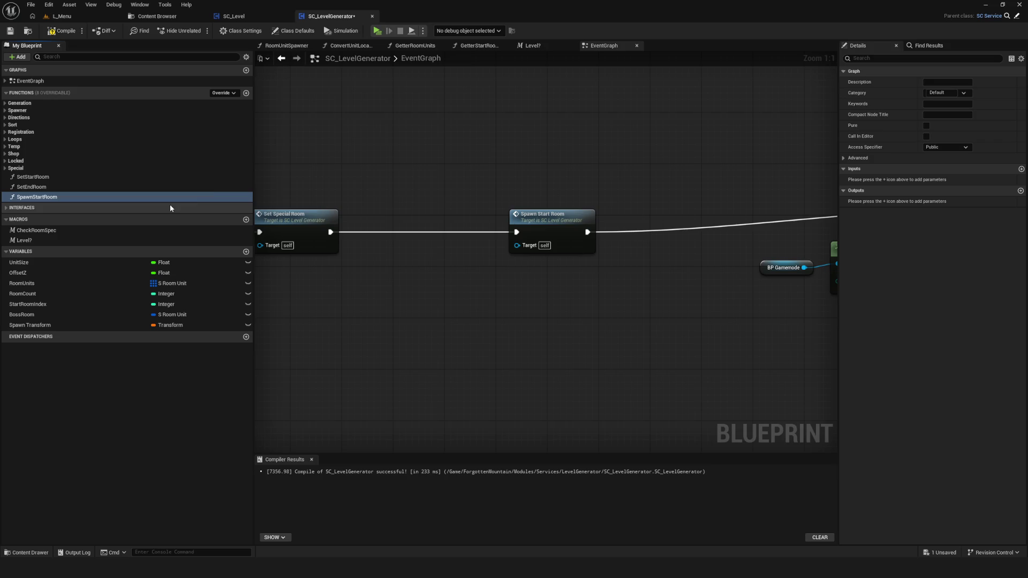
scroll(509, 214, "down", 5)
scroll(511, 209, "up", 4)
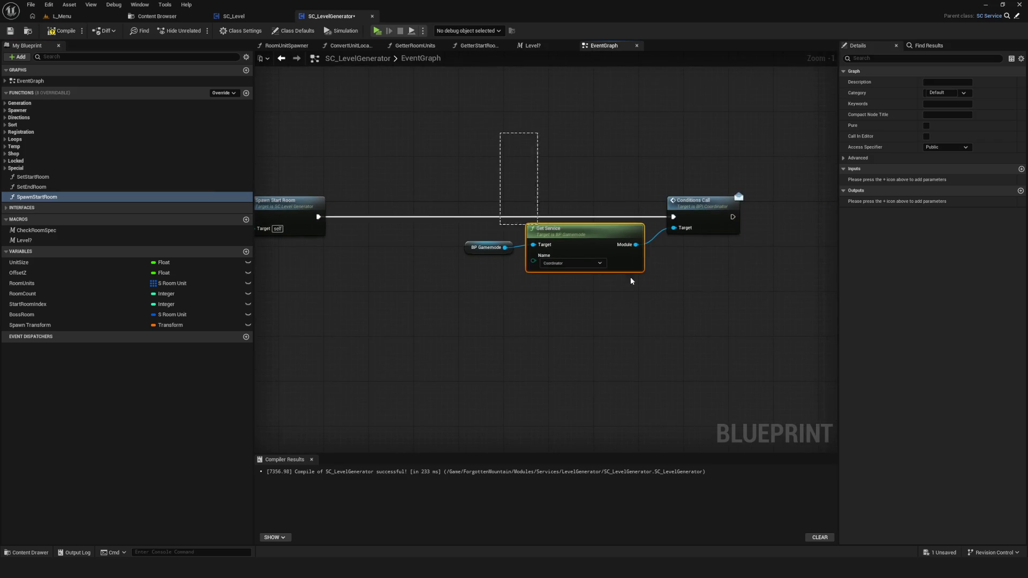
left_click(718, 291)
left_click(44, 197)
left_click(5, 110)
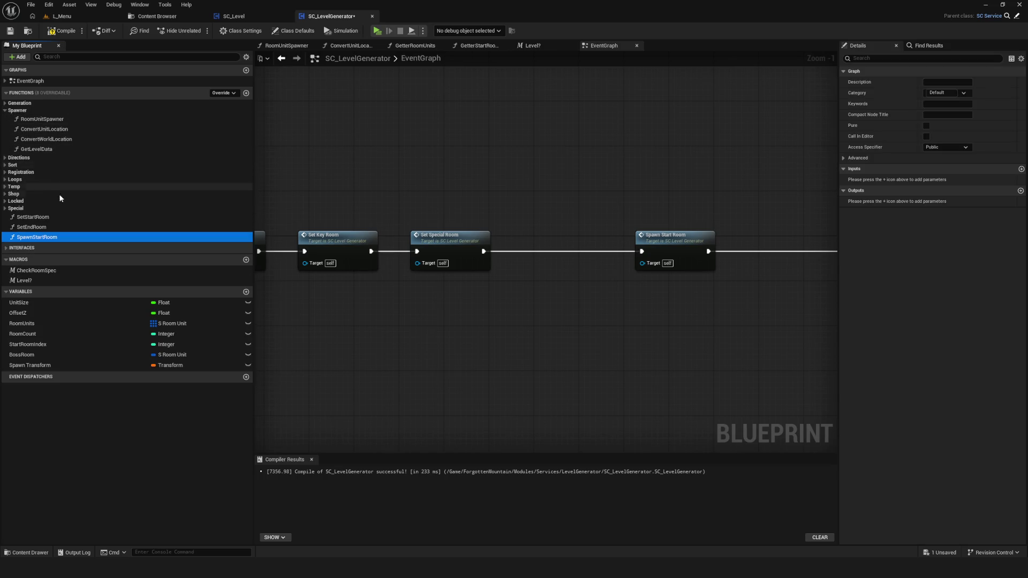
left_click_drag(40, 238, 42, 115)
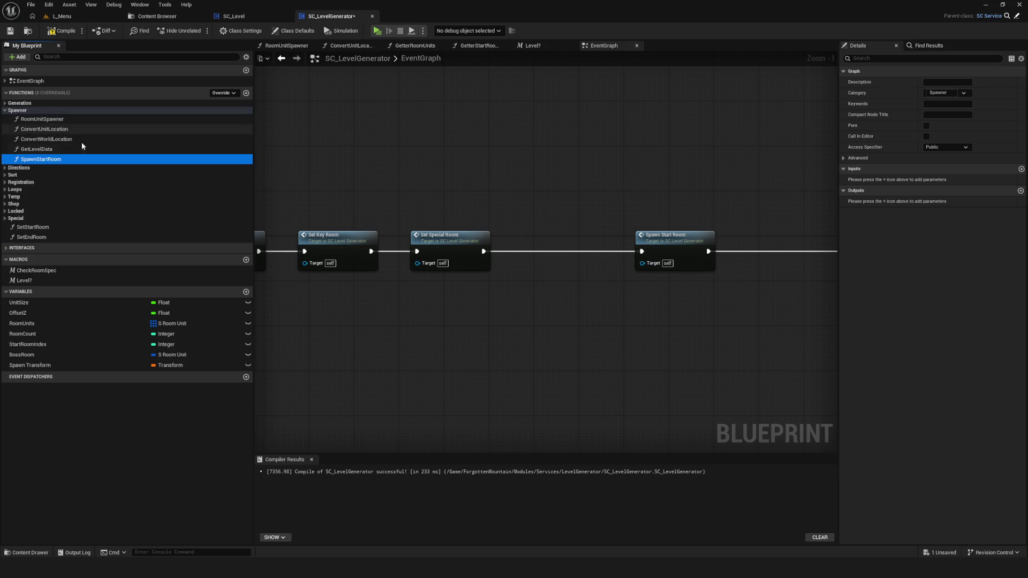
Open the SpawnStartRoom graph and delete its GET node, keeping Room Units
double_click(54, 159)
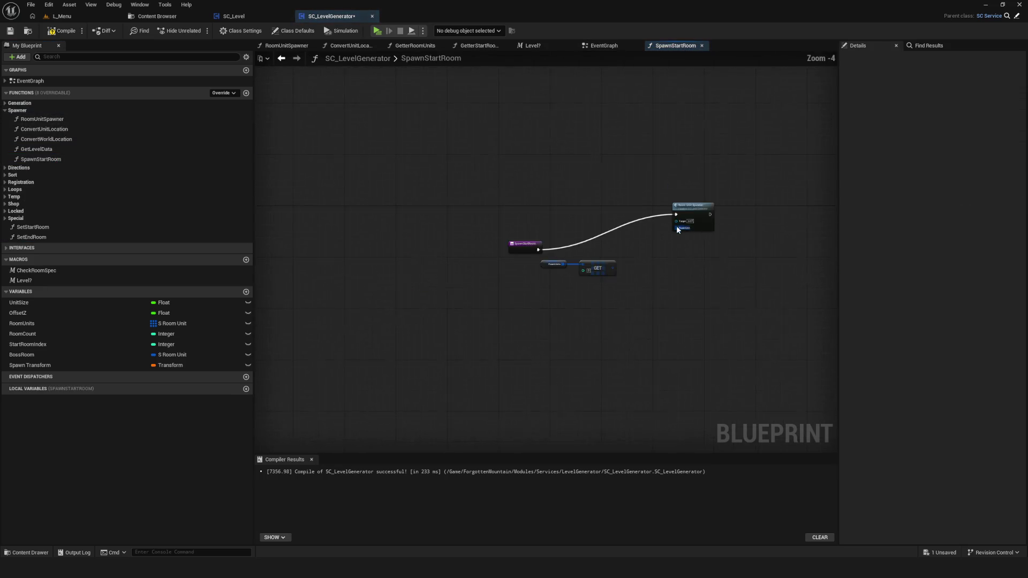
scroll(932, 257, "down", 2)
scroll(765, 249, "up", 4)
mouse_move(443, 292)
left_mouse_down()
mouse_move(535, 306)
mouse_move(584, 357)
left_mouse_up()
key("ctrl+z")
mouse_move(551, 311)
left_mouse_down()
mouse_move(597, 385)
mouse_move(574, 367)
left_mouse_up()
scroll(594, 391, "down", 1)
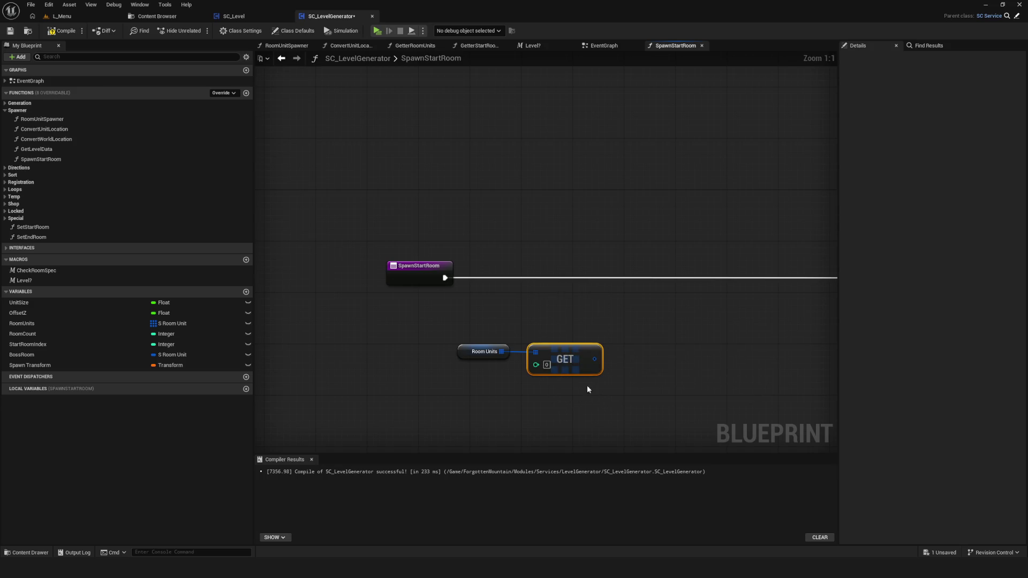
key("ctrl+z")
left_click(554, 353)
key("ctrl+z")
key("ctrl+z")
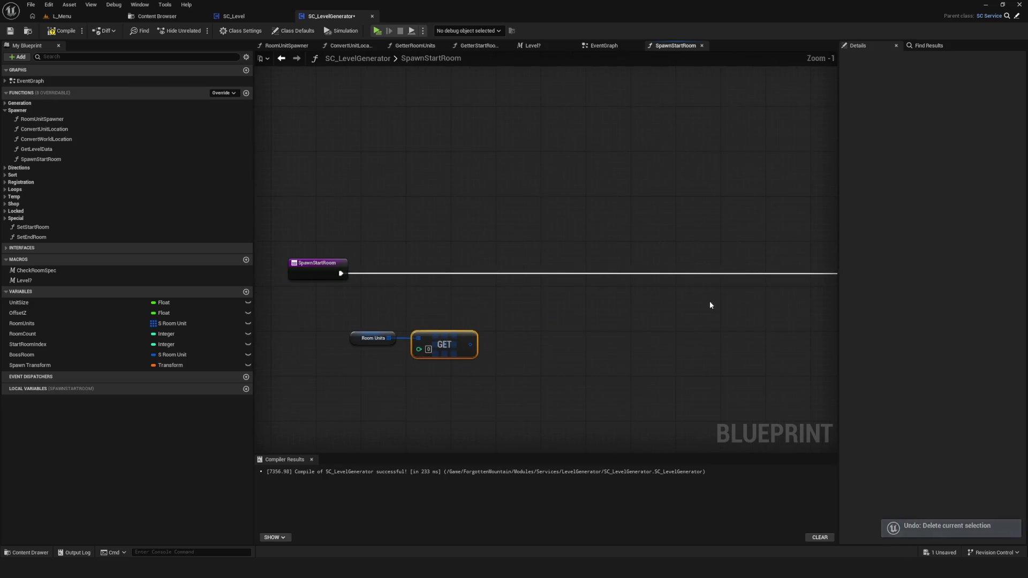
key("Delete")
Try a plain For Each Loop over Room Units, then delete it and reposition Room Units
left_click_drag(389, 338, 430, 308)
type("for")
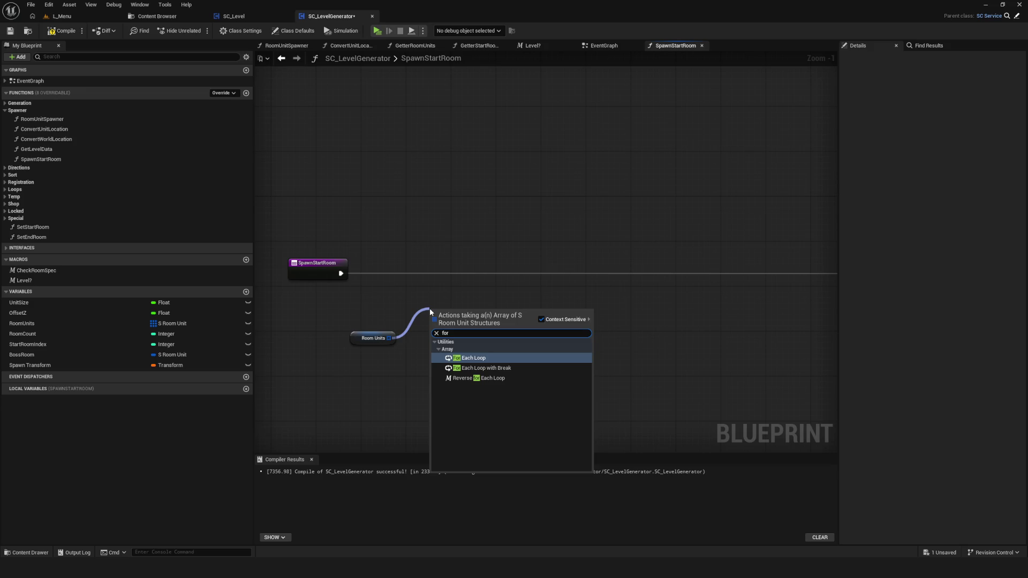
left_click(468, 358)
mouse_move(428, 305)
left_mouse_down()
mouse_move(443, 262)
mouse_move(535, 362)
left_mouse_up()
key("Delete")
left_click_drag(360, 256, 497, 258)
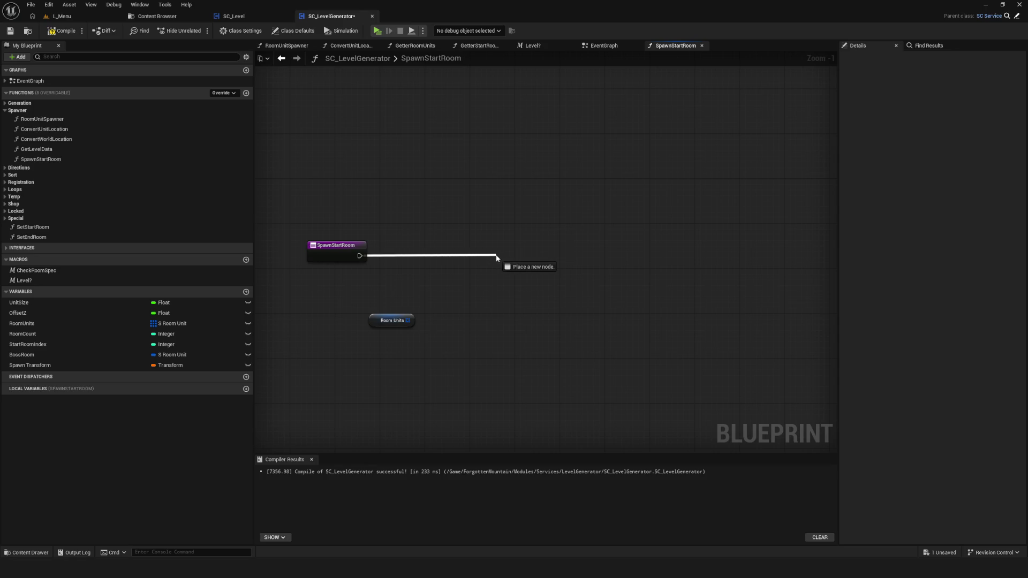
left_click_drag(396, 321, 529, 314)
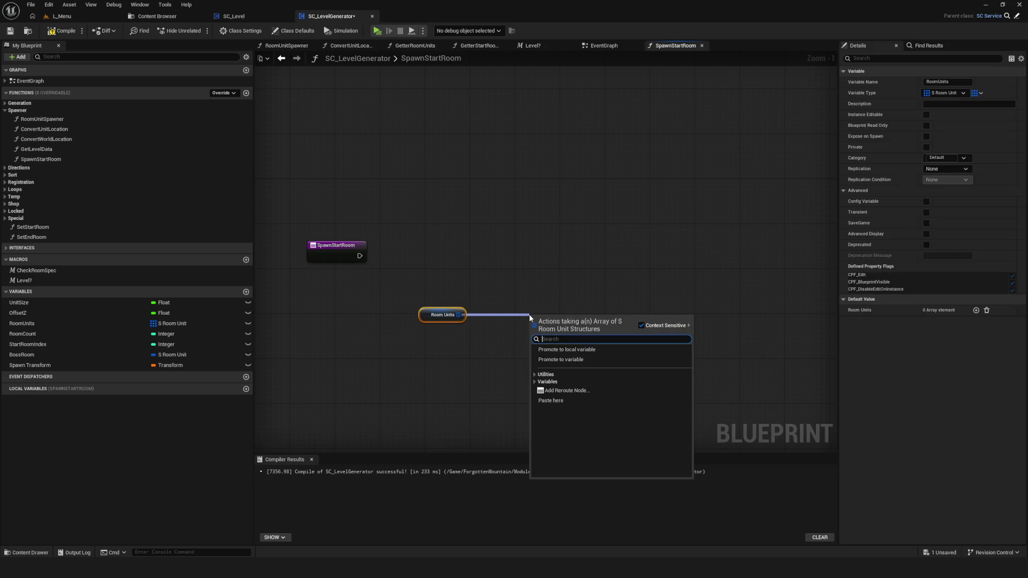
left_click(464, 313)
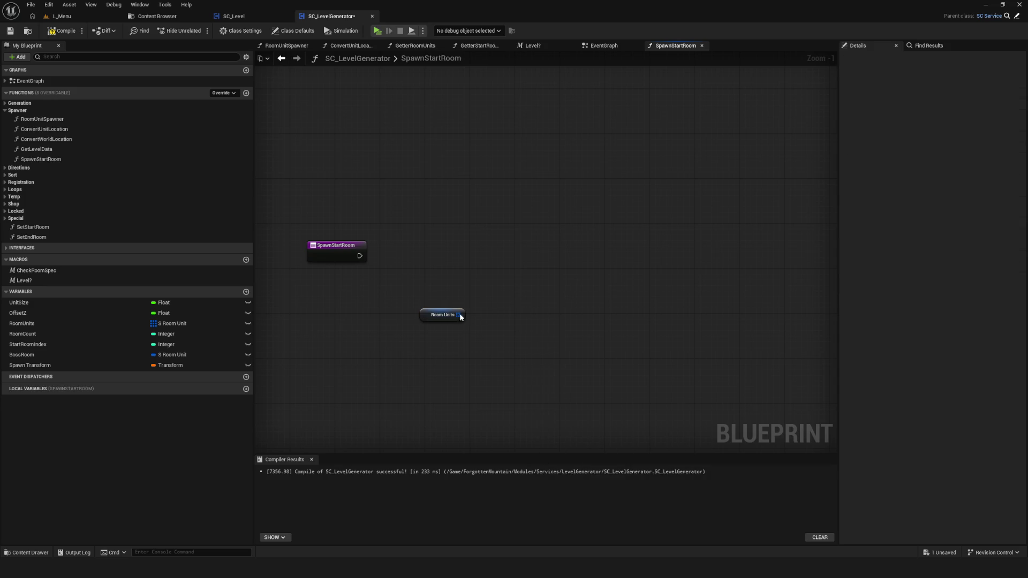
Add a For Each Loop with Break, wiring the function entry and Room Units array into it
left_click_drag(464, 313, 490, 282)
type("f")
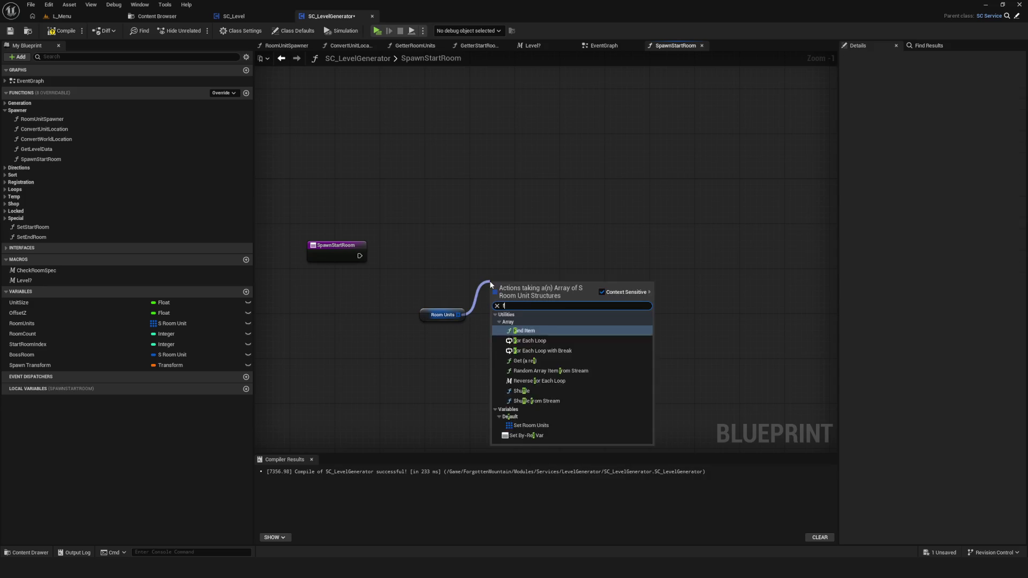
type("r")
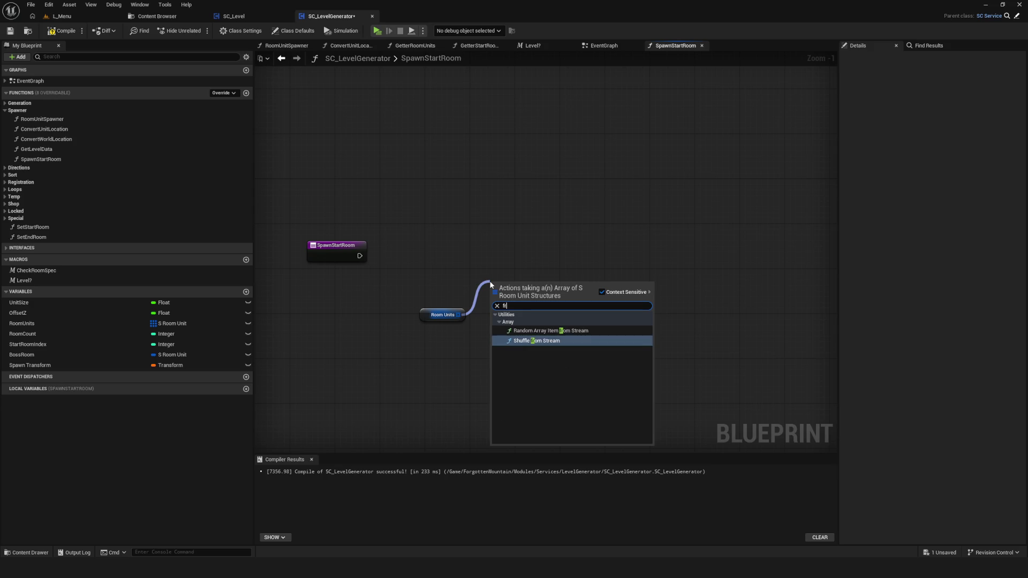
key("BackSpace")
type("or")
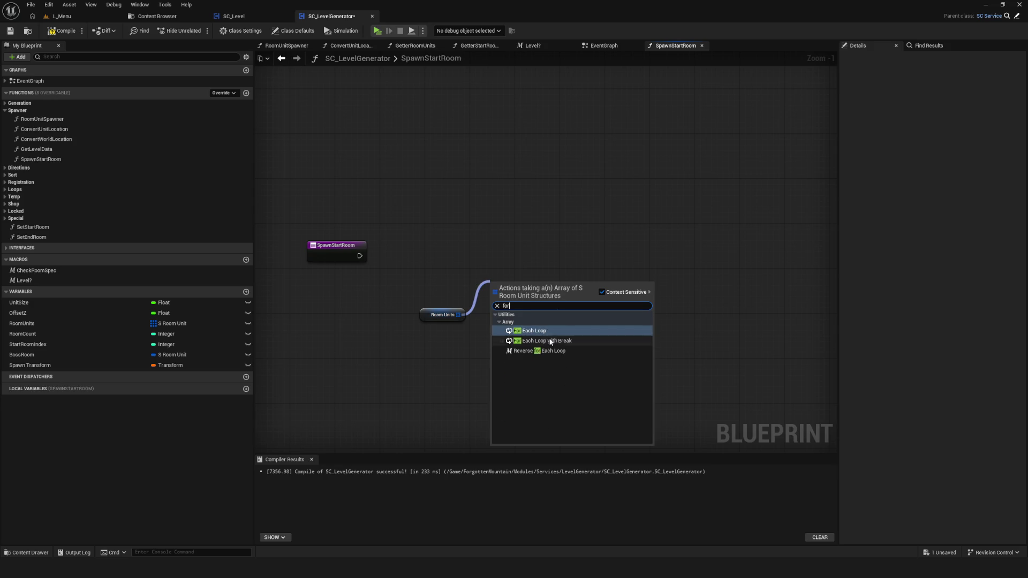
left_click(546, 341)
left_click_drag(360, 255, 487, 267)
mouse_move(459, 315)
left_mouse_down()
mouse_move(487, 277)
mouse_move(442, 310)
mouse_move(446, 282)
left_mouse_up()
scroll(674, 305, "up", 1)
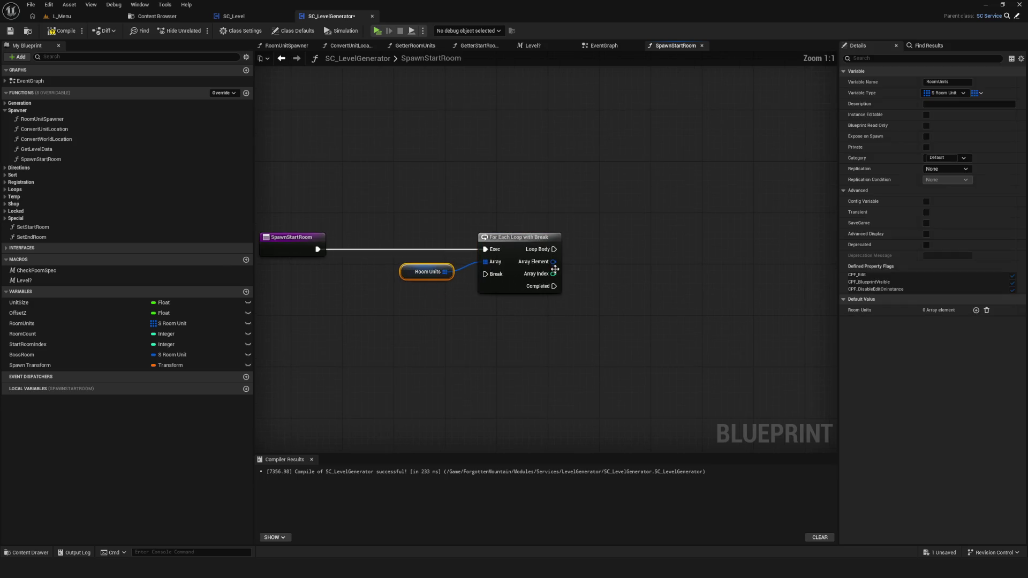
Break each array element into its fields and compare Room Specialty == Start
left_click_drag(553, 262, 562, 267)
left_click(628, 397)
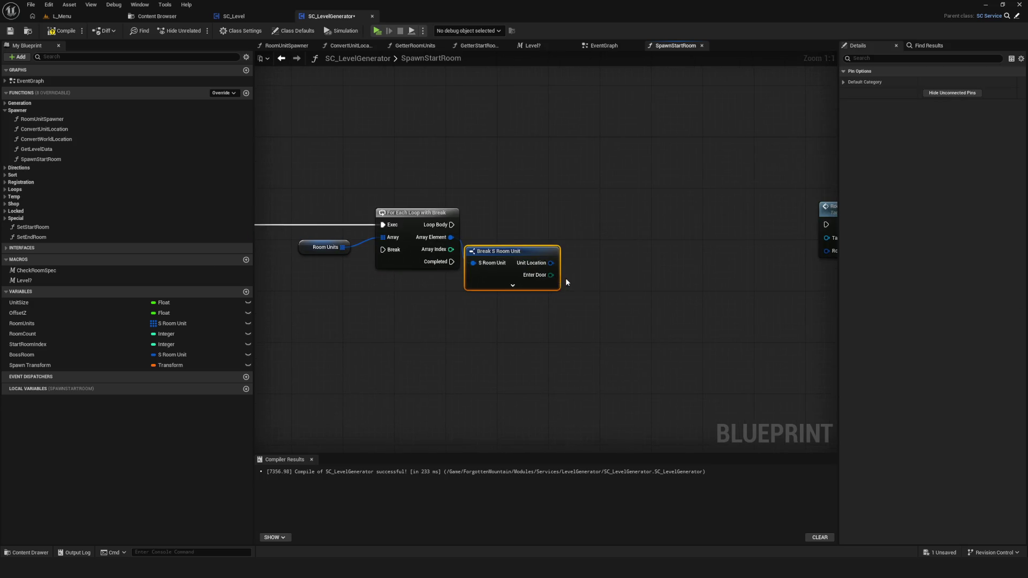
left_click(513, 285)
left_click_drag(561, 367, 600, 348)
type("==")
left_click(638, 397)
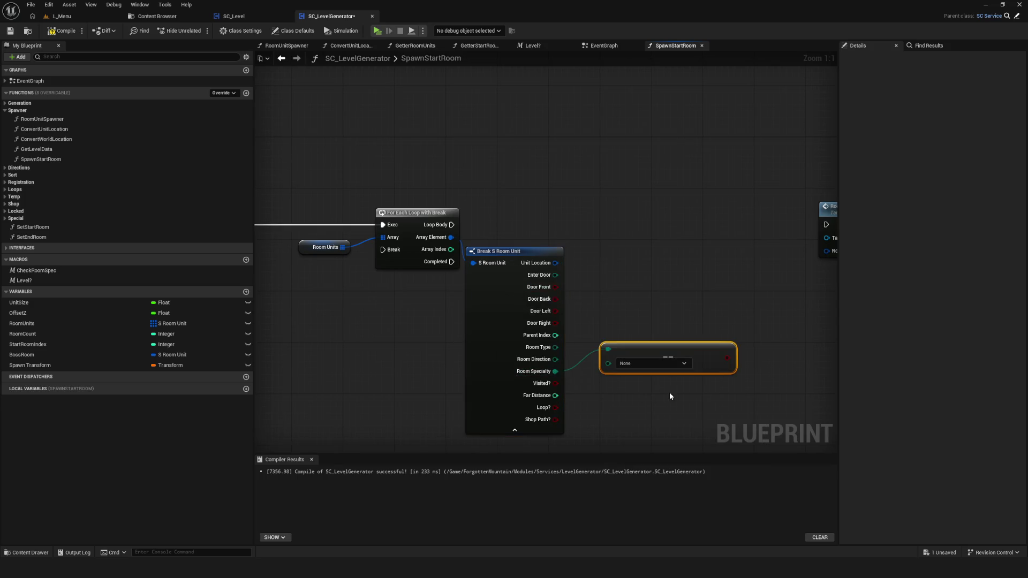
left_click(645, 363)
left_click(514, 430)
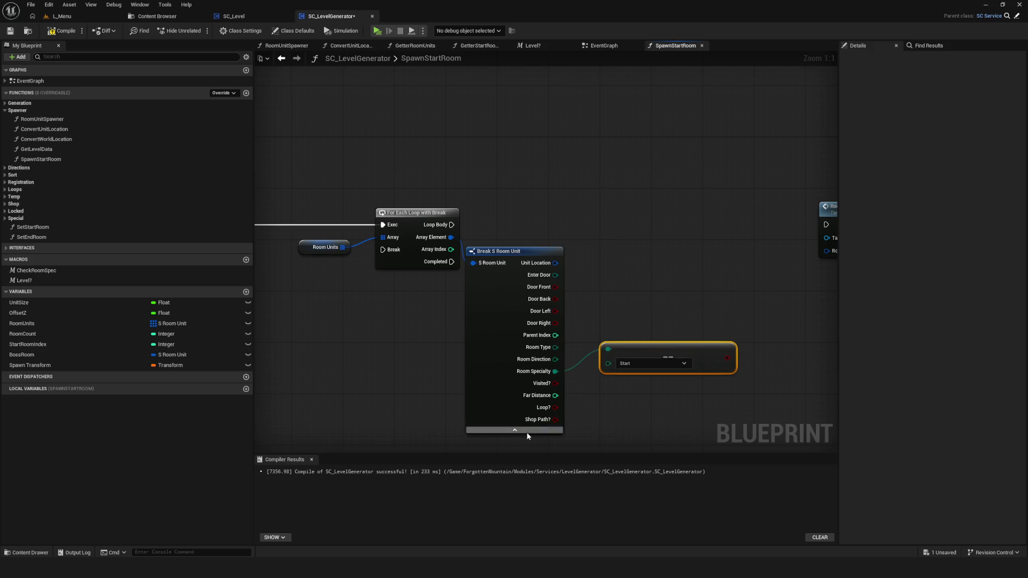
left_click(515, 430)
left_click(652, 363)
left_click(624, 391)
mouse_move(639, 349)
left_mouse_down()
mouse_move(620, 278)
mouse_move(581, 278)
mouse_move(514, 210)
left_mouse_up()
Add a Branch on Loop Body using the Start comparison as its condition
left_click_drag(433, 216, 519, 215)
left_click(656, 203)
mouse_move(350, 211)
left_mouse_down()
mouse_move(659, 216)
mouse_move(643, 205)
left_mouse_up()
mouse_move(609, 283)
left_mouse_down()
mouse_move(628, 230)
mouse_move(665, 198)
left_mouse_up()
left_click_drag(750, 194, 574, 353)
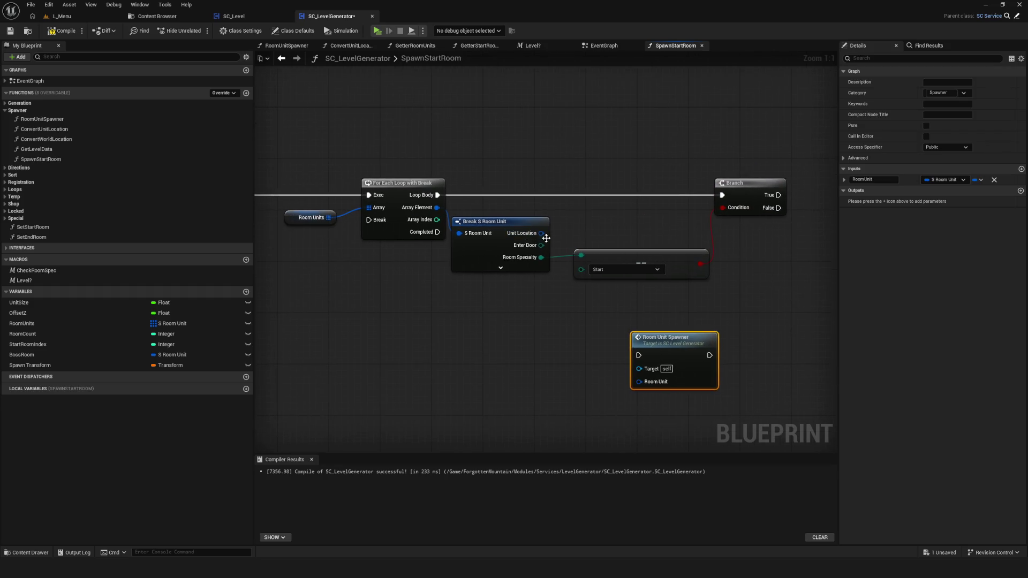
On True, store the element in local variable locStartRoom and break the loop, rerouting the wire
mouse_move(351, 213)
left_mouse_down()
mouse_move(494, 227)
mouse_move(786, 220)
left_mouse_up()
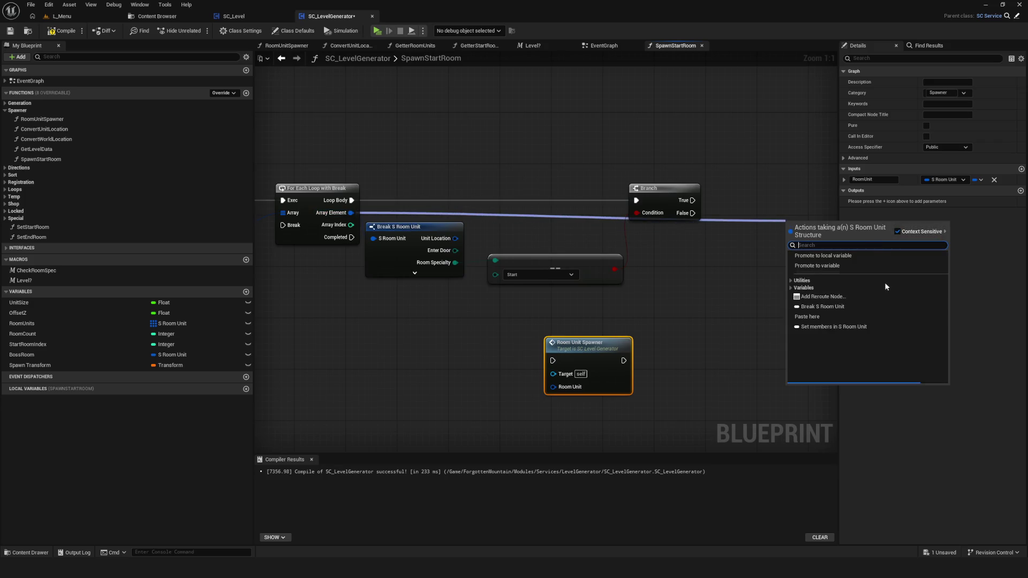
left_click(852, 255)
type("locStartRoom")
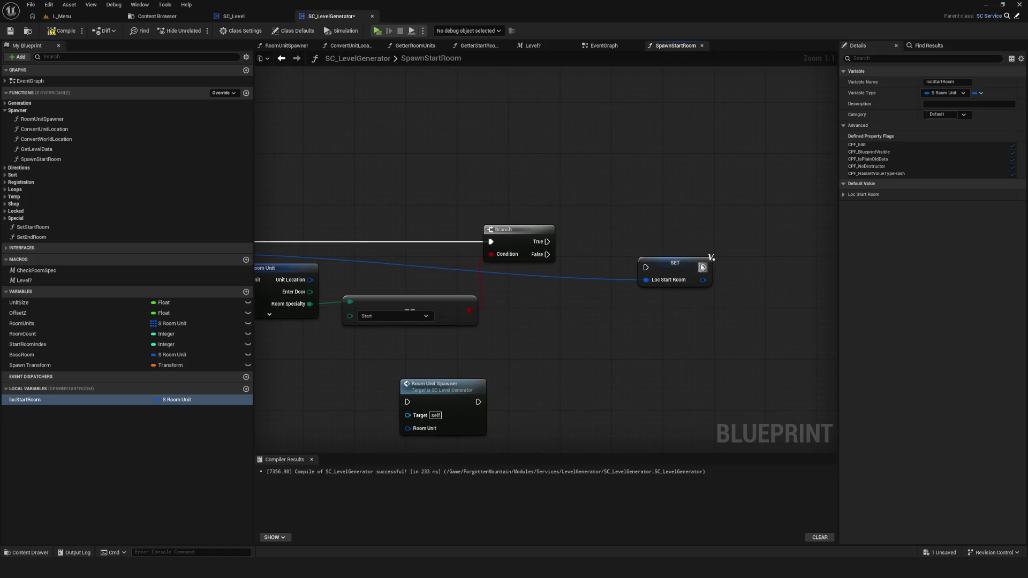
left_click(659, 244)
mouse_move(547, 242)
left_mouse_down()
mouse_move(620, 241)
mouse_move(122, 154)
mouse_move(492, 266)
left_mouse_up()
left_click(677, 262)
double_click(676, 256)
mouse_move(676, 256)
left_mouse_down()
mouse_move(497, 180)
mouse_move(707, 170)
left_mouse_up()
double_click(440, 191)
Tidy the graph, shifting the Break, comparison, Branch and SET nodes and Room Unit Spawner
scroll(609, 236, "down", 4)
scroll(659, 344, "up", 3)
left_click(728, 262)
mouse_move(728, 262)
left_mouse_down()
mouse_move(538, 256)
mouse_move(595, 260)
left_mouse_up()
scroll(473, 156, "down", 3)
left_click_drag(472, 156, 731, 216)
left_click_drag(471, 98, 780, 223)
left_click_drag(582, 163, 677, 162)
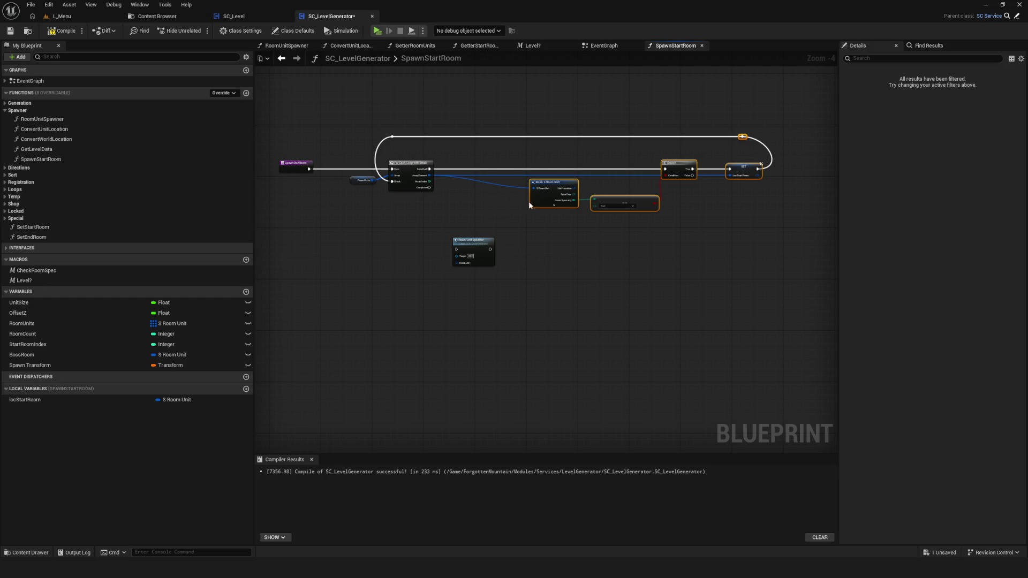
scroll(493, 228, "up", 4)
left_click_drag(455, 251, 471, 217)
Run Room Unit Spawner from the loop's Completed pin, then compile and save
mouse_move(463, 162)
left_mouse_down()
mouse_move(522, 255)
mouse_move(536, 248)
left_mouse_up()
mouse_move(24, 399)
left_mouse_down()
mouse_move(458, 301)
mouse_move(463, 289)
mouse_move(531, 293)
left_mouse_up()
scroll(423, 270, "down", 6)
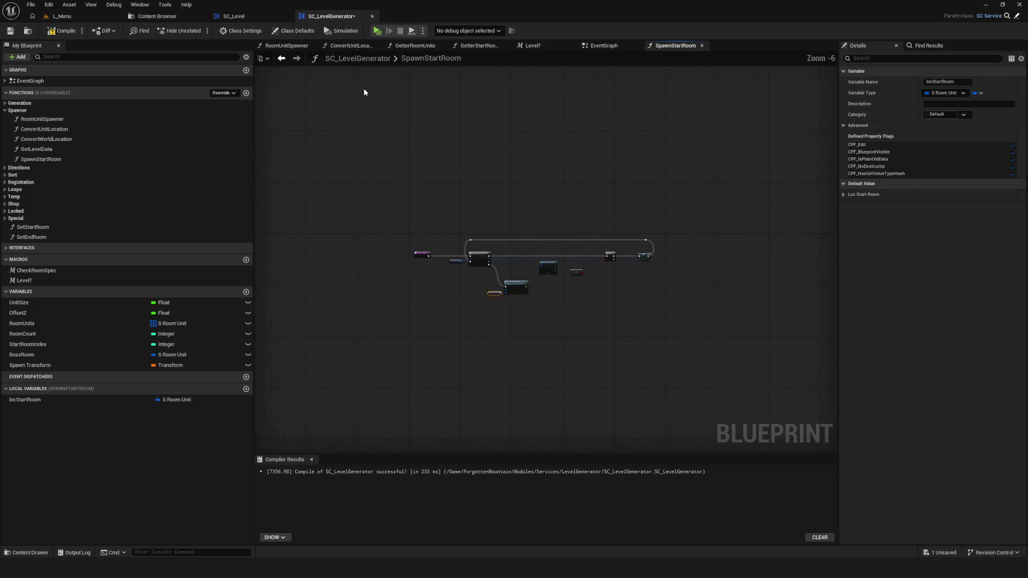
left_click(62, 31)
left_click(10, 31)
Return to the EventGraph, start Play in Editor with Alt+P and load a save slot
left_click(602, 45)
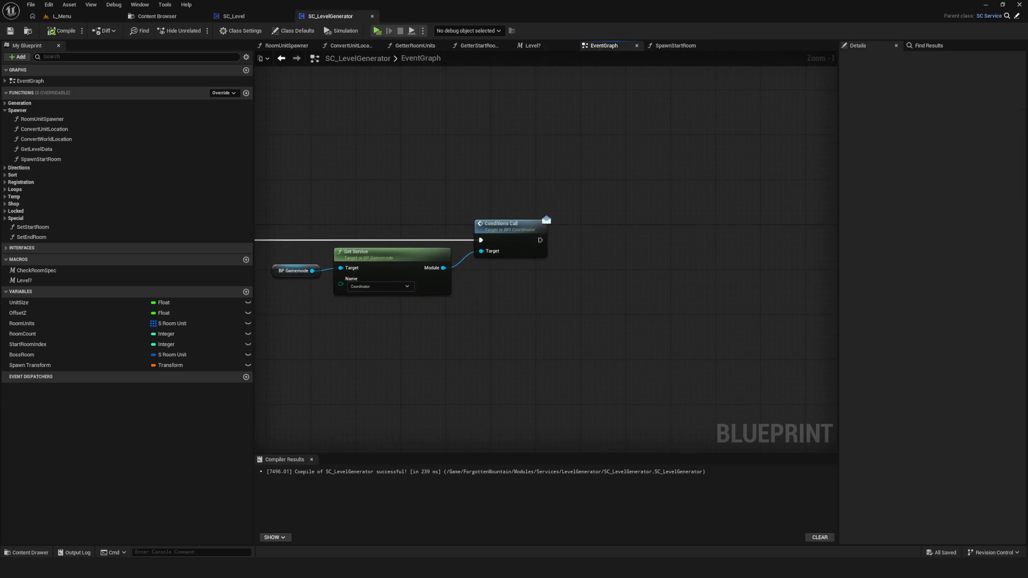
mouse_move(257, 275)
left_mouse_down()
mouse_move(473, 280)
mouse_move(409, 284)
left_mouse_up()
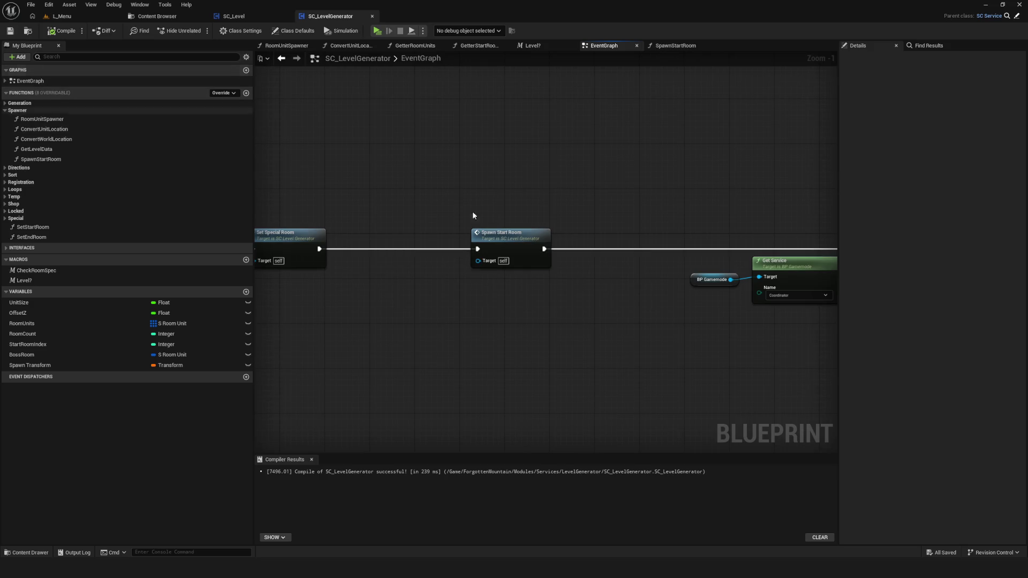
scroll(374, 161, "down", 1)
key("alt+p")
left_click(531, 273)
left_click(558, 241)
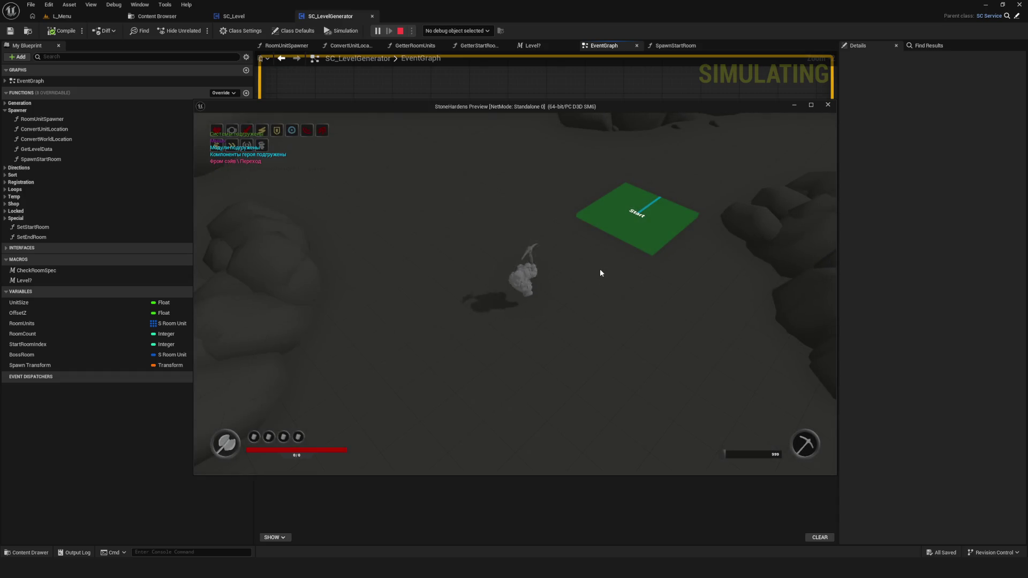
Fly the debug camera over the cavern to view the green Start tile, then exit Play with Esc
key("semicolon")
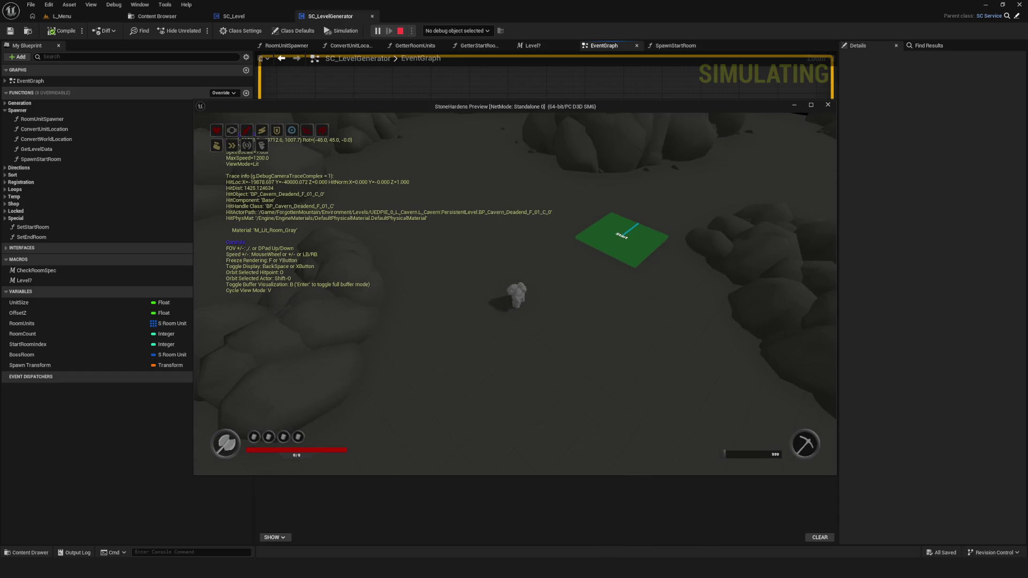
scroll(515, 293, "up", 3)
key("e")
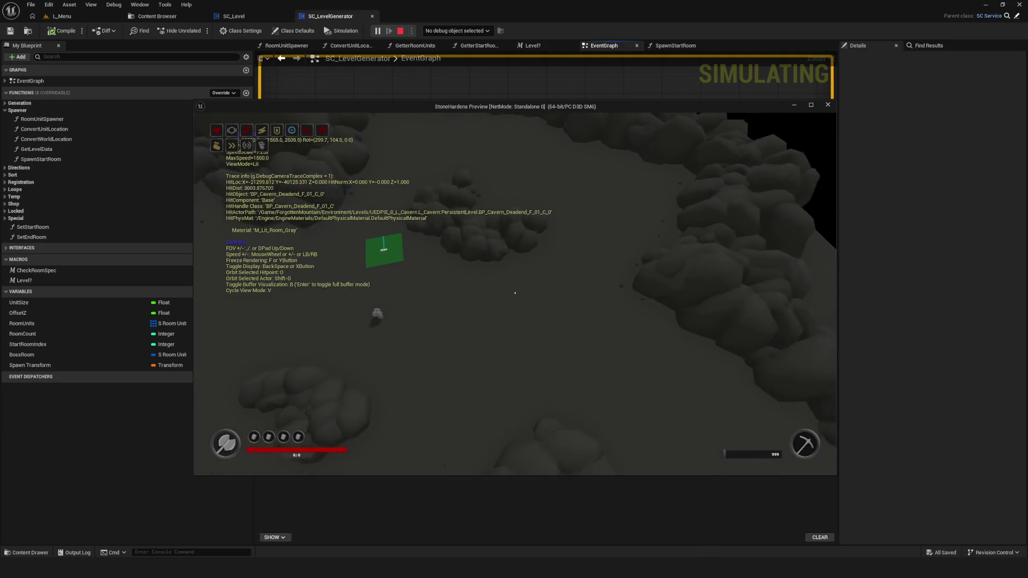
key("e")
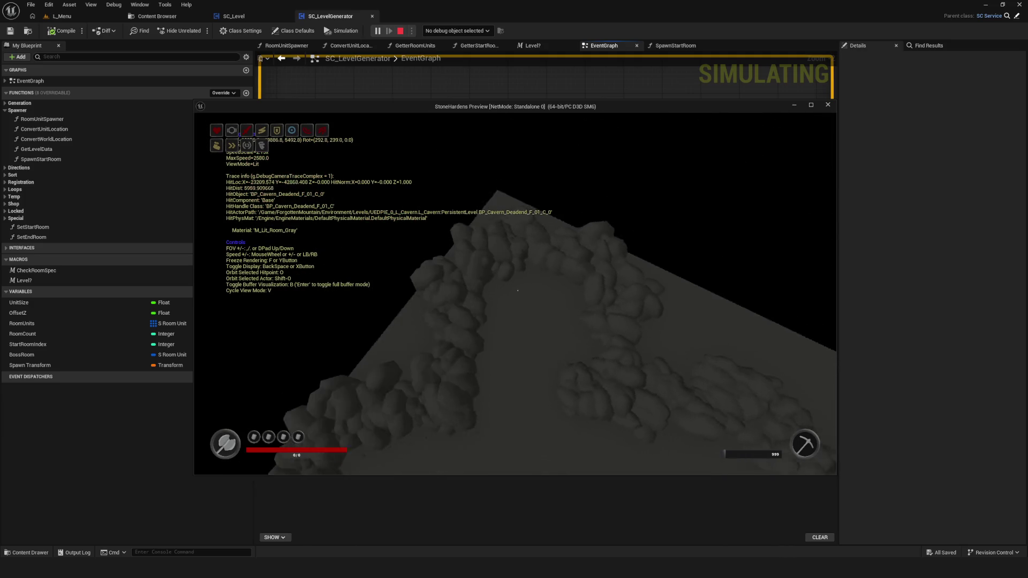
scroll(515, 292, "up", 2)
key("q")
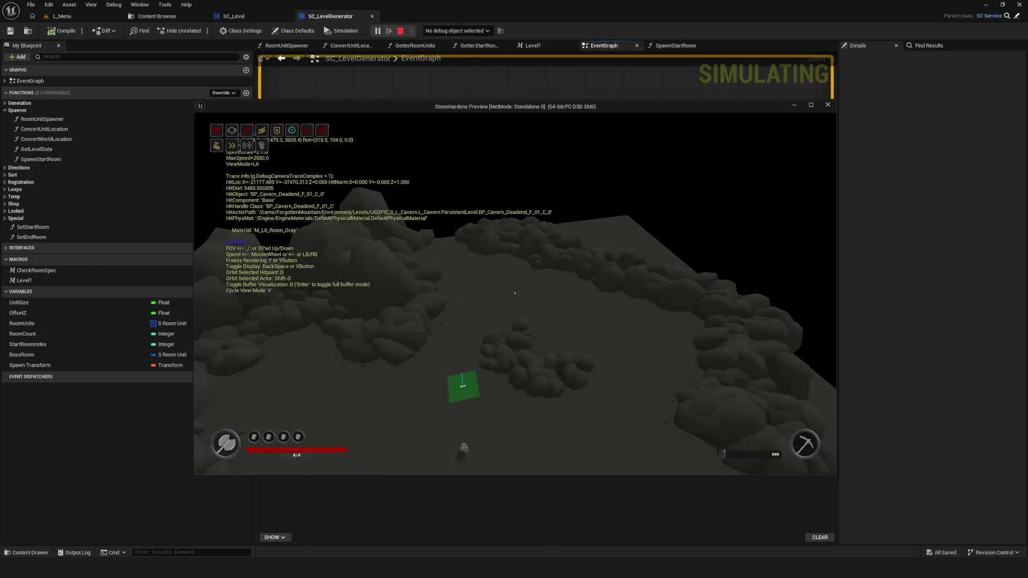
scroll(515, 293, "down", 2)
key("e")
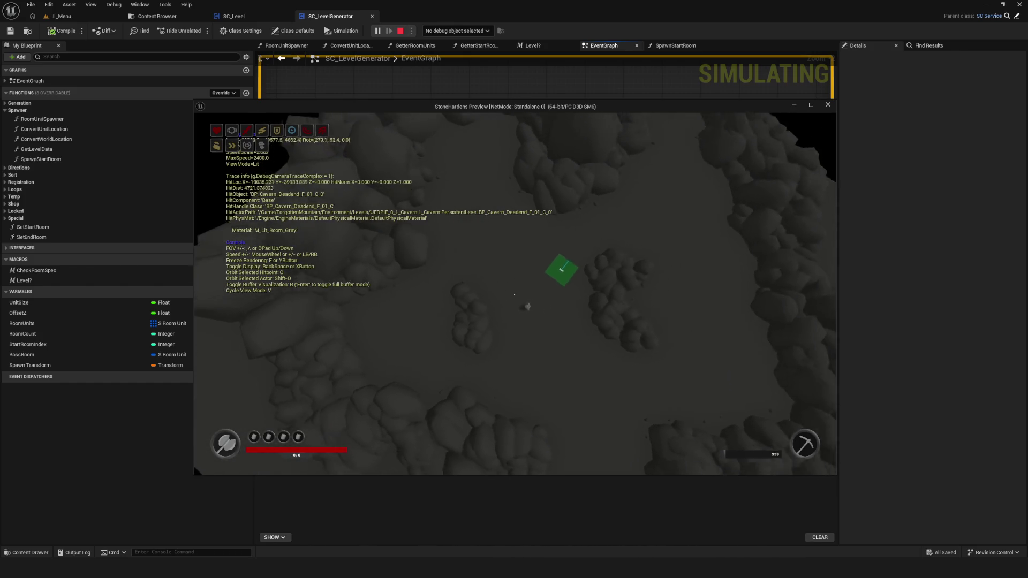
scroll(515, 293, "up", 1)
key("q")
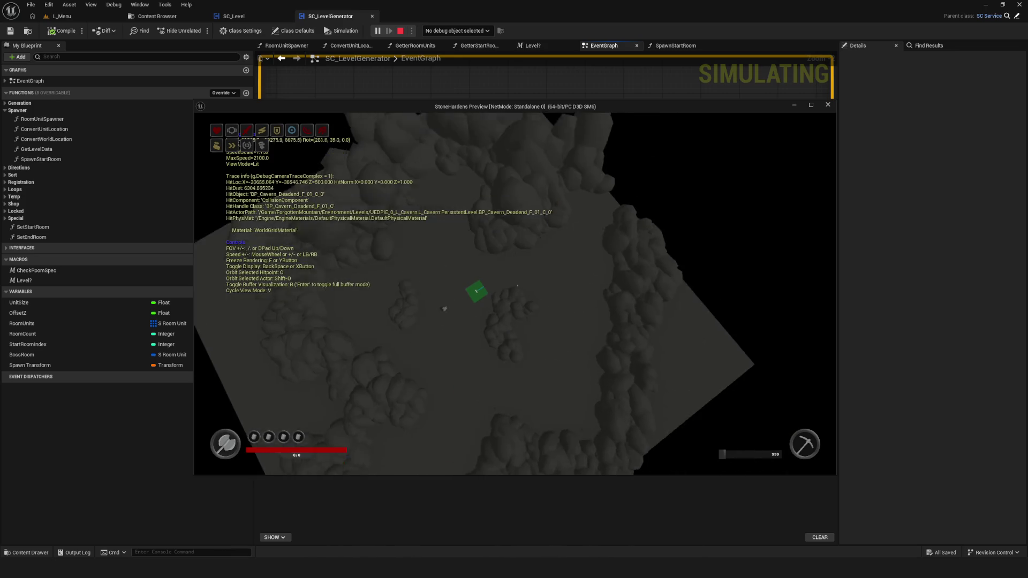
scroll(514, 277, "up", 2)
key("q")
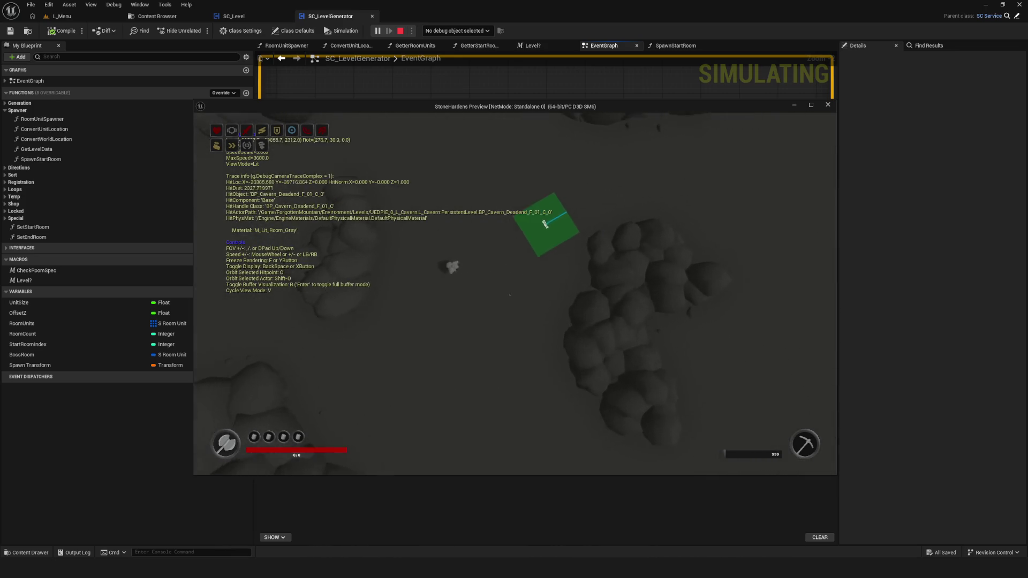
key("s")
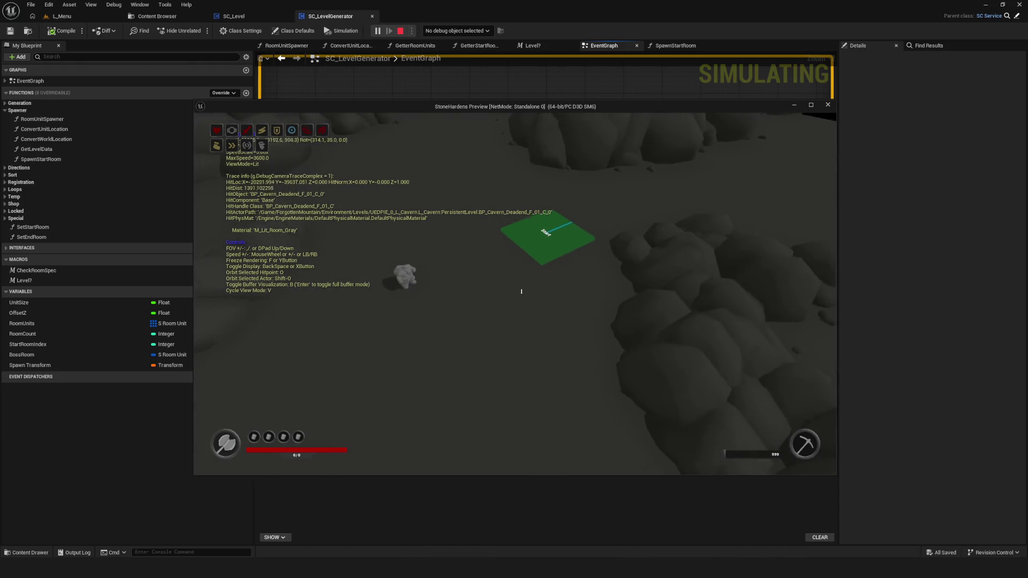
key("Escape")
scroll(456, 275, "up", 2)
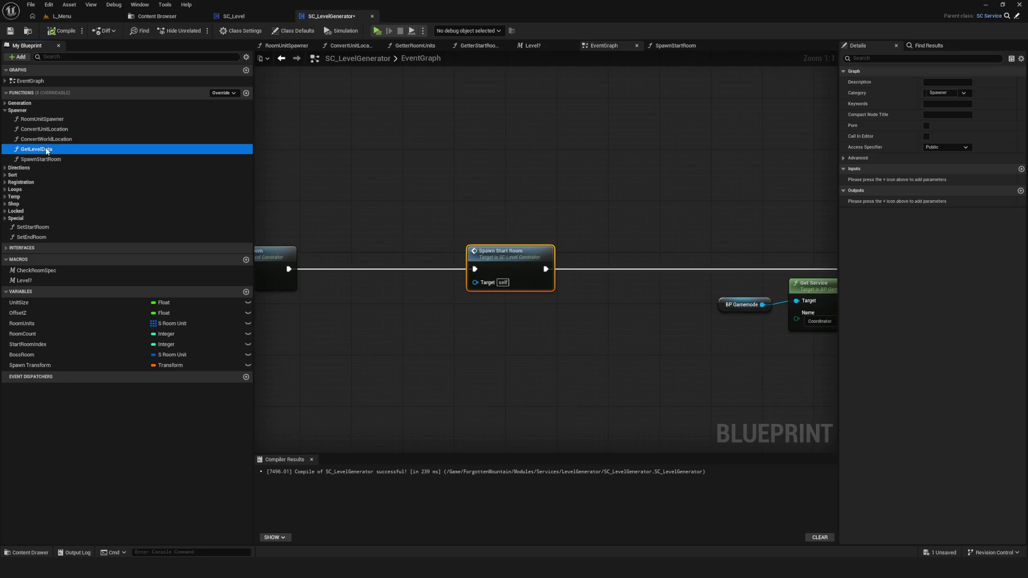
Duplicate SpawnStartRoom as a new function named SpawnAllRooms and save the blueprint
left_click(100, 159)
key("ctrl+w")
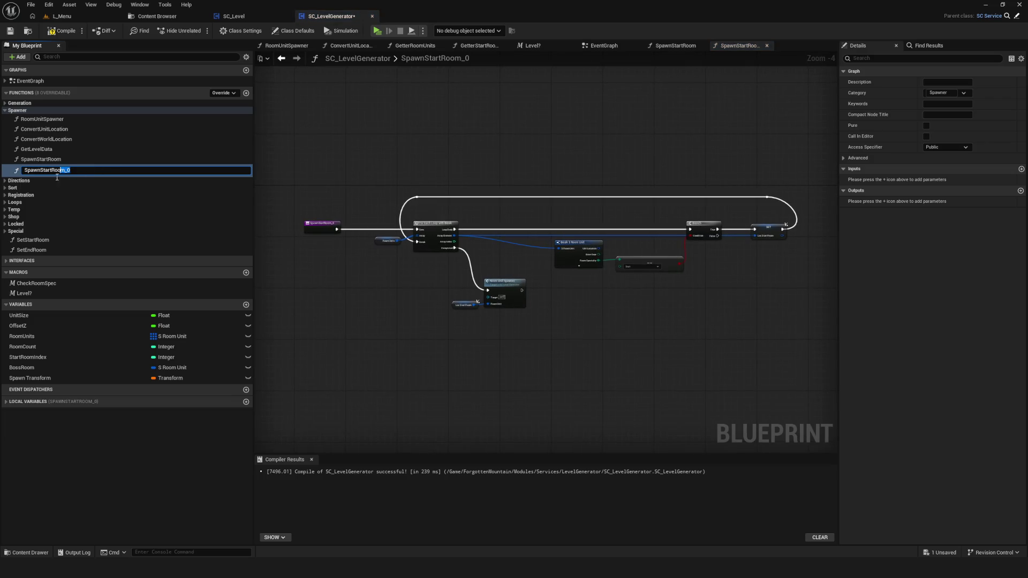
type("All")
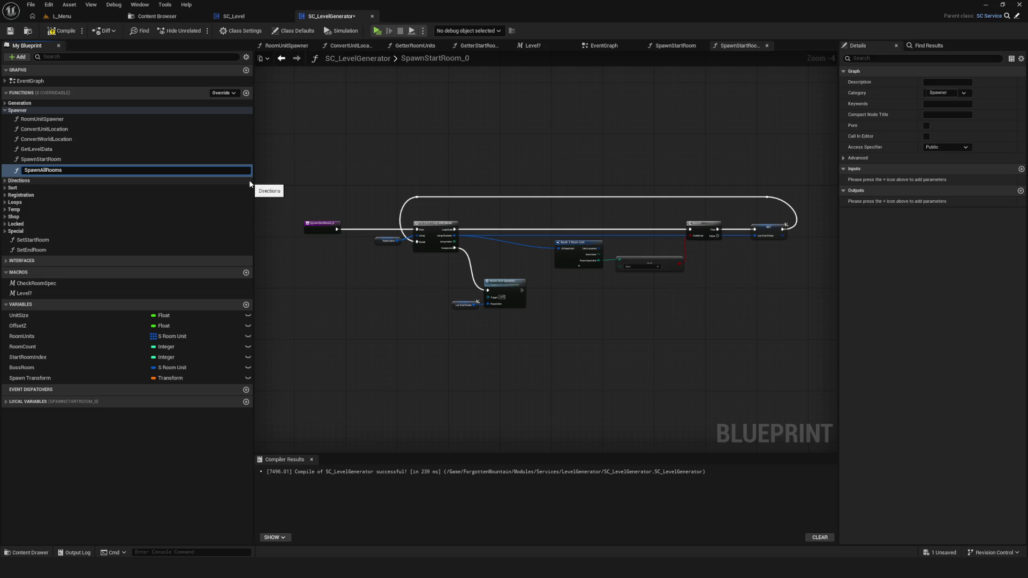
key("Return")
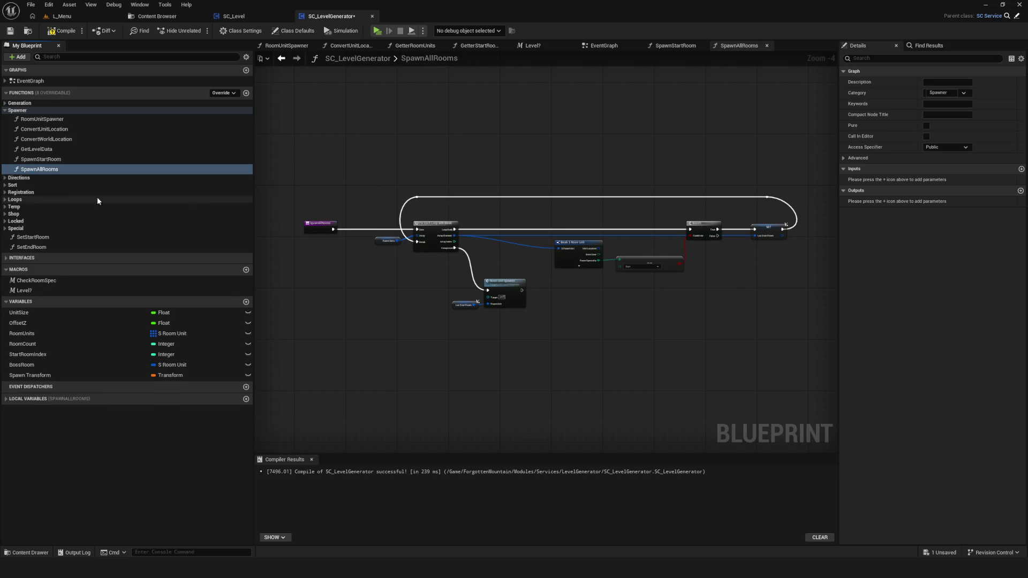
left_click(522, 248)
key("ctrl+s")
left_click(63, 30)
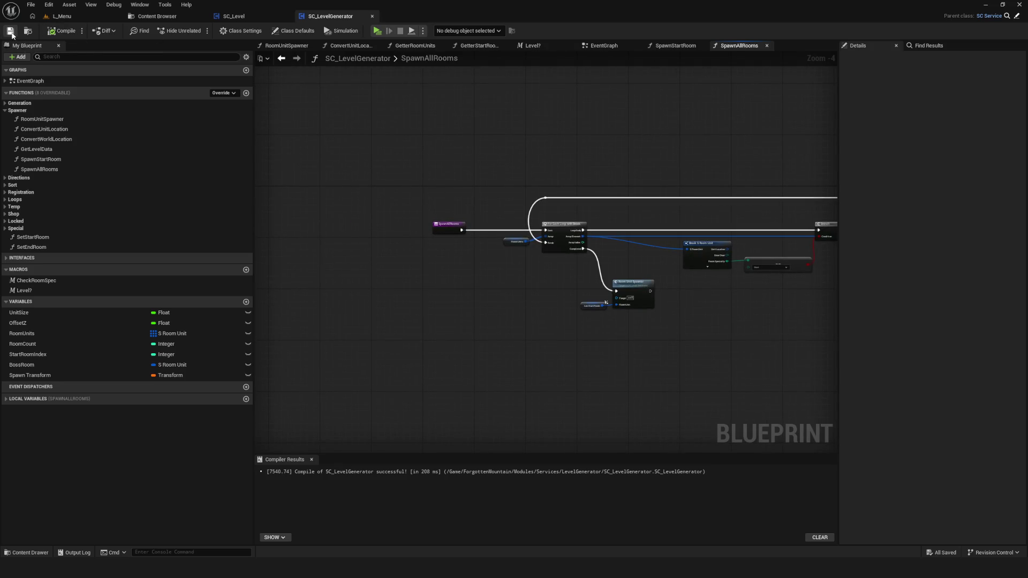
Delete the copied nodes inside the new SpawnAllRooms function
scroll(471, 224, "down", 3)
scroll(471, 223, "up", 6)
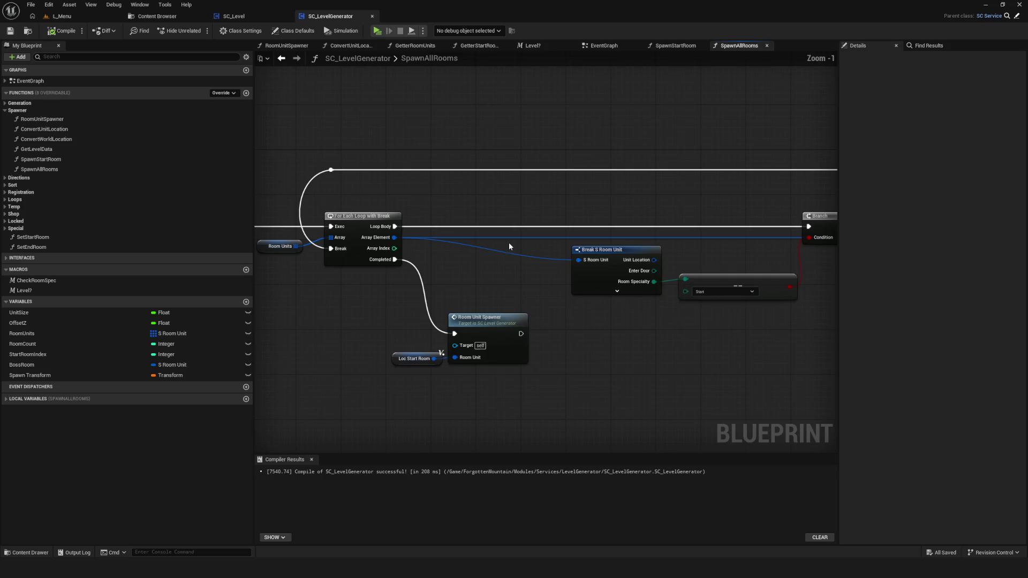
scroll(483, 242, "down", 3)
mouse_move(345, 159)
left_mouse_down()
mouse_move(452, 230)
mouse_move(805, 245)
left_mouse_up()
key("Delete")
scroll(374, 242, "up", 4)
Add a For Each Loop over a Room Units getter, driven by the SpawnAllRooms entry
mouse_move(49, 333)
left_mouse_down()
mouse_move(466, 225)
mouse_move(466, 151)
left_mouse_up()
type("for")
key("Return")
key("Escape")
left_click_drag(474, 231, 293, 177)
left_click_drag(498, 216, 479, 165)
left_click_drag(400, 244, 379, 211)
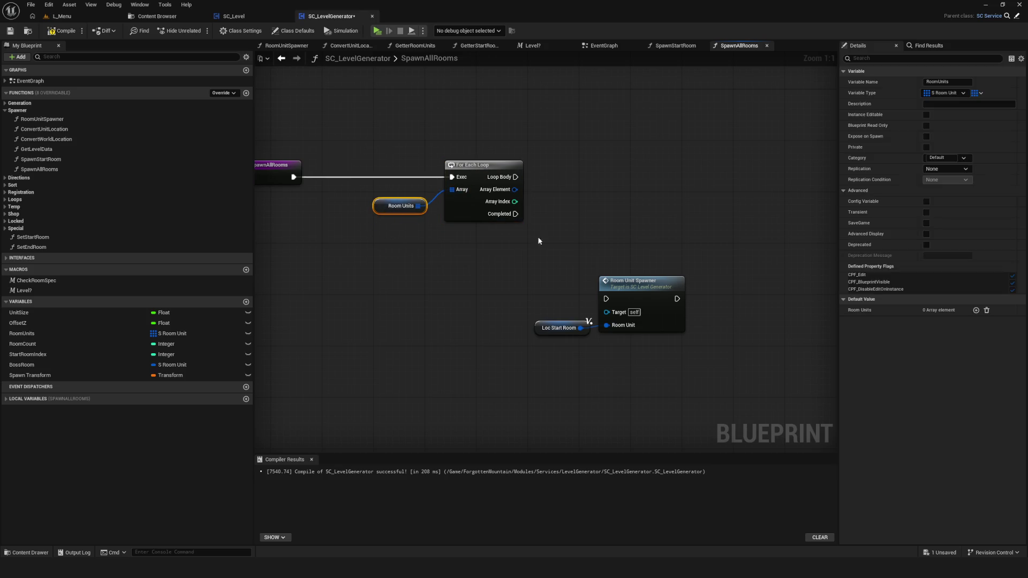
Feed Loop Body and Array Element into Room Unit Spawner, removing Loc Start Room and locStartRoom
scroll(522, 231, "down", 1)
left_click_drag(520, 281, 616, 321)
left_click_drag(655, 304, 667, 198)
left_click_drag(523, 186, 620, 189)
left_click(583, 213)
key("Delete")
left_click_drag(523, 198, 622, 211)
left_click(15, 398)
left_click(55, 410)
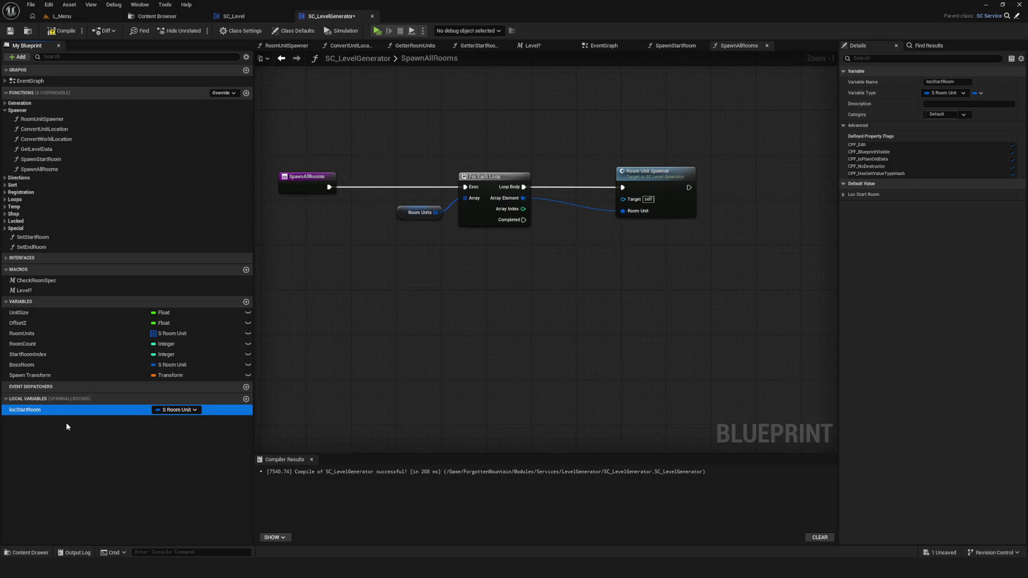
key("Delete")
left_click(62, 30)
Tidy the SpawnAllRooms node layout, then compile and save the blueprint
left_click_drag(655, 186, 621, 186)
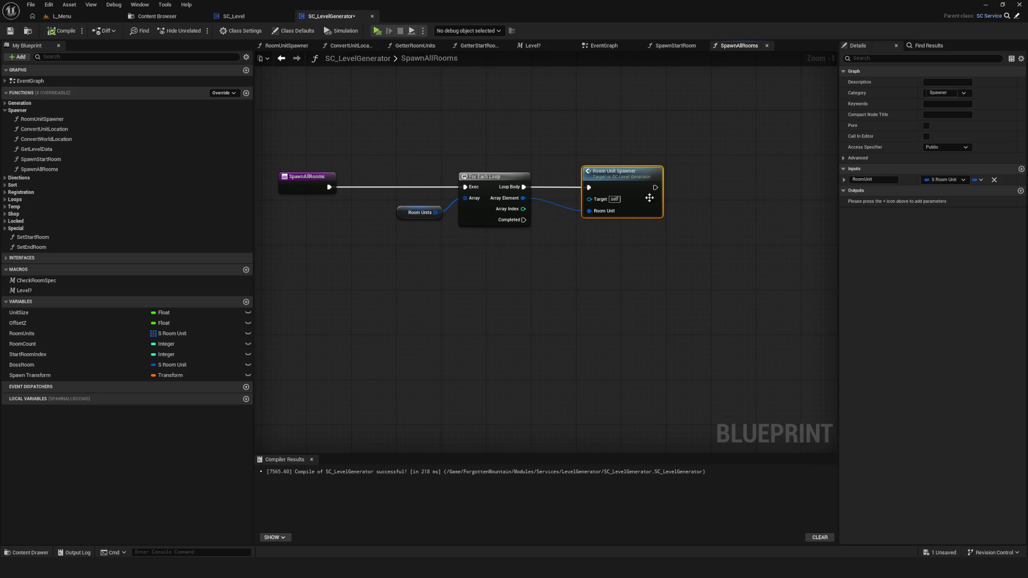
key("Home")
left_click(484, 232)
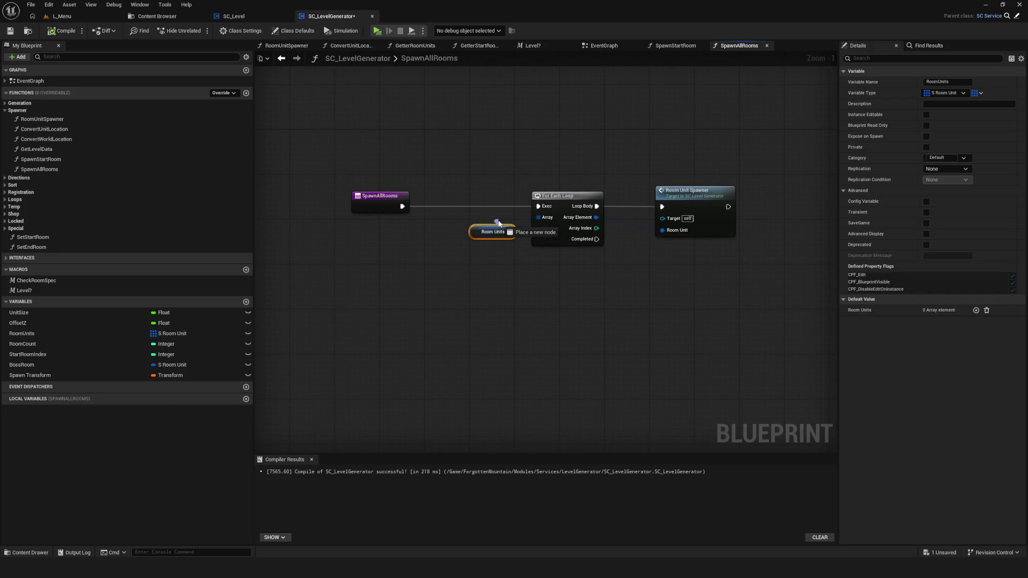
left_click_drag(477, 236, 487, 225)
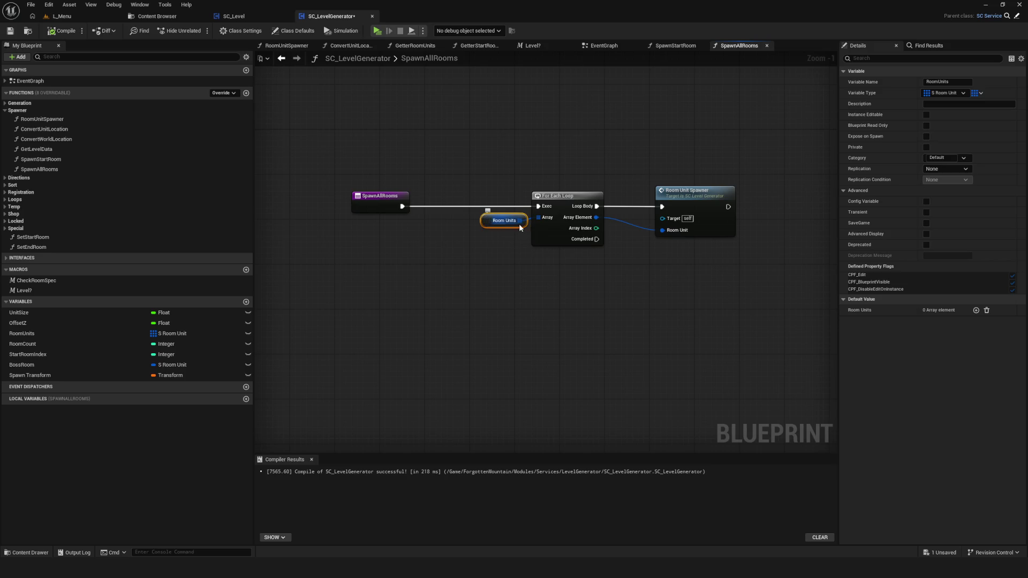
scroll(487, 224, "down", 2)
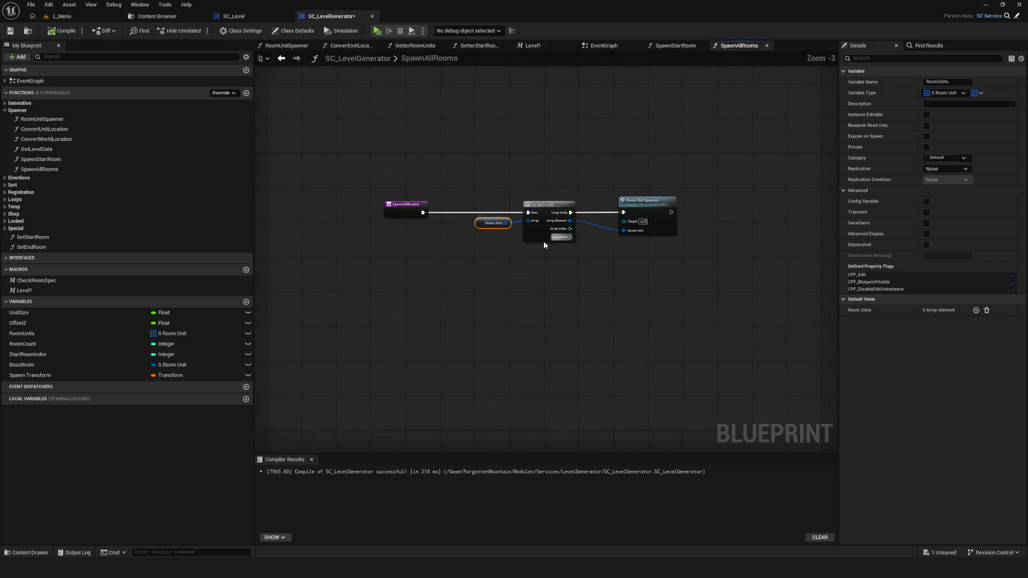
left_click_drag(591, 263, 298, 199)
key("Home")
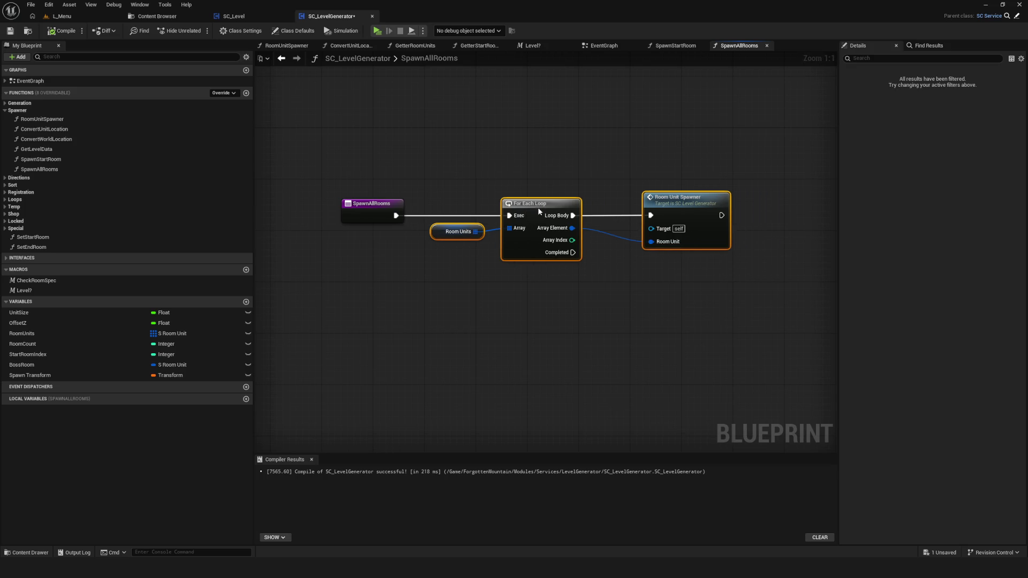
key("F7")
key("ctrl+s")
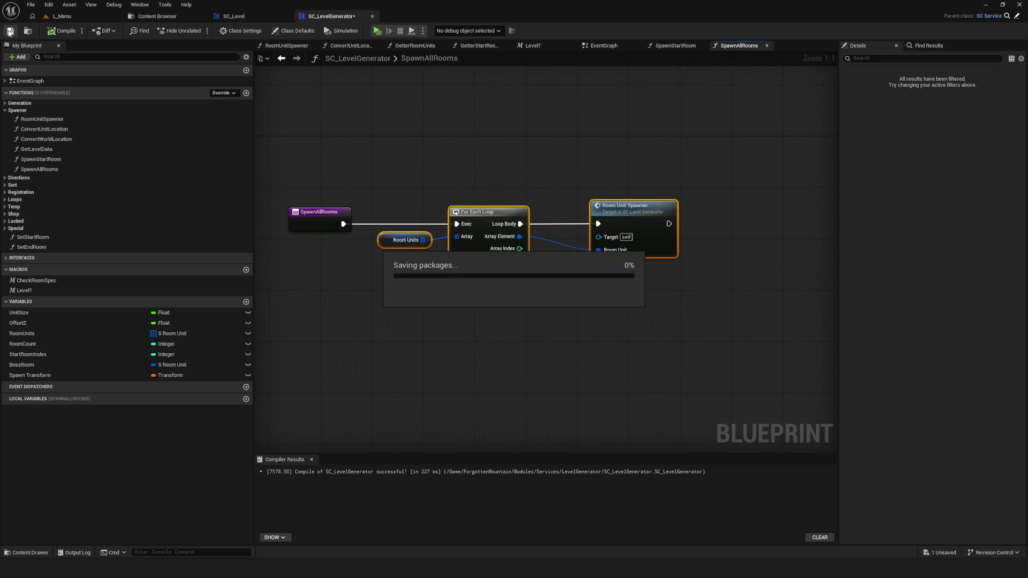
left_click_drag(633, 206, 606, 212)
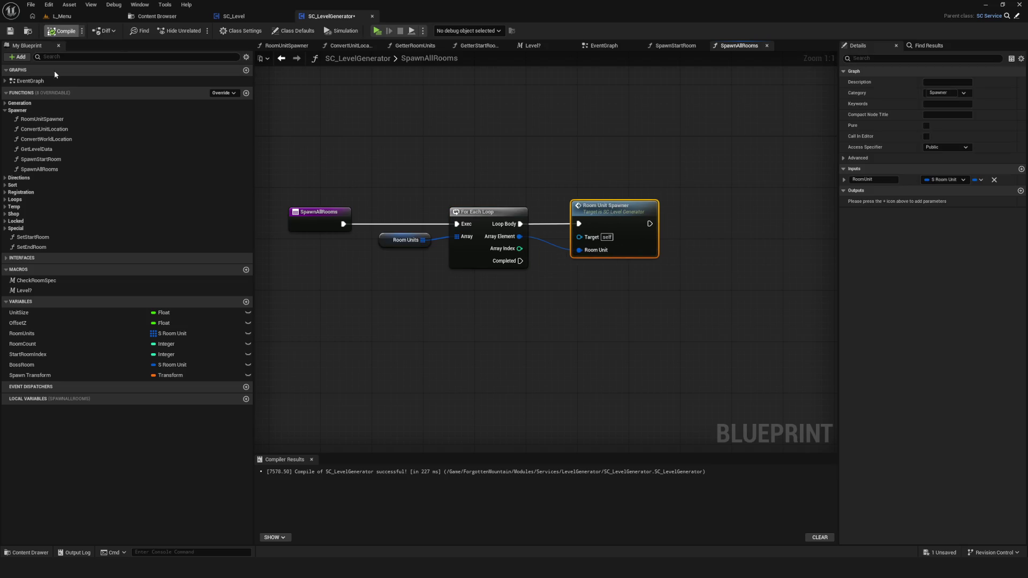
left_click(12, 31)
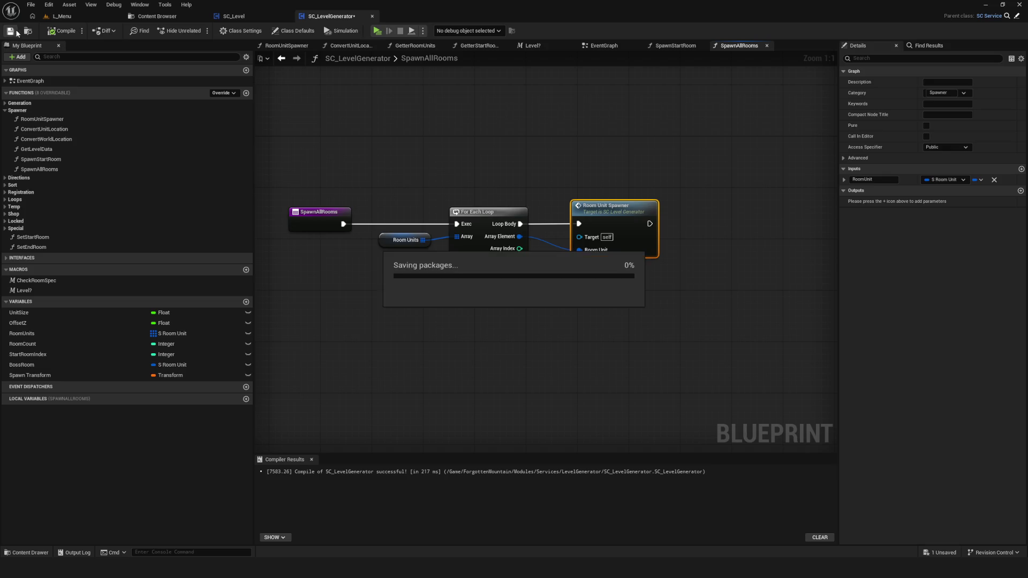
left_click_drag(554, 196, 594, 233)
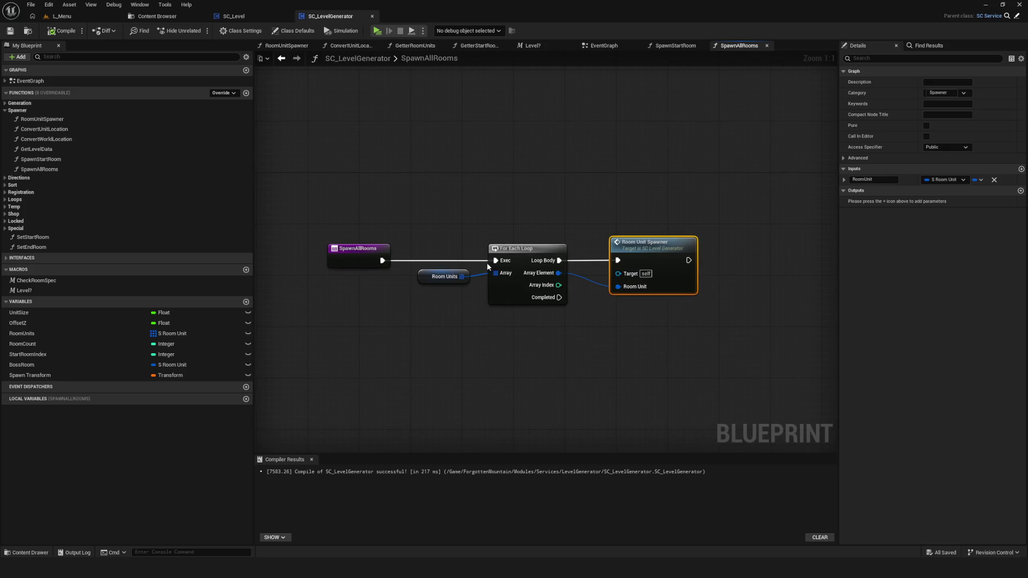
key("ctrl+a")
left_click(600, 45)
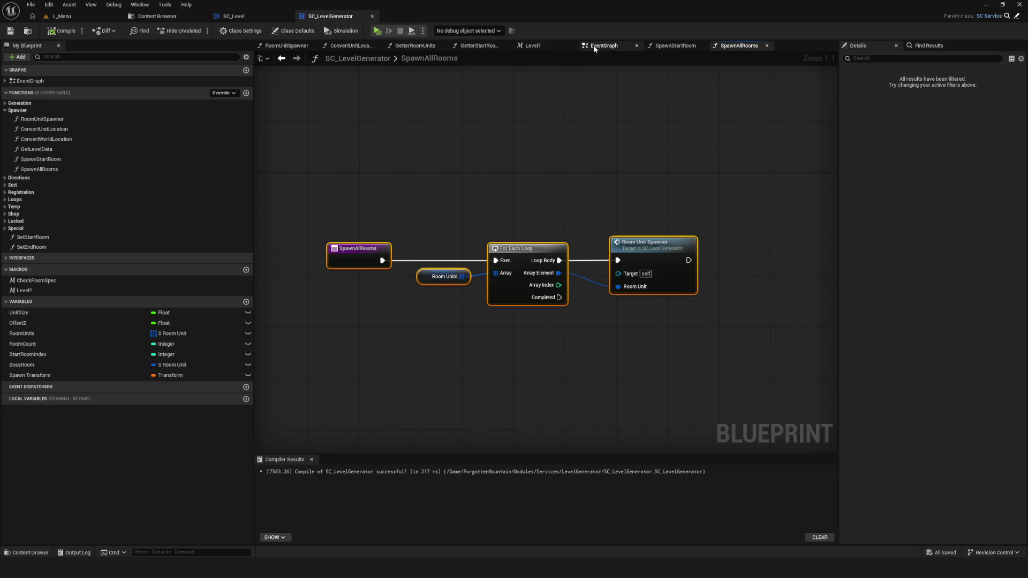
Replace Spawn Start Room with a Spawn All Rooms call wired before Conditions Call
scroll(692, 274, "down", 1)
scroll(478, 224, "up", 1)
left_click(497, 269, "alt")
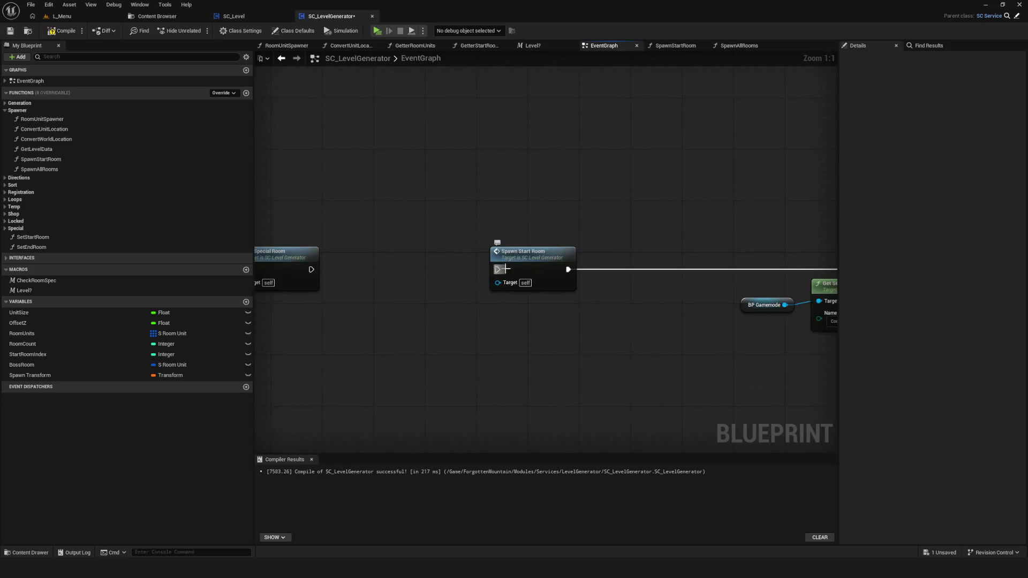
left_click(565, 271, "alt")
left_click_drag(520, 257, 527, 161)
mouse_move(54, 170)
left_mouse_down()
mouse_move(597, 251)
mouse_move(491, 235)
left_mouse_up()
mouse_move(311, 268)
left_mouse_down()
mouse_move(497, 257)
mouse_move(557, 268)
left_mouse_up()
left_click_drag(562, 269, 750, 270)
Compile and save the blueprint, then launch a Play test
left_click(61, 31)
left_click(9, 30)
left_click(376, 31)
left_click(567, 284)
Start a New Game, fly the debug camera over the spawned rooms, then stop playing
left_click(539, 240)
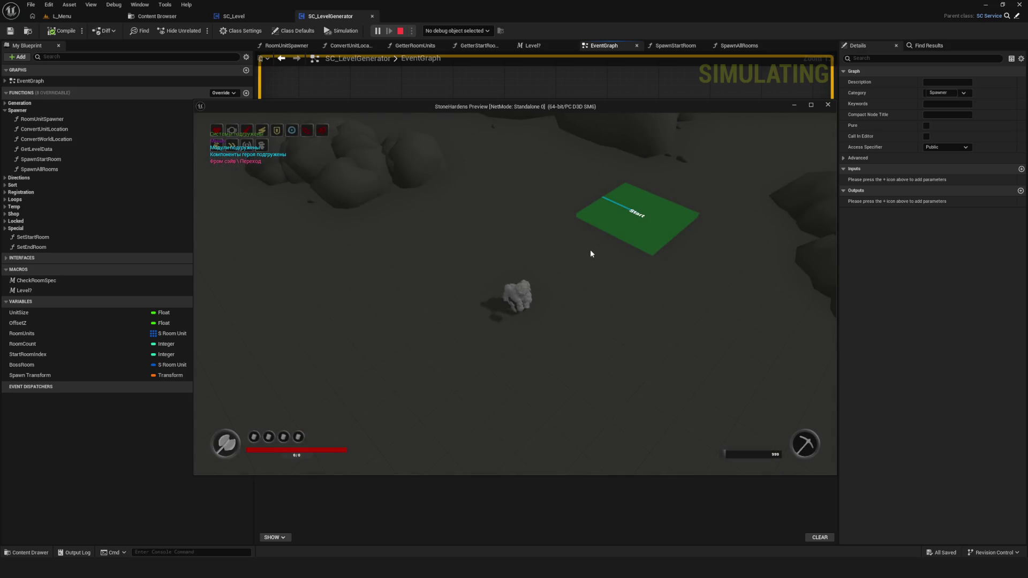
key("semicolon")
left_click(591, 253)
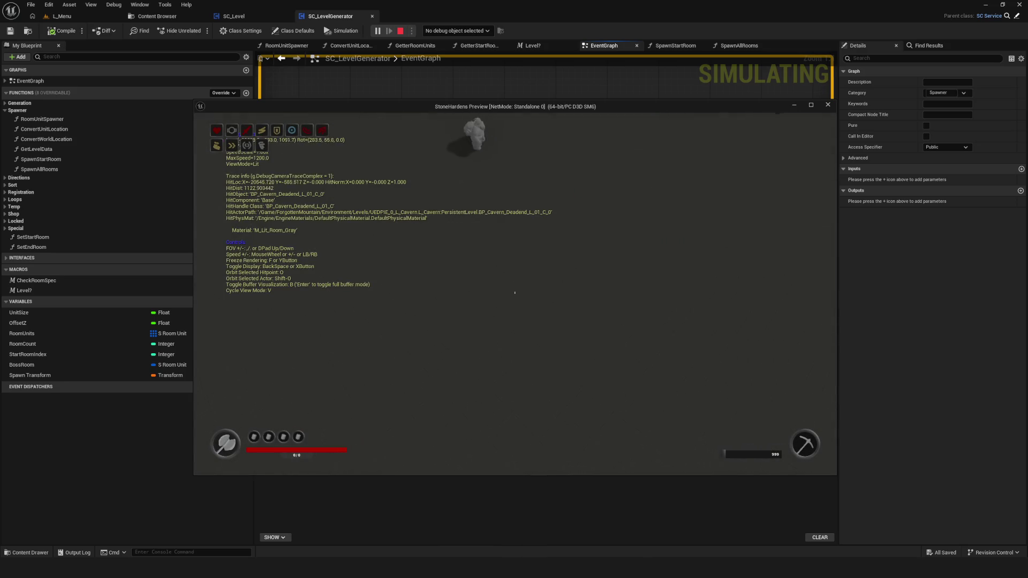
scroll(515, 293, "up", 2)
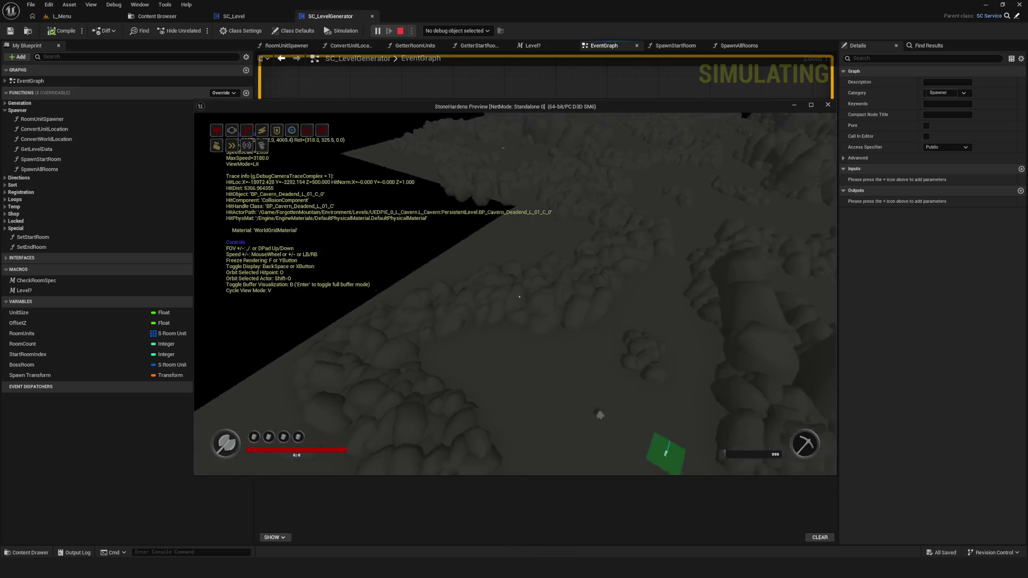
scroll(515, 293, "up", 1)
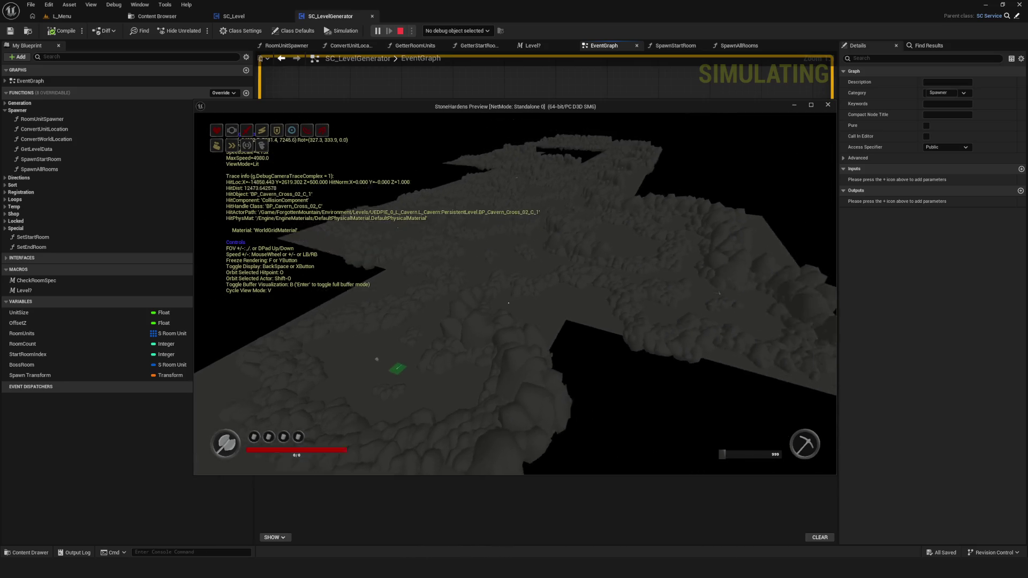
key("Escape")
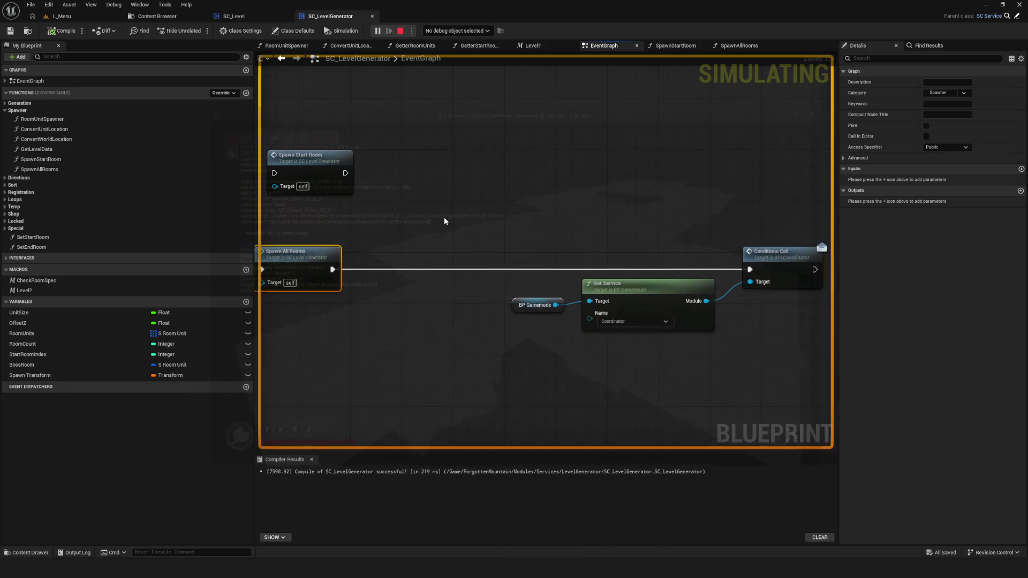
Wire Set Special Room into Spawn Start Room, then on to Conditions Call, and compile
scroll(520, 259, "down", 3)
scroll(520, 260, "up", 7)
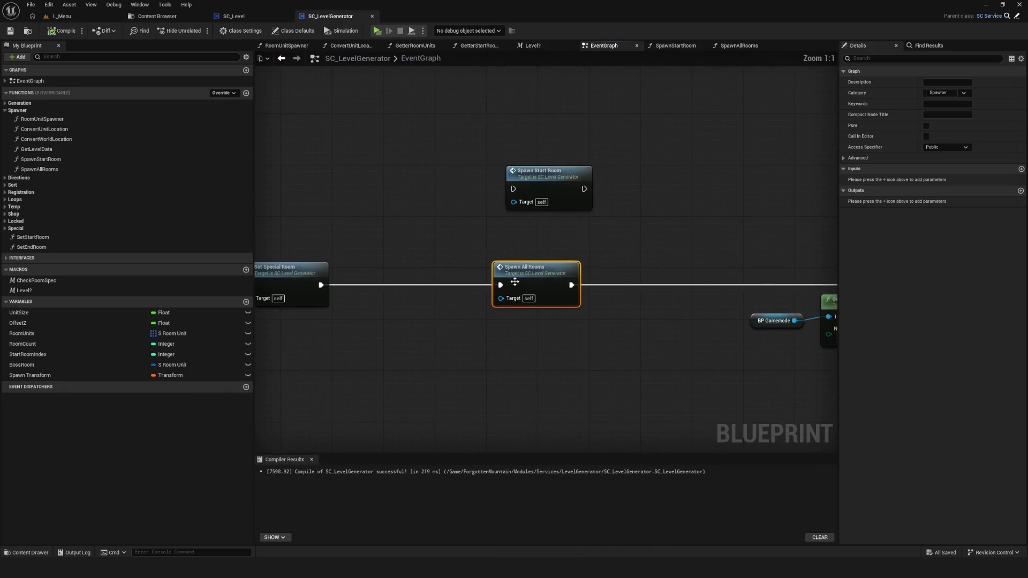
left_click_drag(536, 269, 549, 243)
mouse_move(545, 177)
left_mouse_down()
mouse_move(562, 303)
mouse_move(539, 325)
left_mouse_up()
left_click_drag(548, 243, 549, 205)
left_click_drag(540, 325, 539, 274)
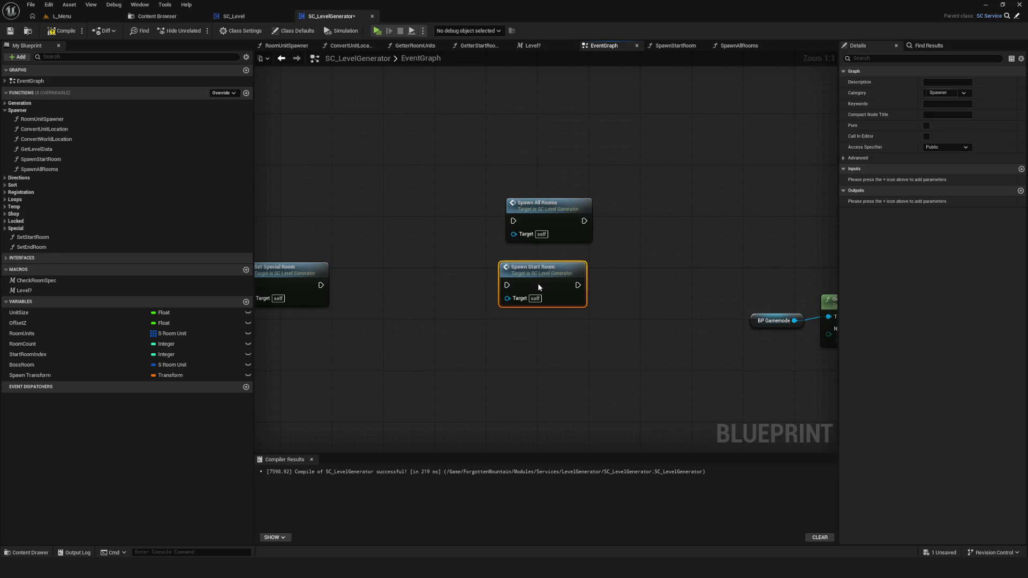
left_click_drag(320, 285, 507, 285)
left_click_drag(577, 285, 806, 287)
mouse_move(557, 272)
left_mouse_down()
mouse_move(569, 274)
mouse_move(561, 274)
left_mouse_up()
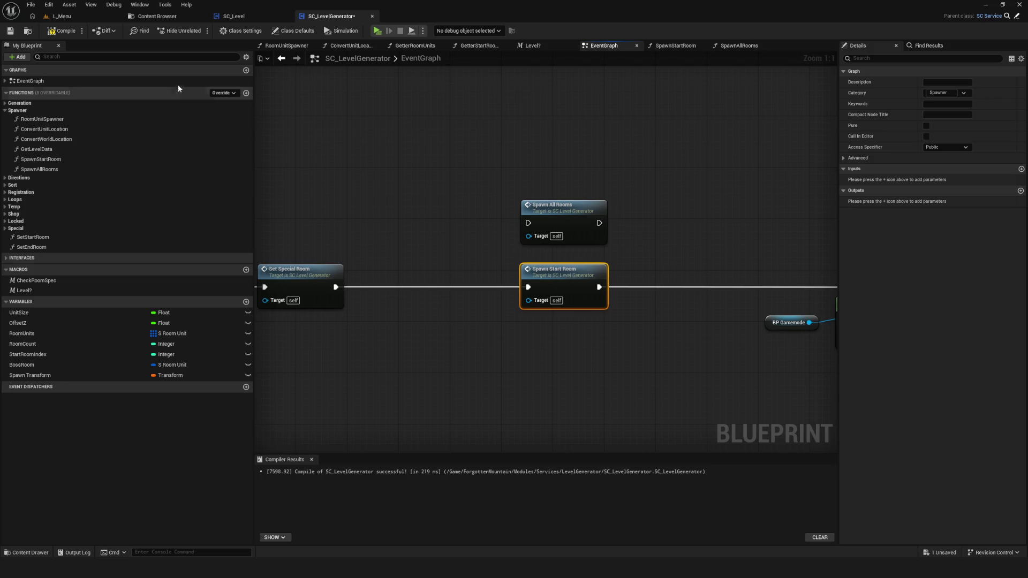
left_click(67, 33)
Look over the RoomRegistration nodes, then open the SpawnAllRooms function graph
scroll(621, 263, "down", 5)
scroll(693, 262, "down", 4)
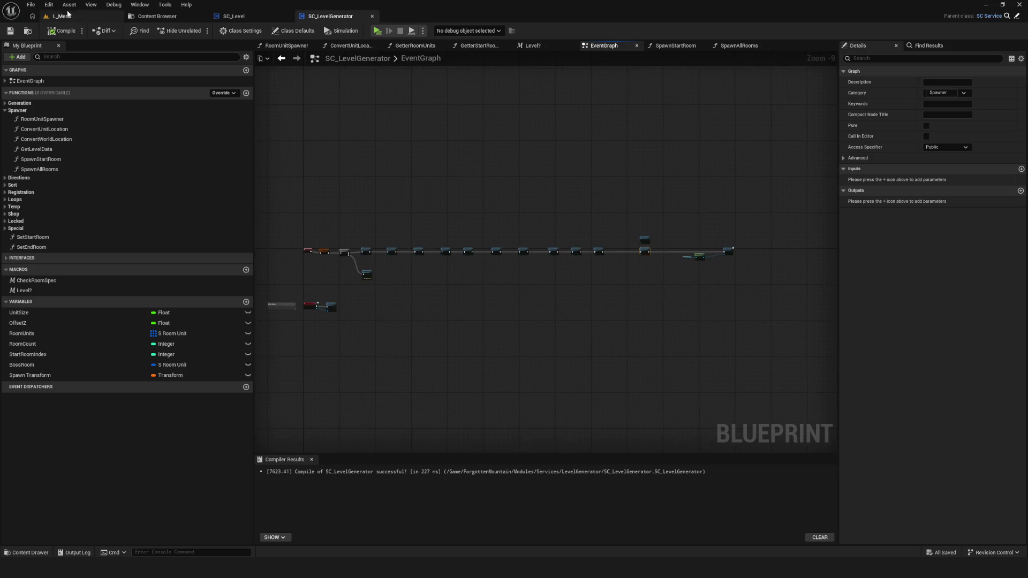
scroll(603, 307, "up", 8)
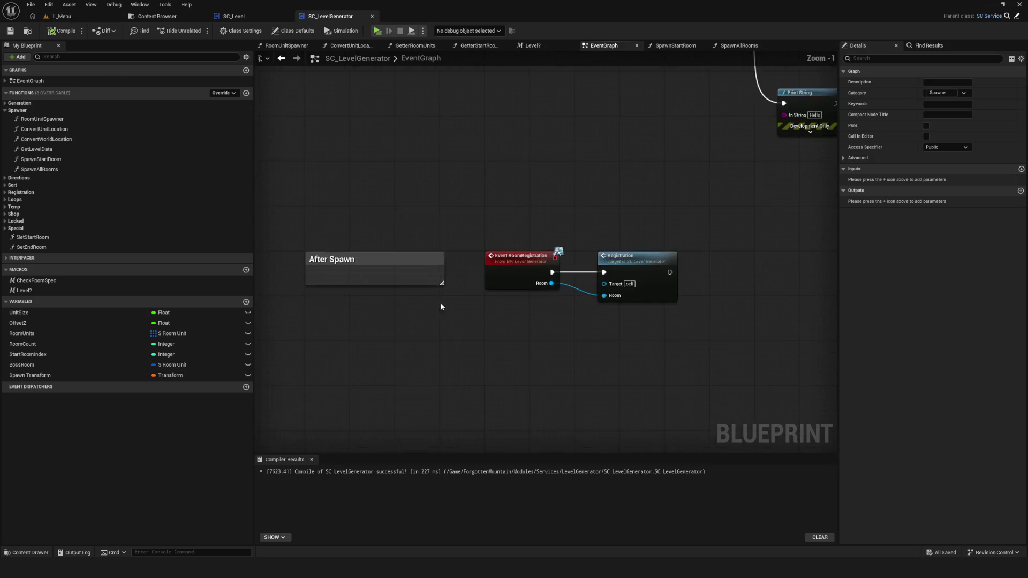
scroll(485, 305, "up", 1)
left_click_drag(474, 200, 657, 391)
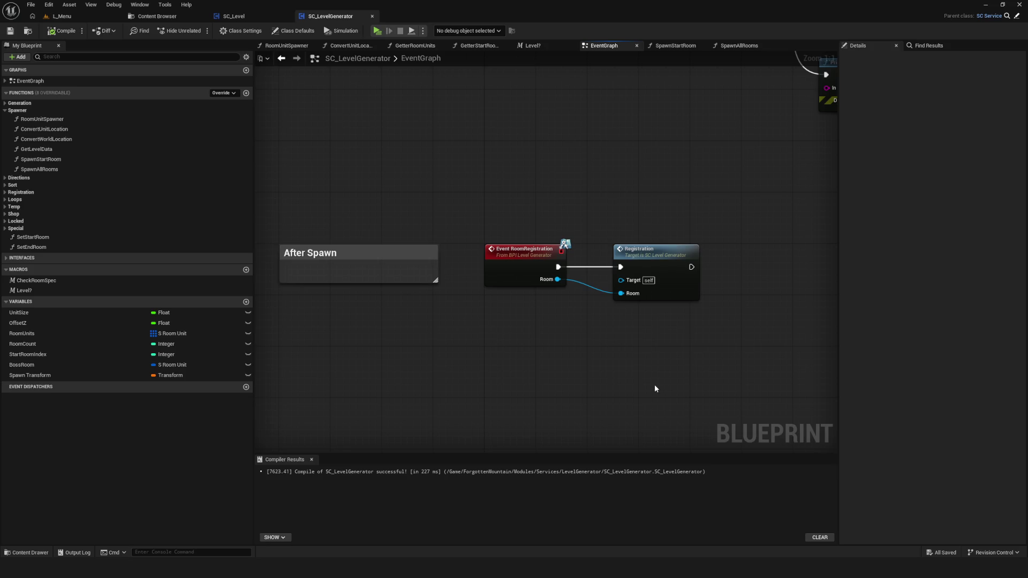
scroll(632, 377, "down", 3)
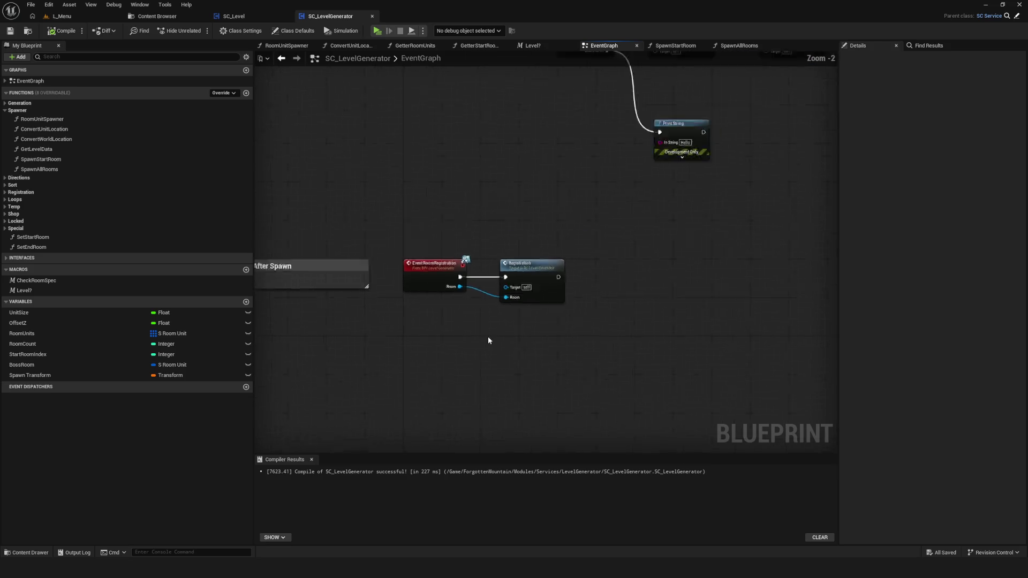
scroll(337, 329, "down", 4)
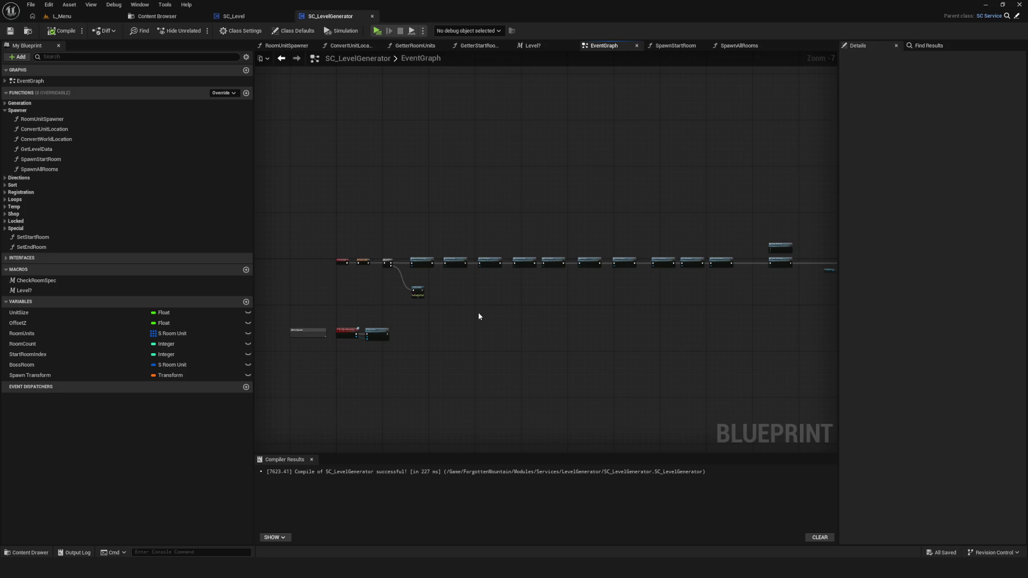
scroll(474, 314, "up", 2)
scroll(547, 248, "up", 5)
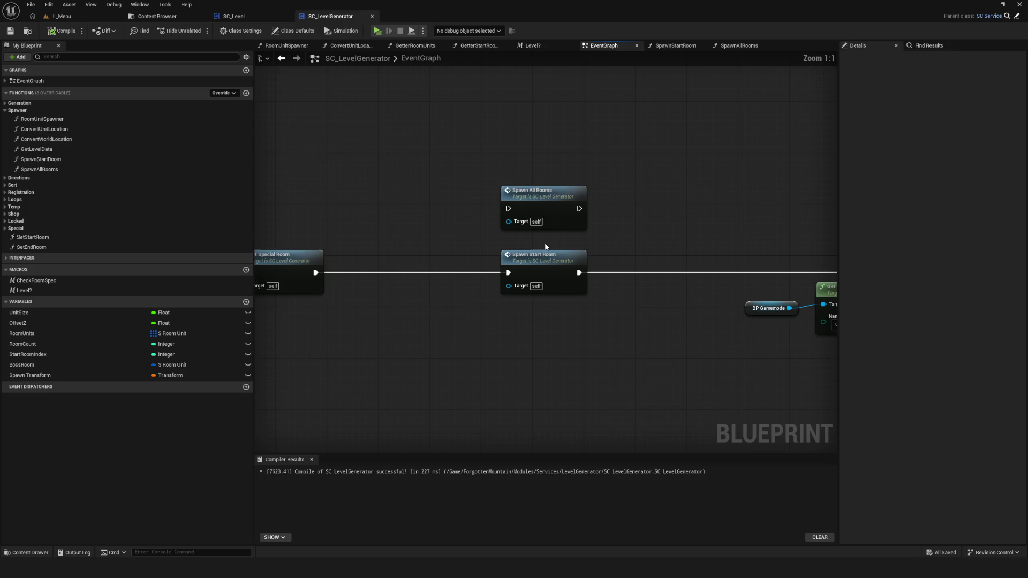
mouse_move(555, 247)
left_mouse_down()
mouse_move(544, 248)
mouse_move(602, 239)
mouse_move(546, 214)
mouse_move(660, 171)
mouse_move(784, 201)
mouse_move(563, 248)
mouse_move(238, 252)
mouse_move(278, 253)
left_mouse_up()
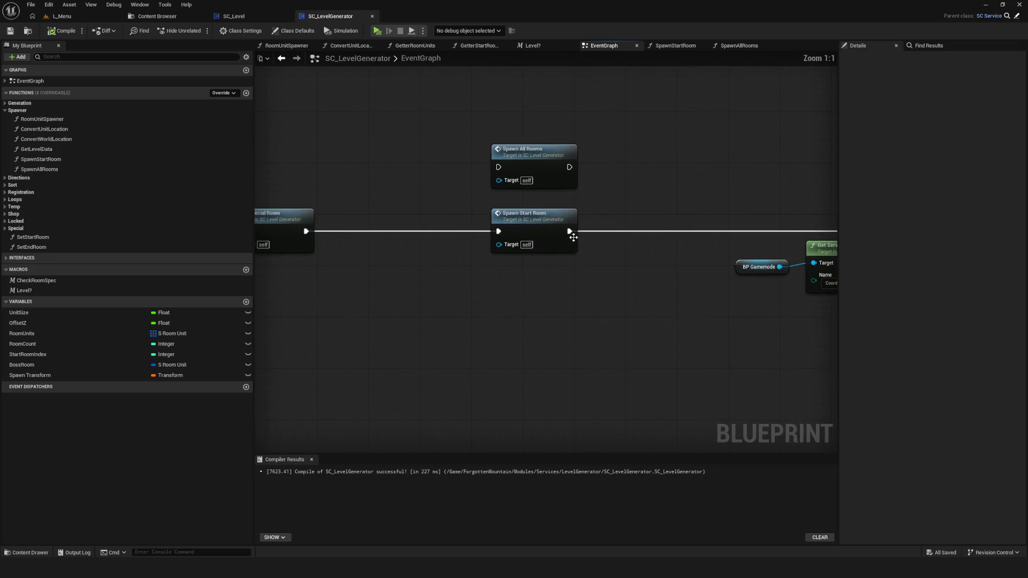
double_click(536, 162)
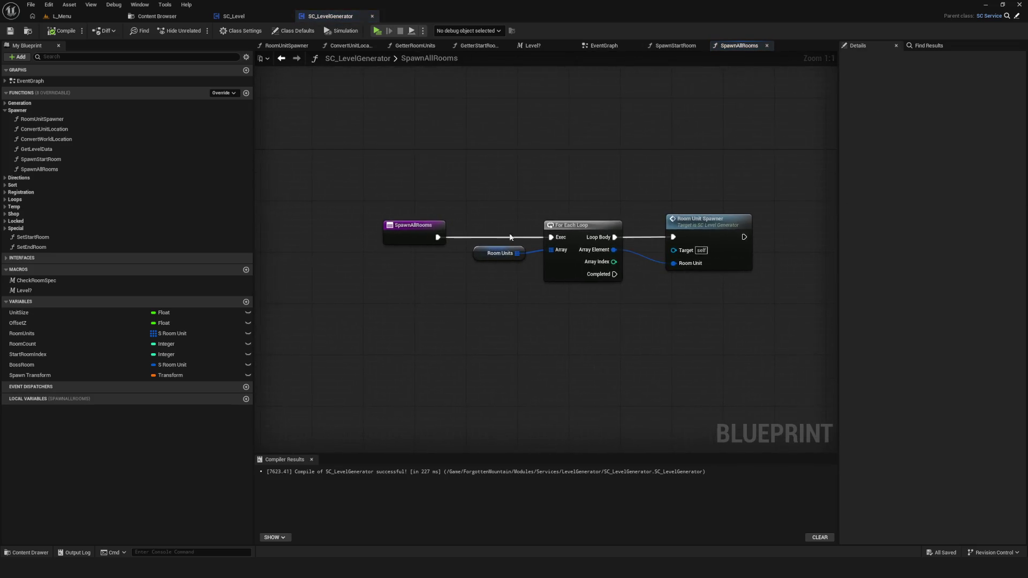
Compare the SC_Level and SC_LevelGenerator blueprints, recentring the SpawnAllRooms nodes
left_click(234, 16)
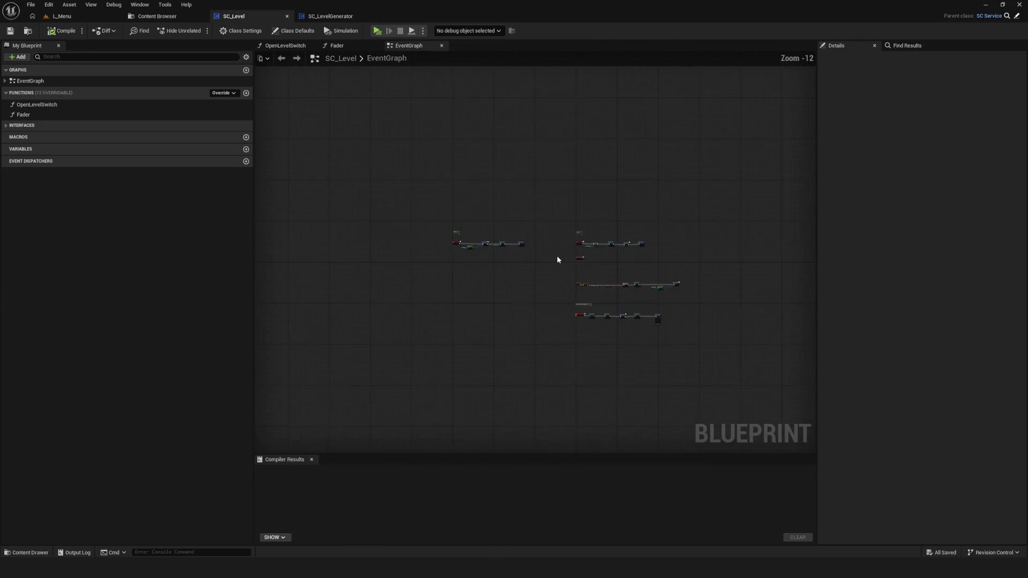
left_click(330, 16)
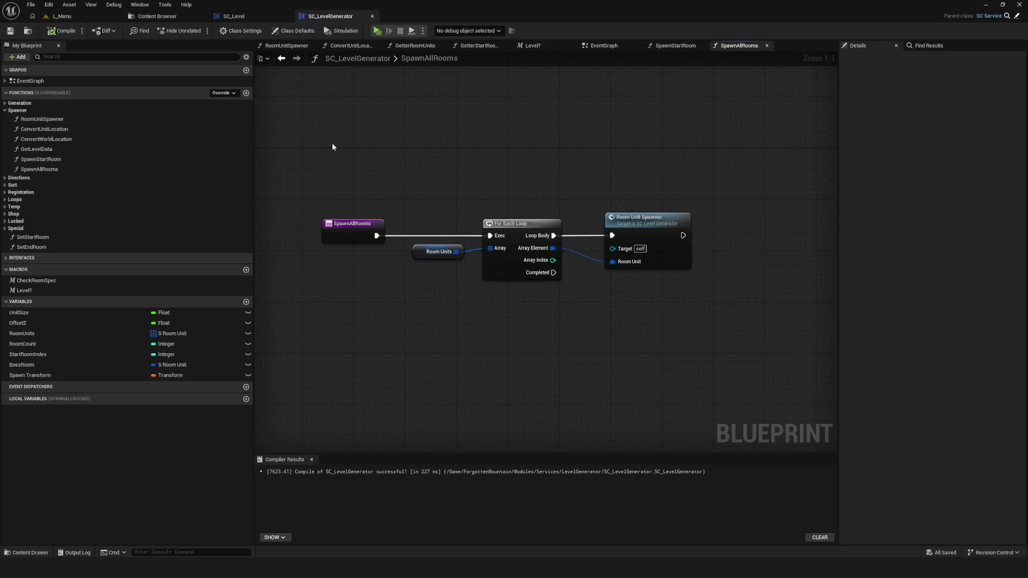
left_click(241, 16)
left_click(325, 17)
scroll(409, 170, "down", 2)
scroll(455, 179, "up", 2)
mouse_move(455, 179)
left_mouse_down()
mouse_move(495, 207)
mouse_move(486, 232)
left_mouse_up()
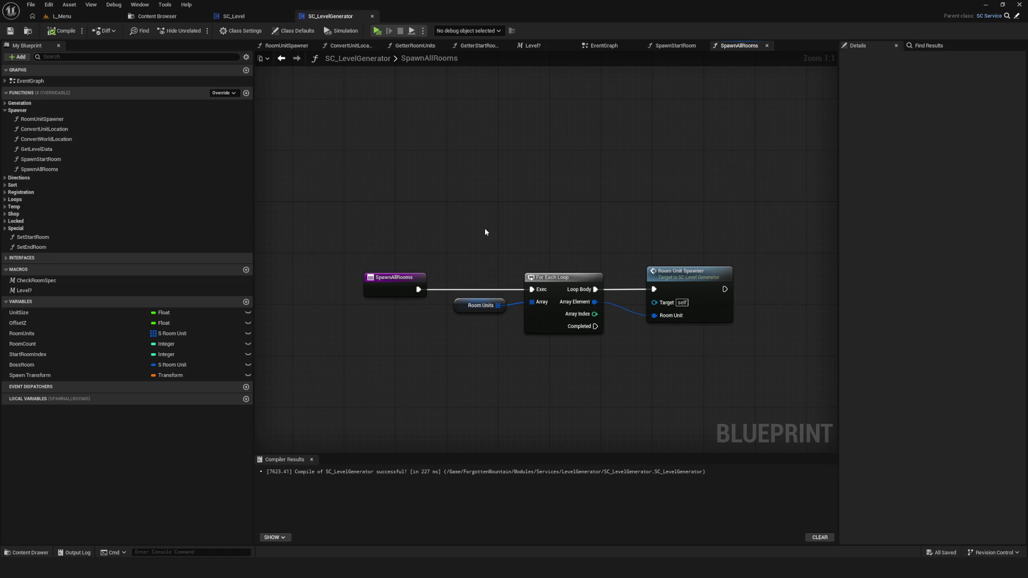
left_click_drag(583, 239, 506, 242)
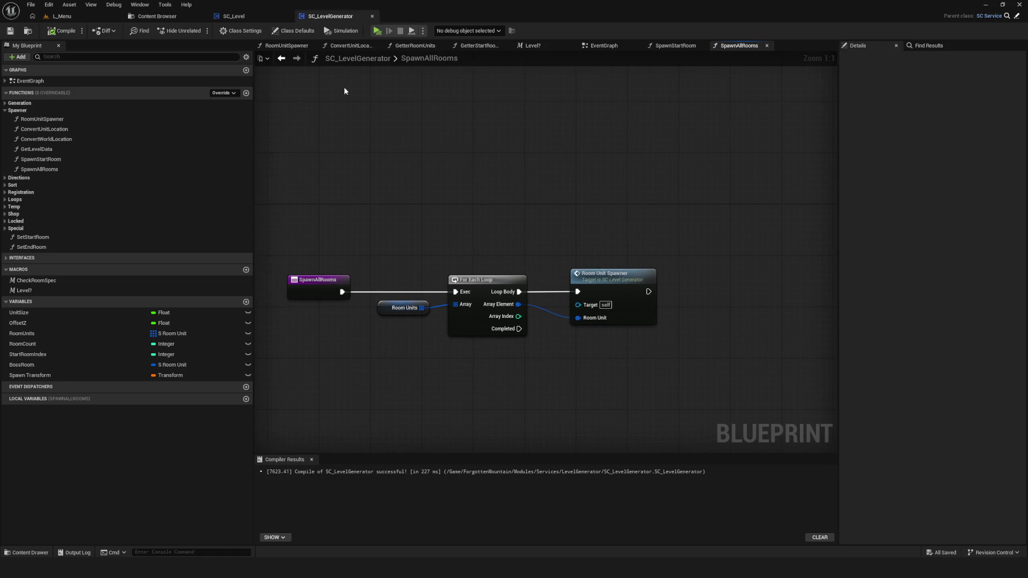
Inspect SC_Level's Delay, Fader, Print String and Branch nodes, framing the whole graph
left_click(237, 16)
scroll(566, 276, "down", 5)
scroll(617, 299, "up", 2)
scroll(618, 299, "up", 6)
mouse_move(522, 308)
left_mouse_down()
mouse_move(598, 297)
mouse_move(585, 307)
left_mouse_up()
scroll(531, 277, "down", 2)
mouse_move(531, 277)
left_mouse_down()
mouse_move(565, 338)
mouse_move(616, 344)
left_mouse_up()
scroll(596, 326, "down", 4)
scroll(596, 327, "up", 3)
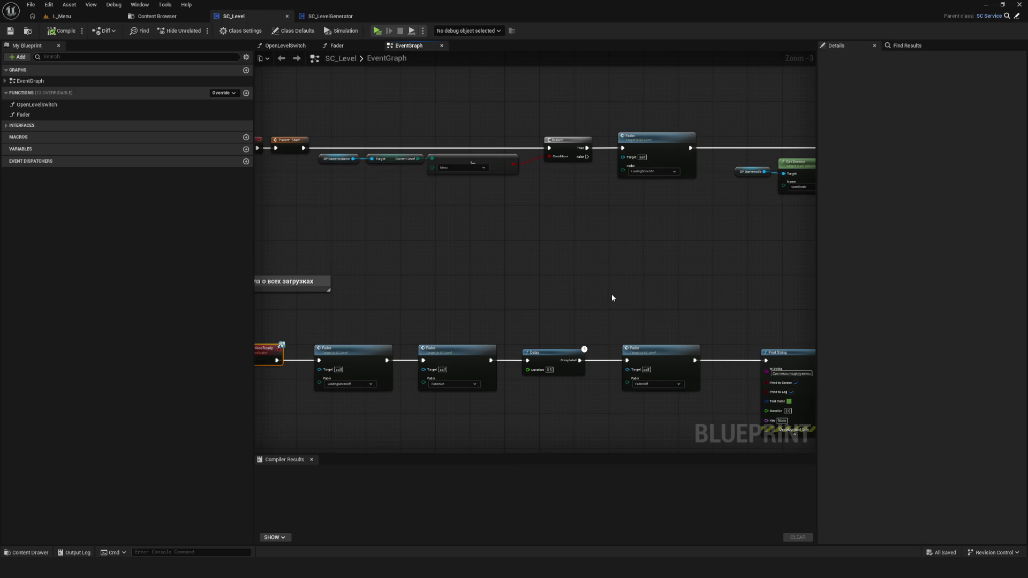
key("Home")
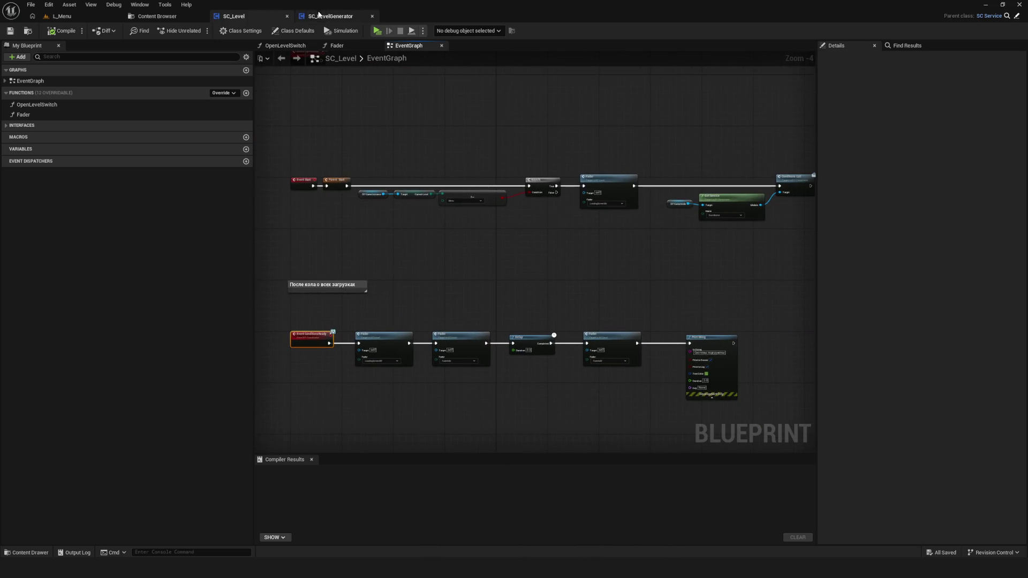
Return to the SC_LevelGenerator EventGraph and open the Registration function graph
left_click(320, 15)
left_click(259, 15)
scroll(493, 239, "down", 6)
scroll(494, 238, "up", 5)
left_click(331, 16)
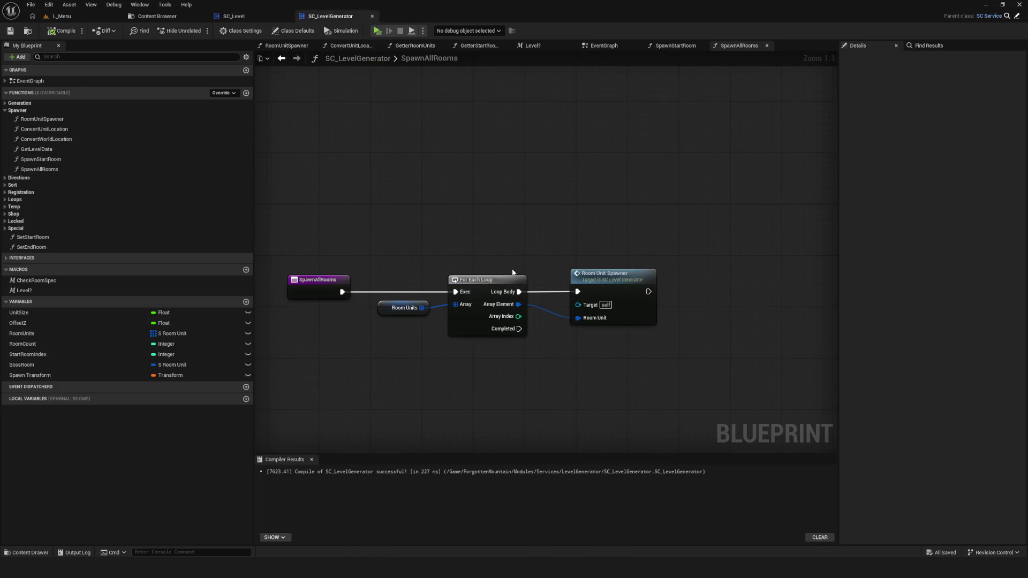
scroll(513, 274, "down", 9)
scroll(516, 278, "up", 4)
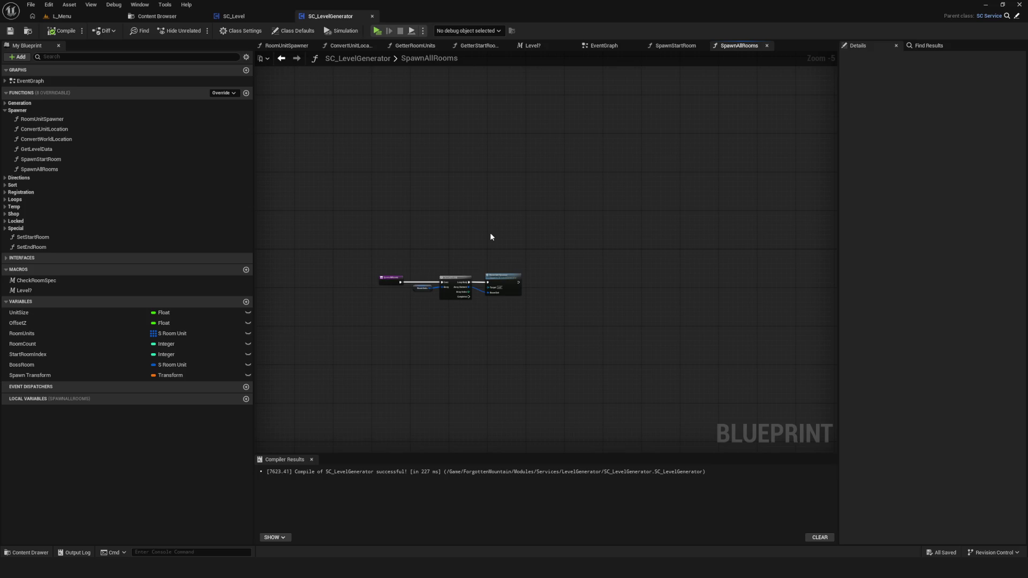
left_click(604, 45)
scroll(601, 184, "down", 3)
scroll(487, 290, "up", 4)
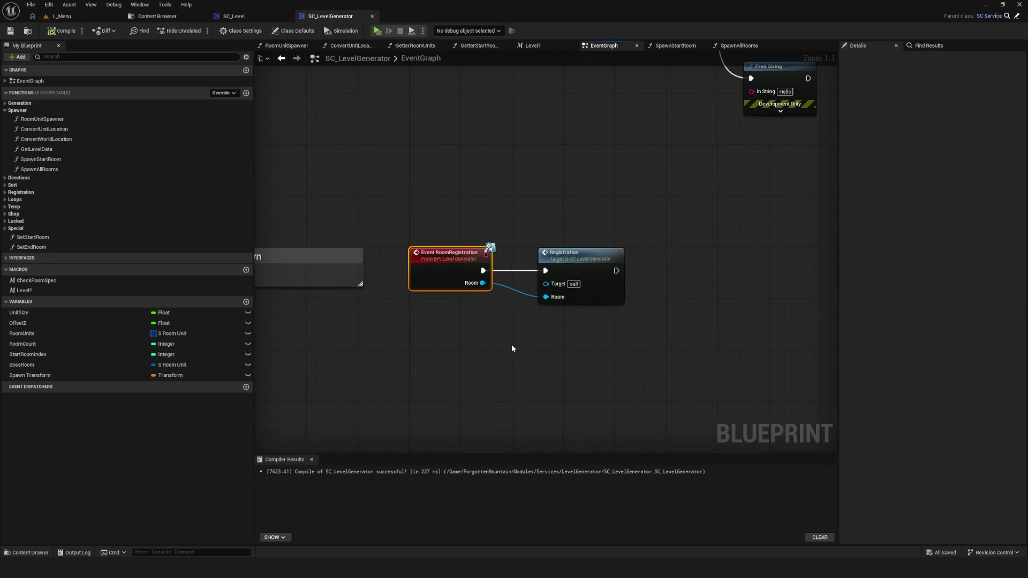
double_click(566, 304)
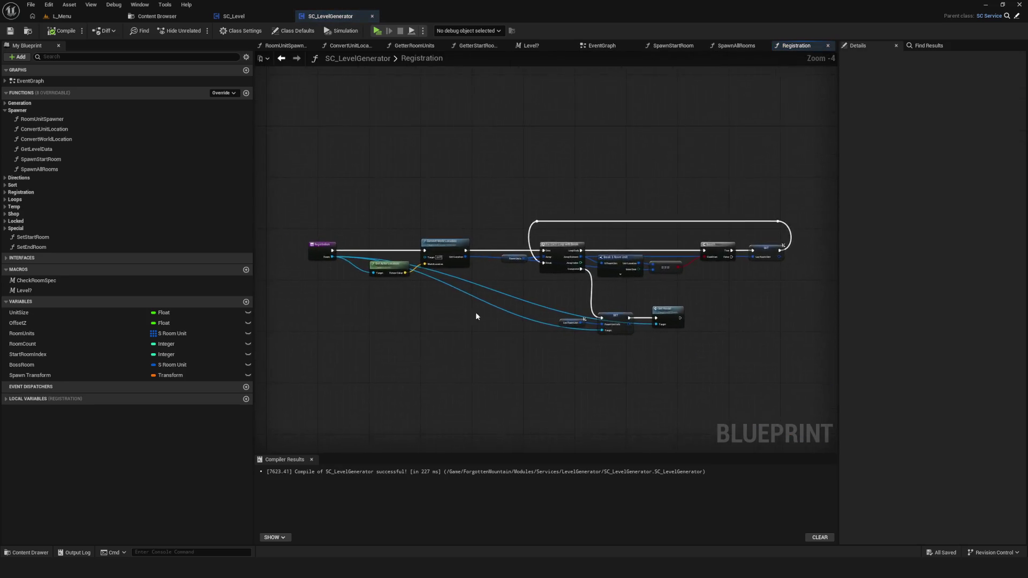
Move Get Actor Location down-left, inspect the loop, Branch and SET nodes, and save
scroll(450, 305, "up", 3)
left_click(509, 215)
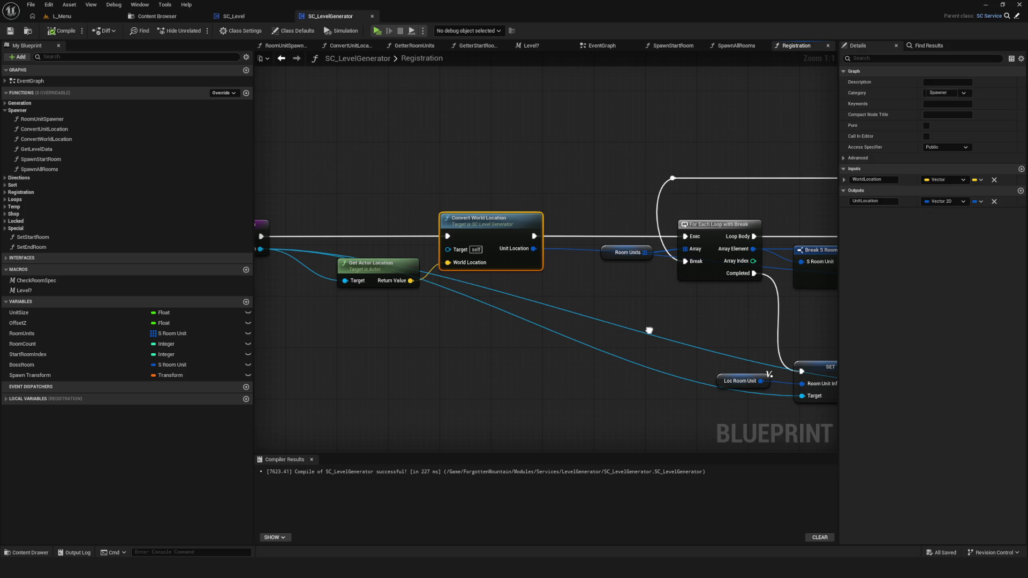
left_click(377, 265)
left_click_drag(377, 265, 358, 284)
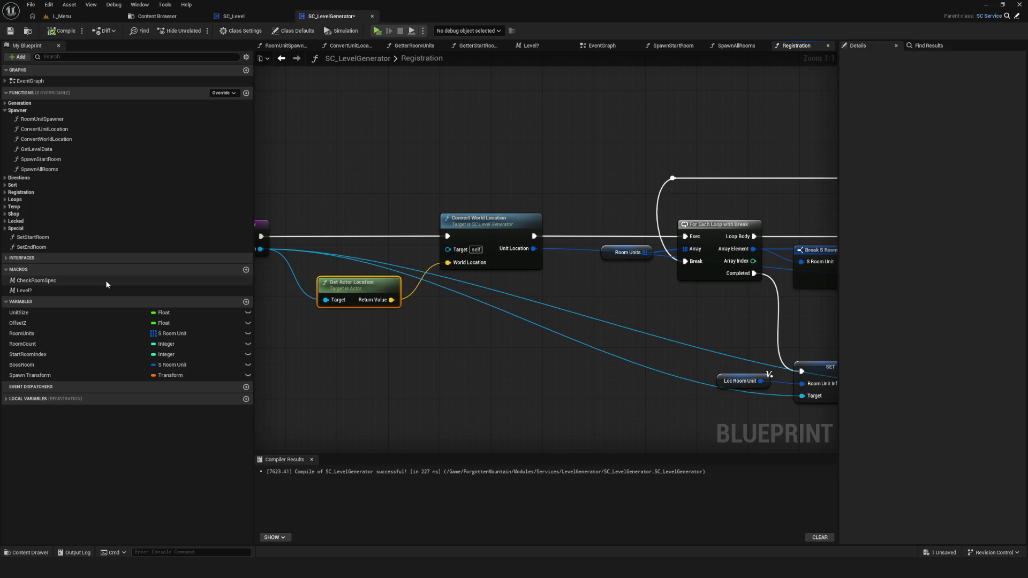
scroll(427, 294, "down", 7)
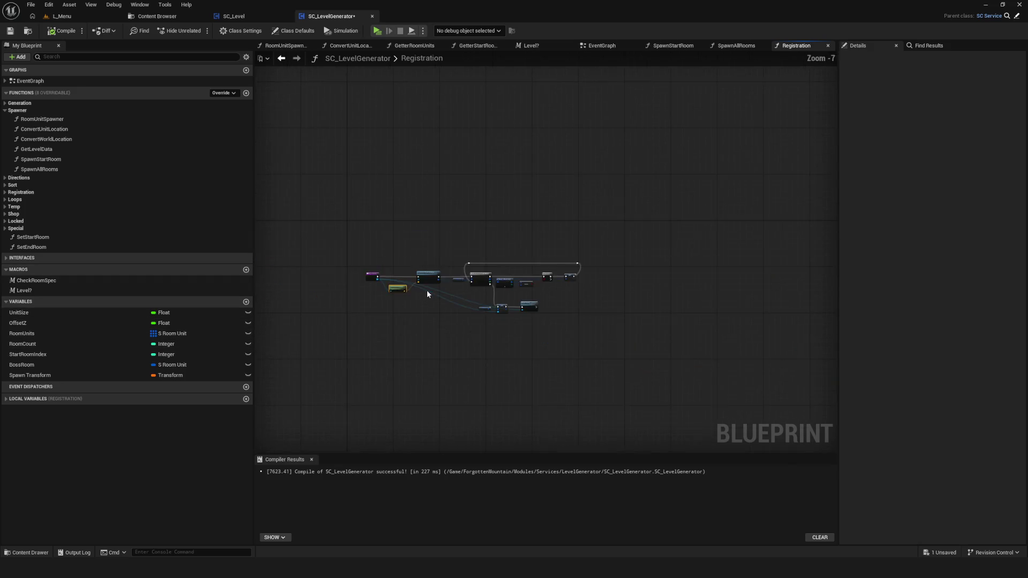
scroll(427, 294, "up", 5)
left_click_drag(557, 220, 787, 287)
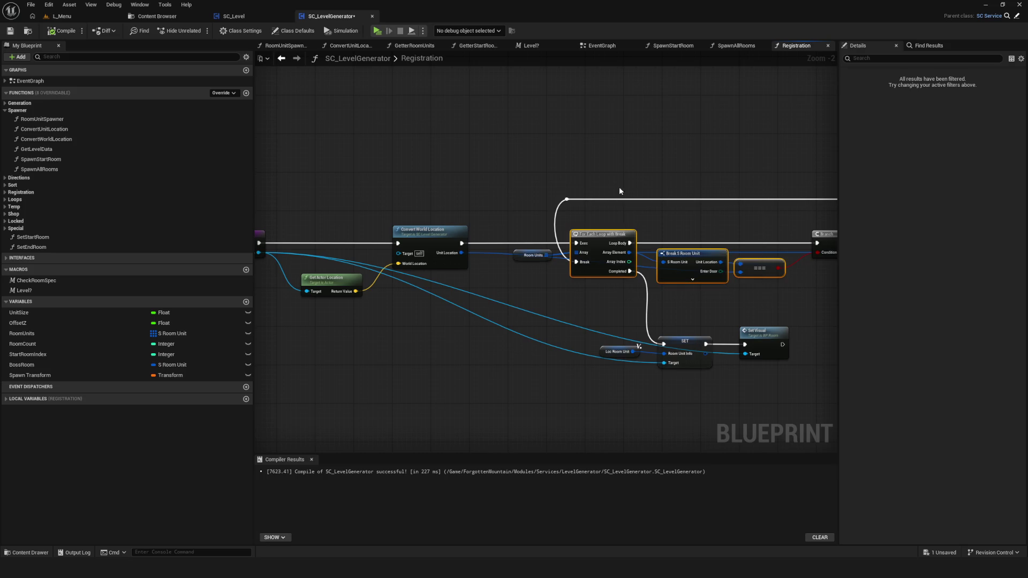
left_click(780, 302)
mouse_move(718, 314)
left_mouse_down()
mouse_move(503, 281)
mouse_move(586, 284)
left_mouse_up()
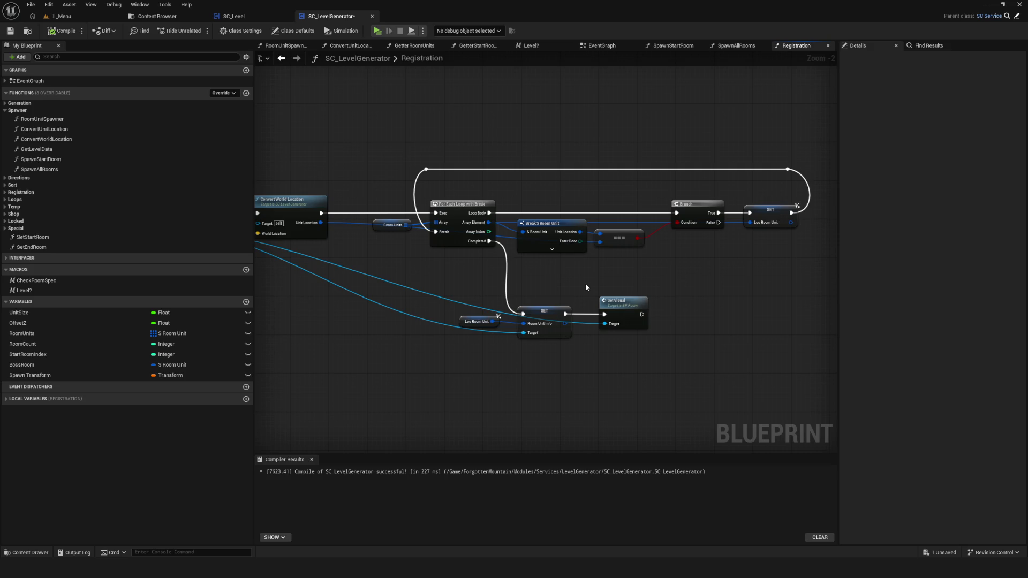
scroll(586, 284, "down", 6)
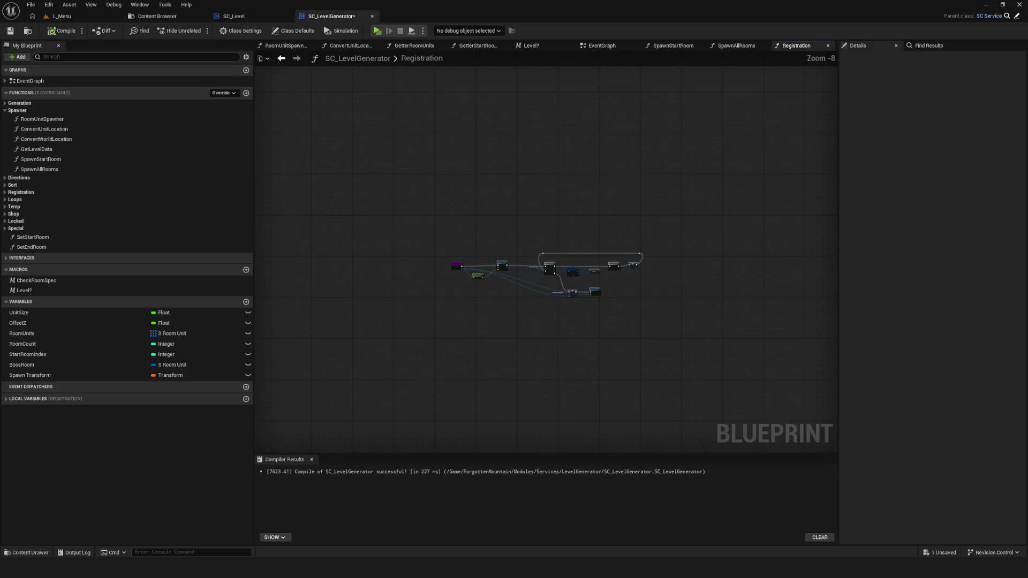
left_click(10, 30)
Reframe the Registration graph around Convert World Location and the loop, nudging the SET node left
scroll(613, 253, "up", 7)
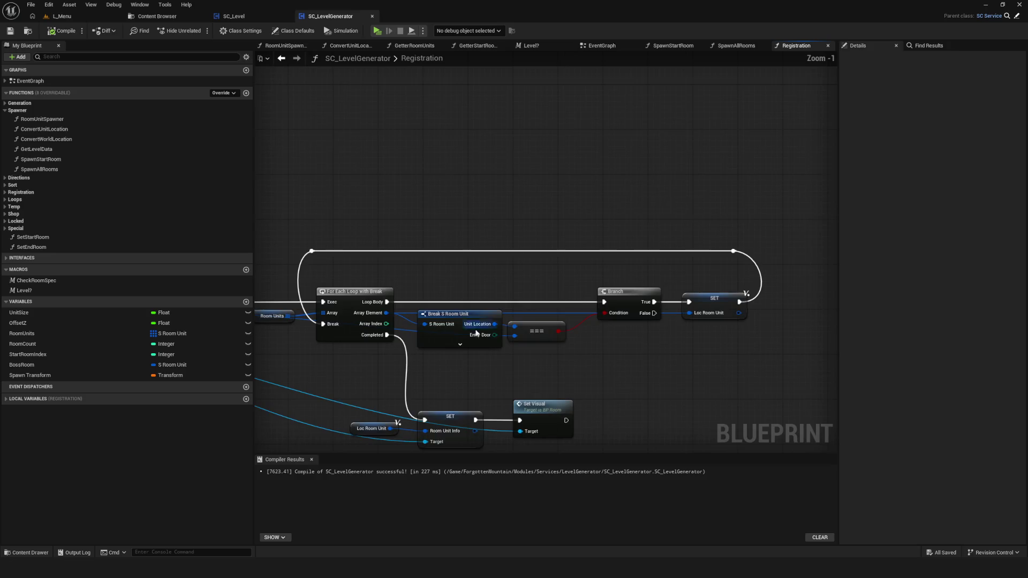
left_click_drag(587, 256, 618, 220)
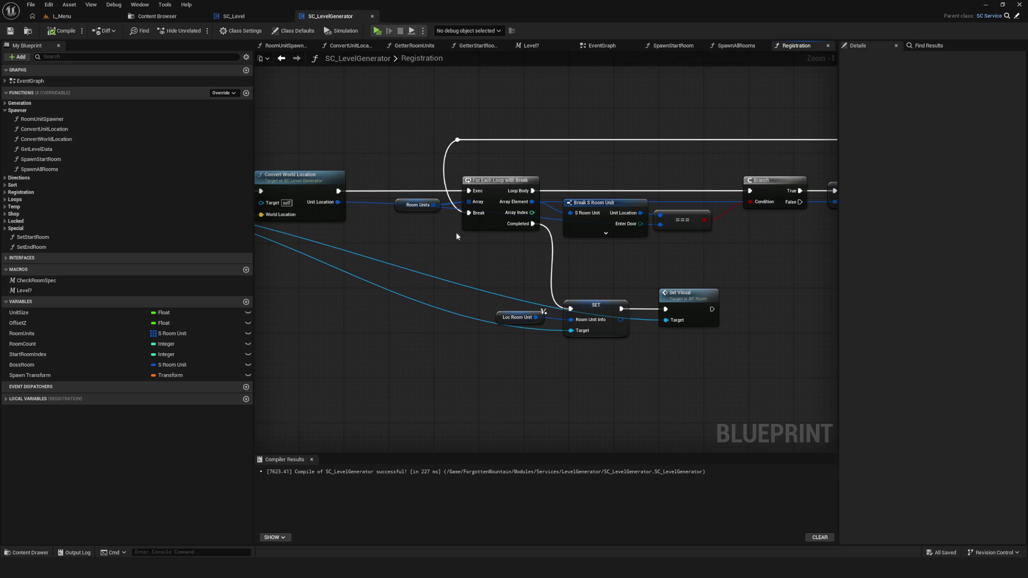
scroll(451, 237, "down", 5)
scroll(521, 204, "up", 5)
scroll(496, 285, "down", 1)
scroll(509, 302, "up", 2)
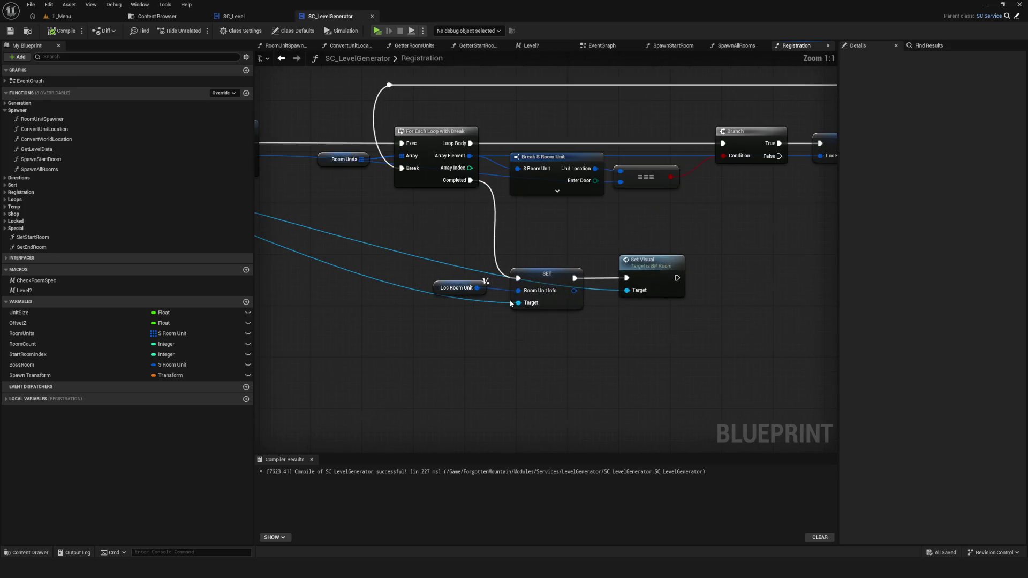
left_click_drag(518, 317, 525, 319)
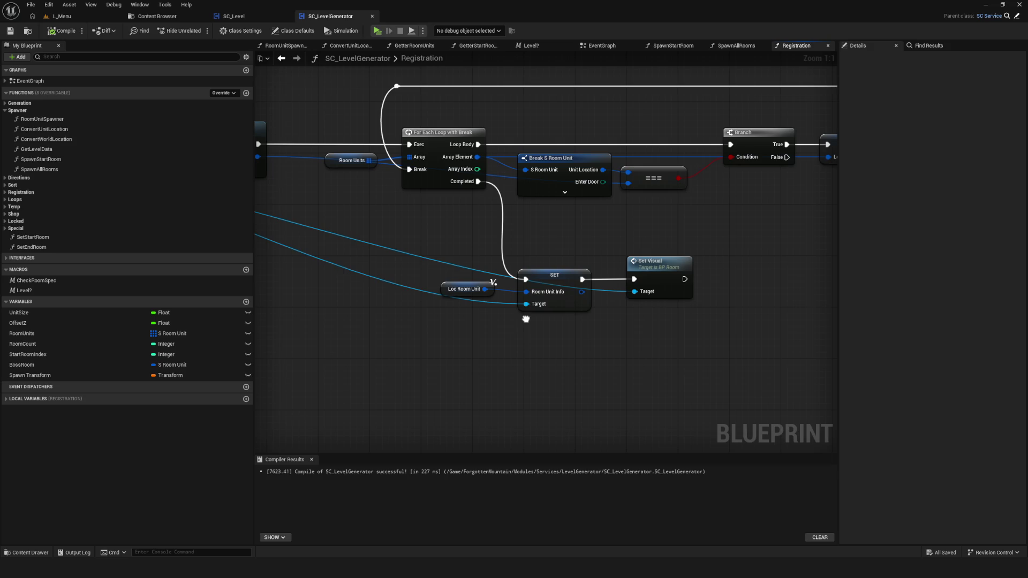
left_click_drag(559, 279, 553, 279)
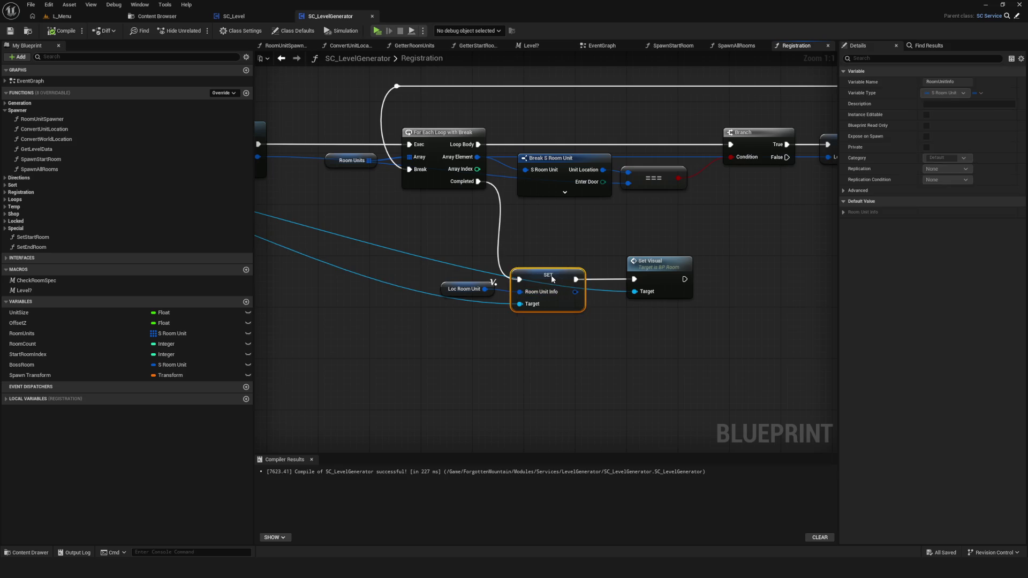
mouse_move(443, 332)
left_mouse_down()
mouse_move(539, 337)
mouse_move(312, 332)
mouse_move(590, 338)
left_mouse_up()
scroll(590, 337, "down", 1)
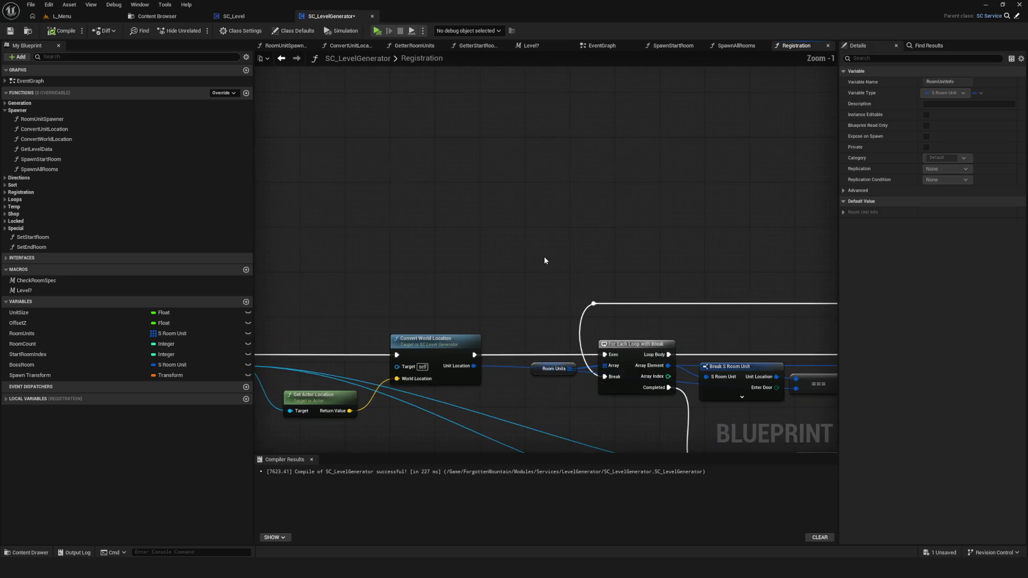
left_click(206, 17)
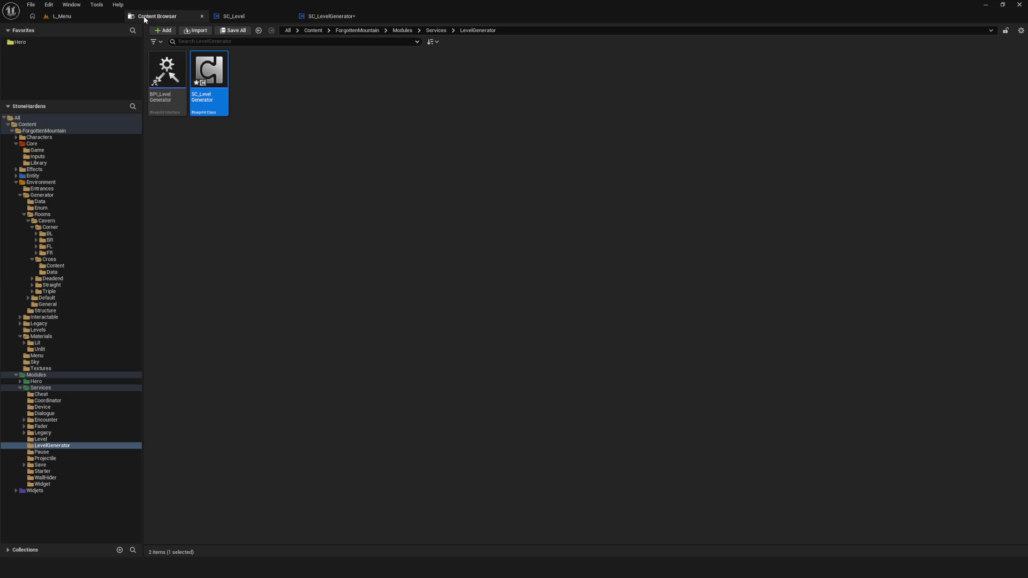
Open the BP_Room blueprint from the Generator > Rooms folder
left_click(46, 222)
left_click(42, 214)
left_click(305, 83)
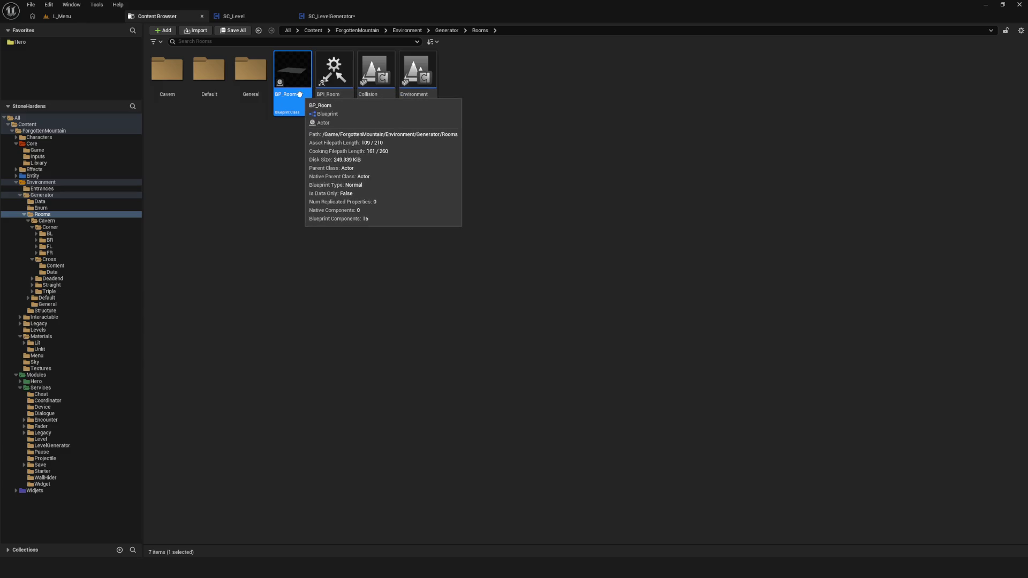
key("Return")
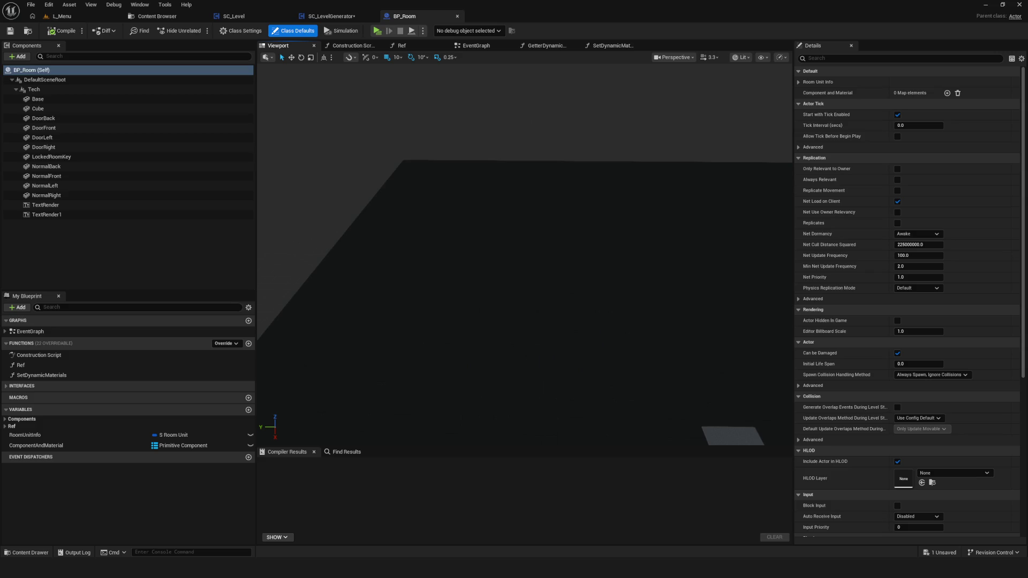
Inspect BP_Room's RoomUnitInfo variable, then return to SC_LevelGenerator's Registration graph
mouse_move(583, 289)
left_mouse_down()
mouse_move(622, 294)
mouse_move(616, 193)
mouse_move(610, 177)
mouse_move(589, 172)
left_mouse_up()
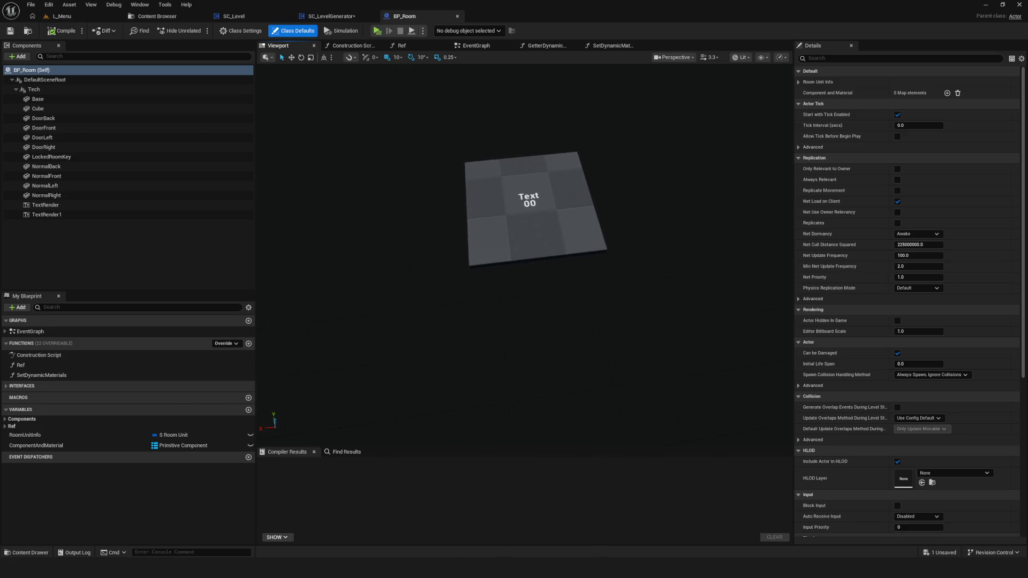
left_click(29, 436)
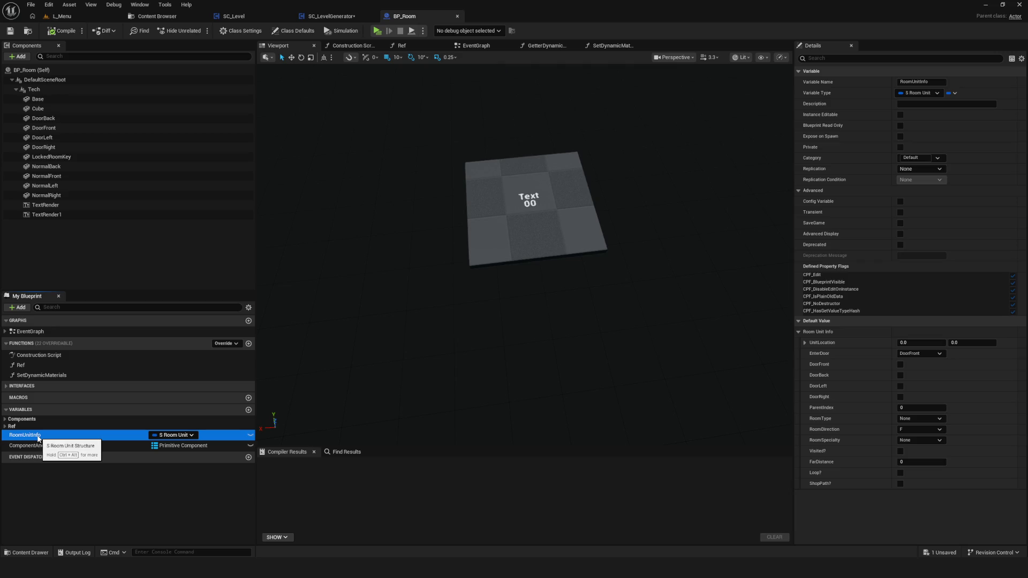
left_click(10, 31)
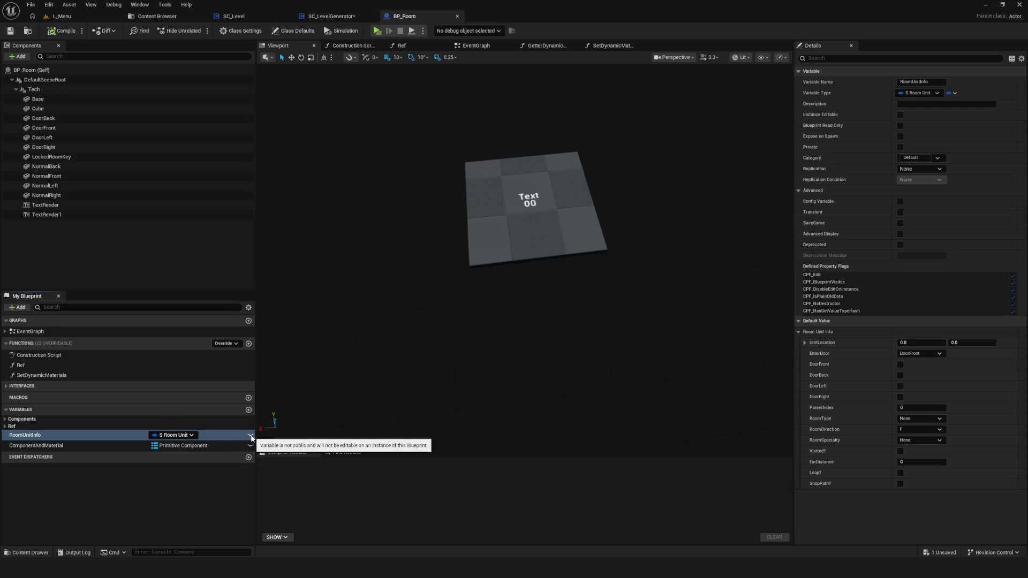
left_click(331, 17)
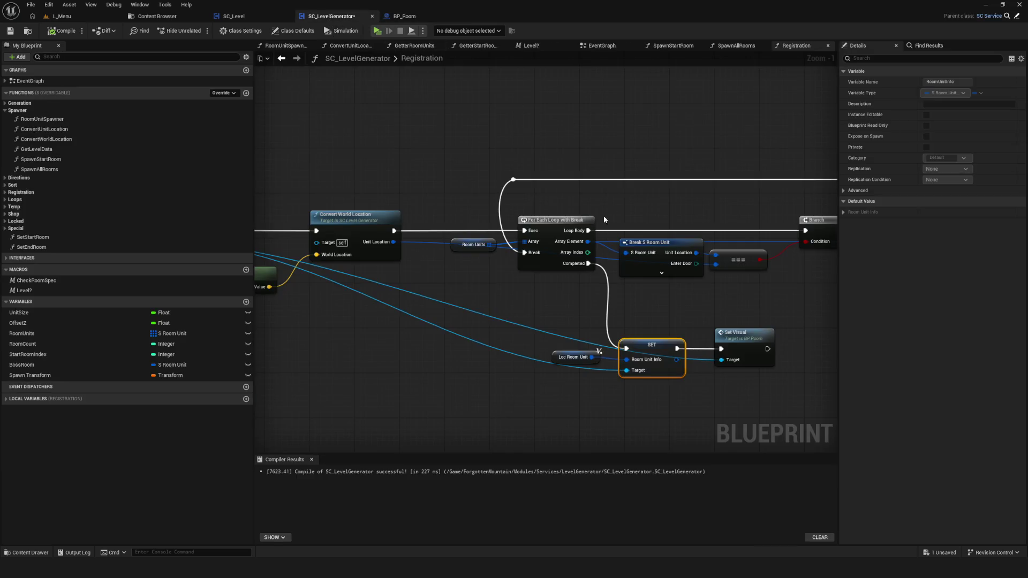
Pan and zoom through the Registration graph's loop, SET and Set Visual nodes, then go back to BP_Room
scroll(605, 218, "down", 3)
scroll(541, 269, "up", 4)
mouse_move(541, 269)
left_mouse_down()
mouse_move(462, 296)
mouse_move(417, 288)
mouse_move(599, 273)
left_mouse_up()
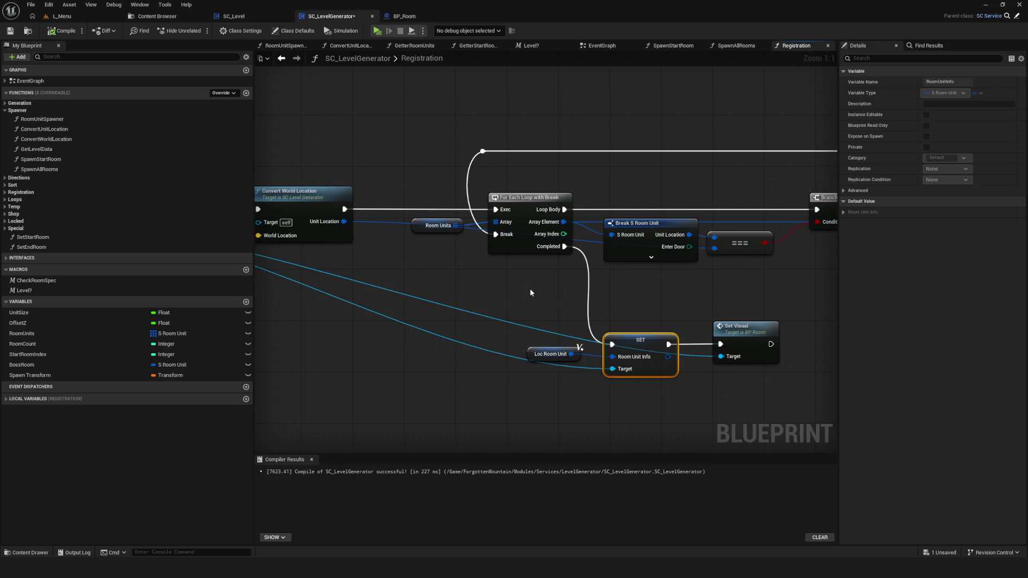
scroll(574, 251, "down", 3)
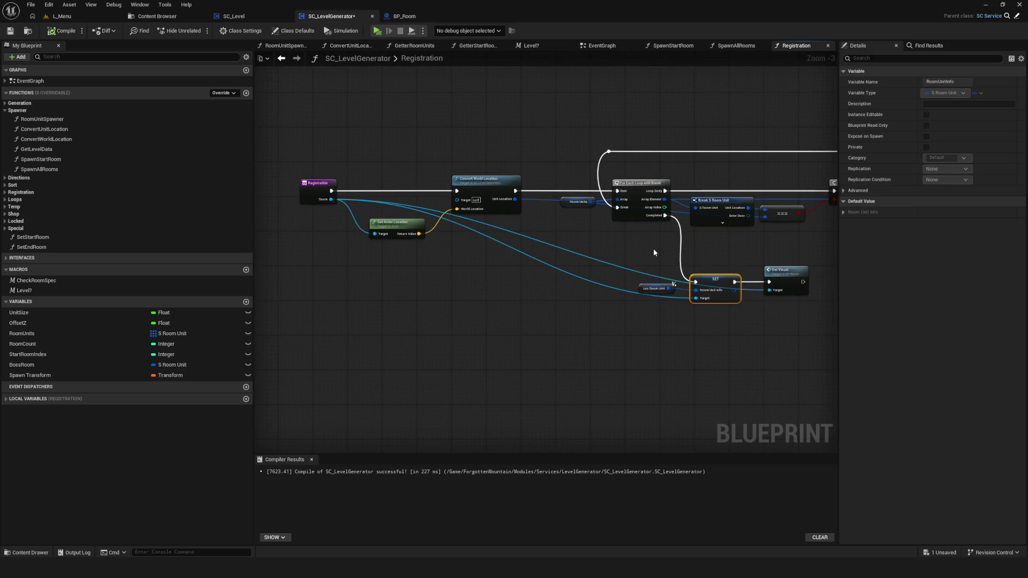
scroll(654, 249, "down", 5)
scroll(612, 236, "up", 7)
left_click_drag(624, 263, 754, 273)
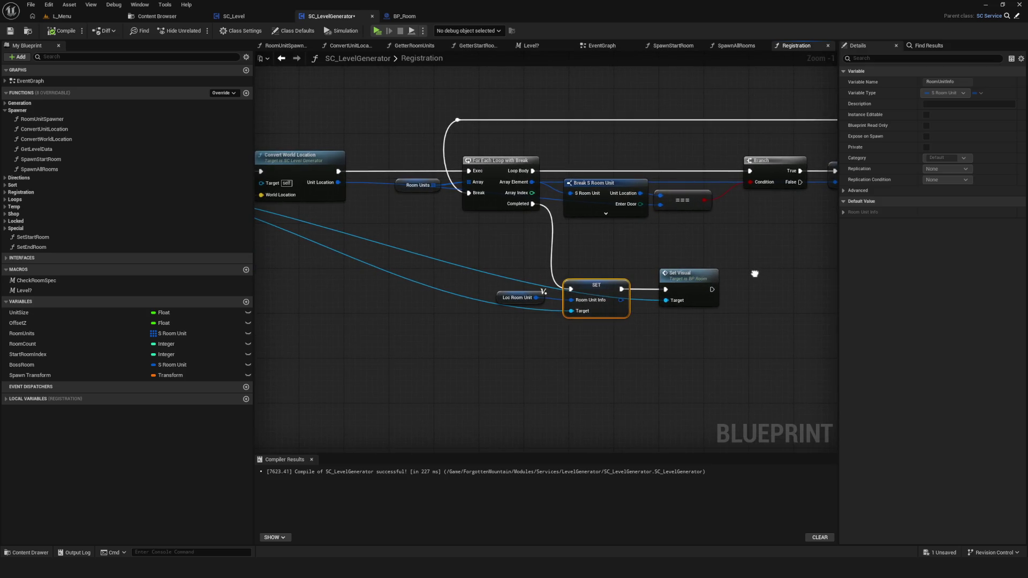
scroll(628, 246, "up", 2)
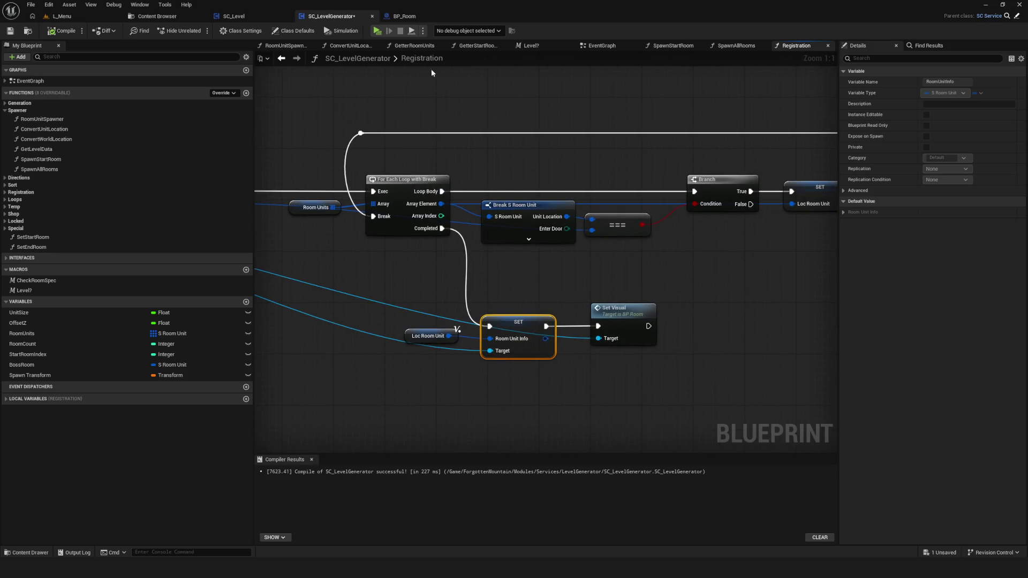
left_click(415, 17)
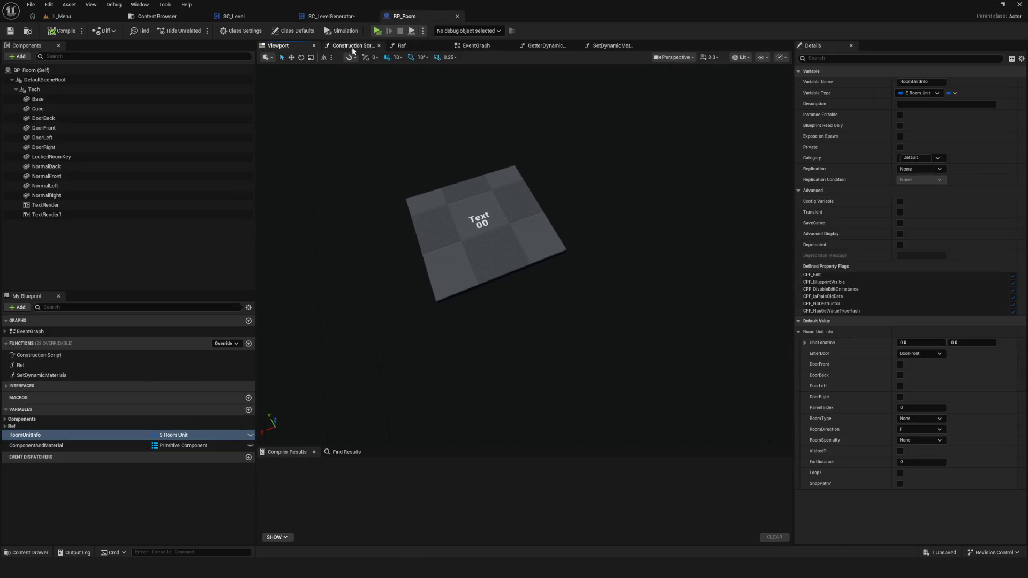
Open BP_Room's EventGraph and examine the BeginPlay, Ref, Get Service and Room Registration nodes
left_click_drag(437, 117, 455, 102)
left_click(475, 47)
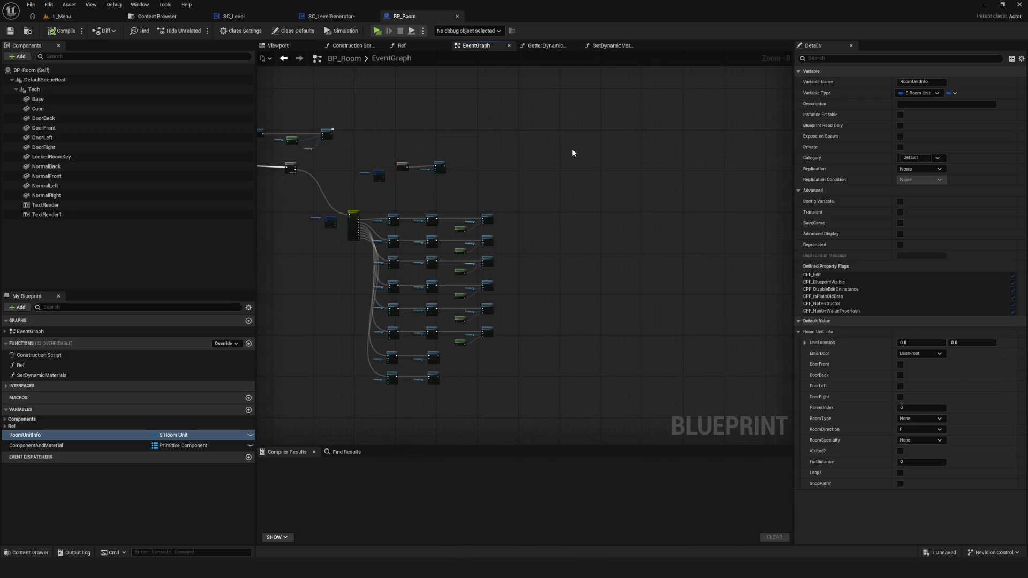
scroll(439, 162, "up", 4)
left_click_drag(470, 233, 269, 270)
left_click_drag(455, 156, 751, 286)
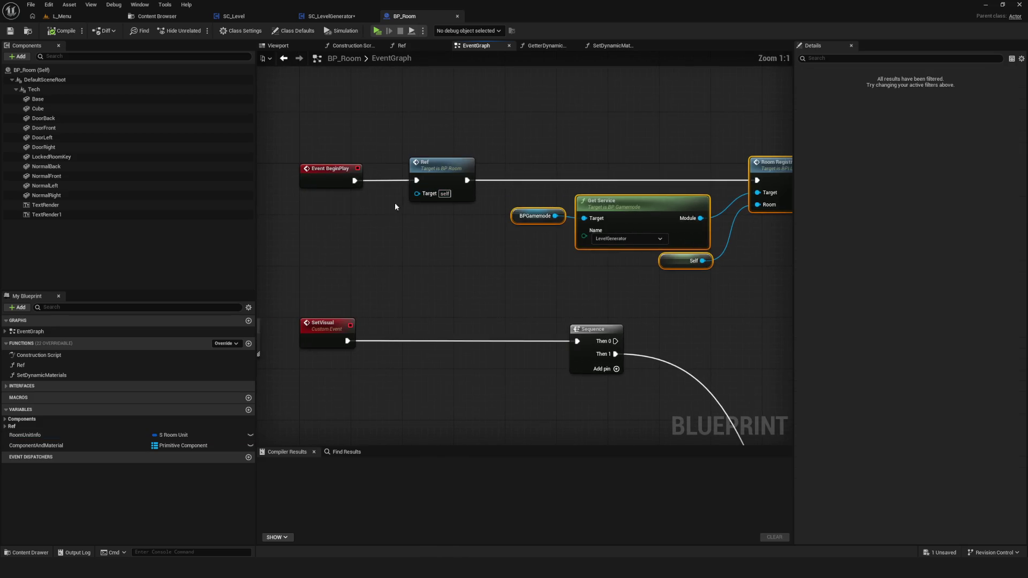
mouse_move(297, 117)
left_mouse_down()
mouse_move(730, 257)
mouse_move(651, 260)
left_mouse_up()
mouse_move(431, 240)
left_mouse_down()
mouse_move(567, 135)
mouse_move(660, 142)
left_mouse_up()
left_click_drag(342, 68, 702, 124)
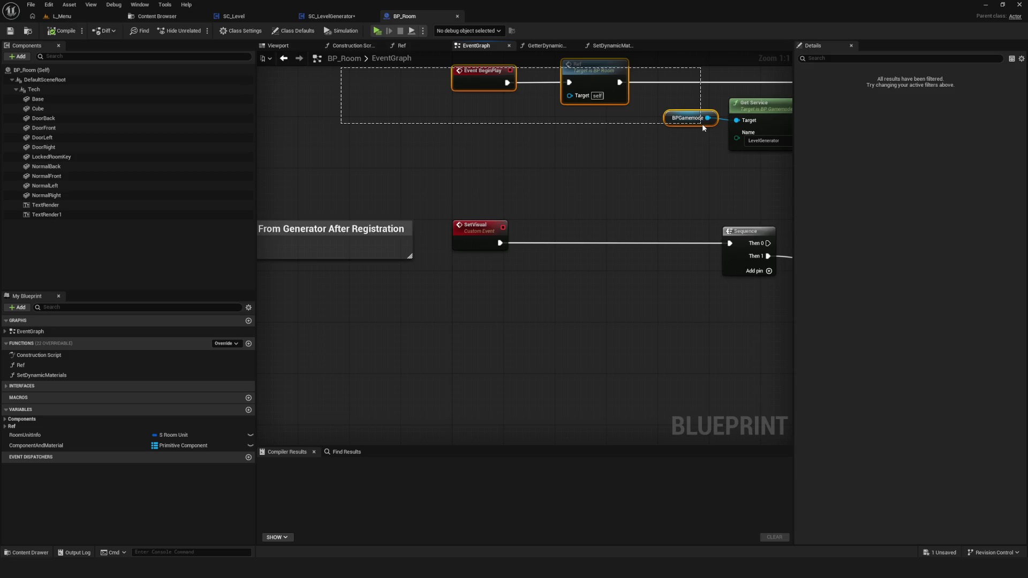
Inspect the SetVisual custom event and its Set Material logic
left_click_drag(430, 191, 524, 280)
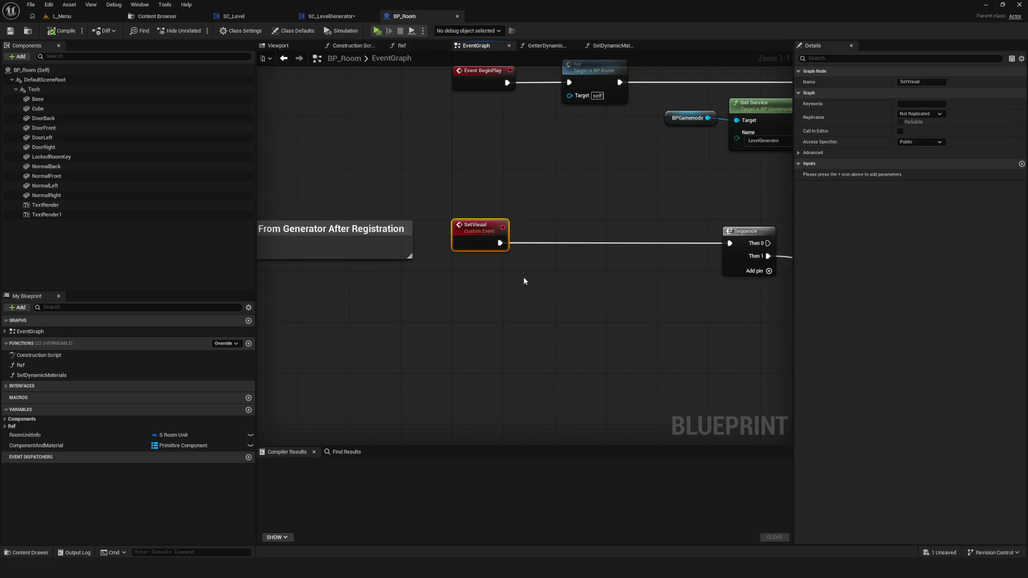
scroll(513, 266, "down", 2)
scroll(513, 265, "up", 2)
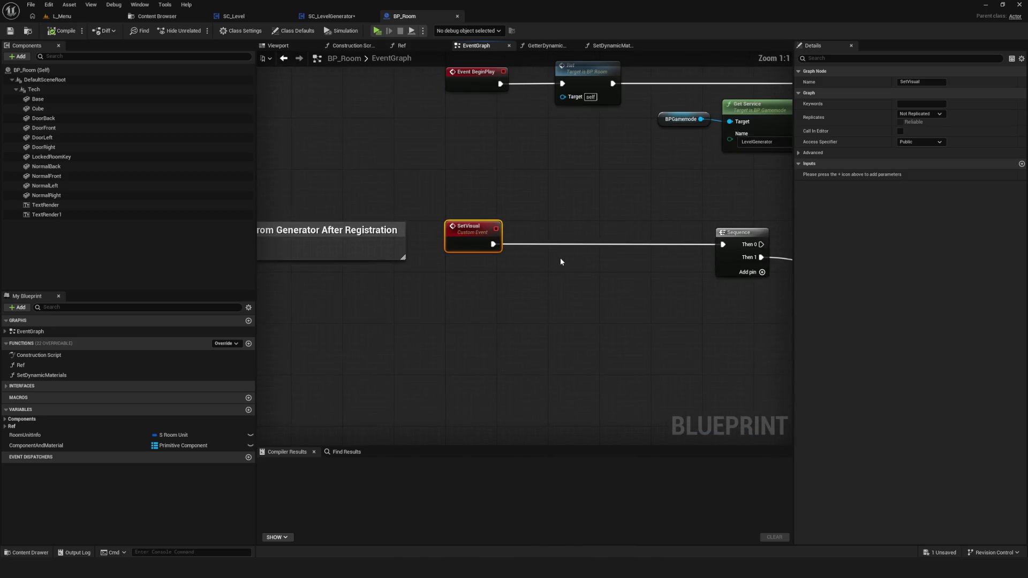
left_click_drag(614, 262, 256, 214)
mouse_move(613, 273)
left_mouse_down()
mouse_move(324, 246)
mouse_move(349, 147)
left_mouse_up()
scroll(449, 165, "down", 6)
scroll(445, 168, "up", 3)
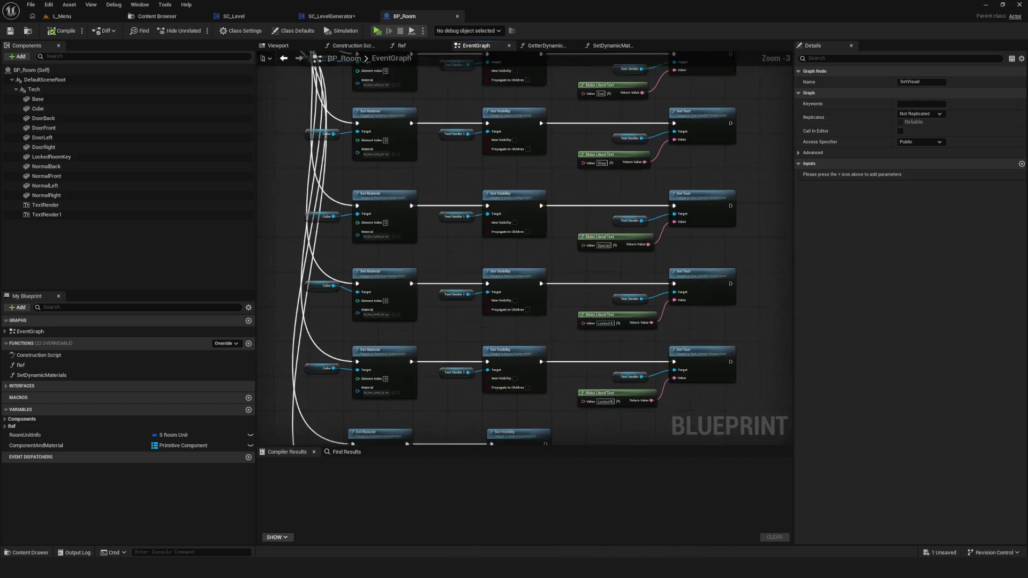
key("Home")
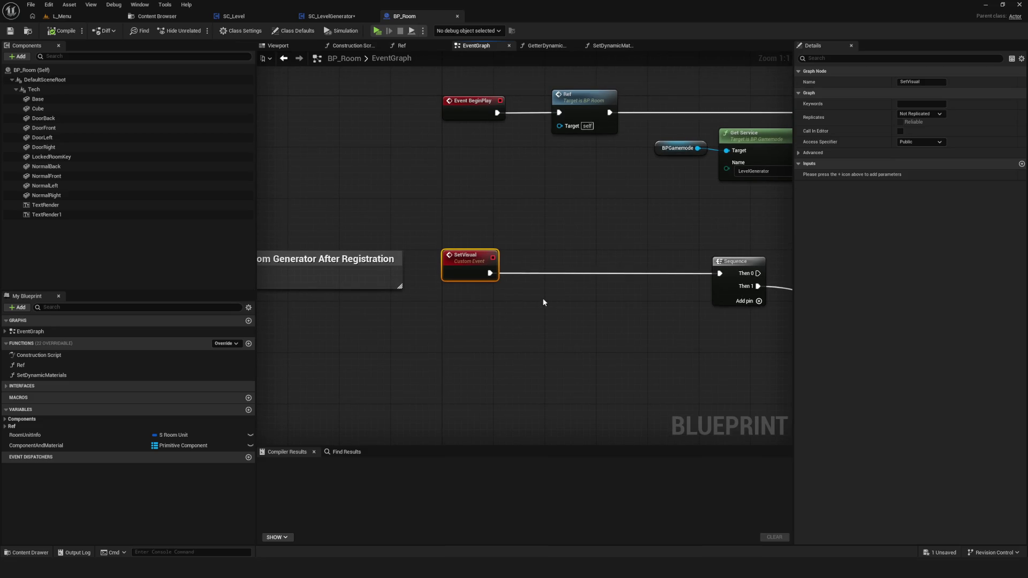
scroll(496, 187, "down", 2)
scroll(511, 273, "up", 2)
scroll(489, 227, "down", 3)
scroll(489, 227, "up", 3)
scroll(360, 166, "down", 1)
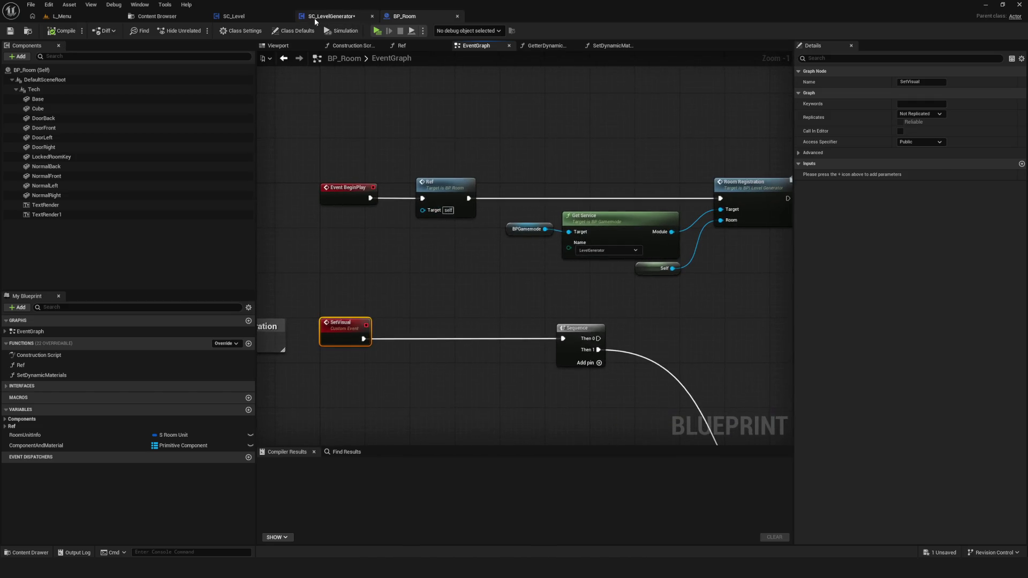
Recheck the BeginPlay Room Registration call, then open SC_LevelGenerator's Registration function
left_click(314, 17)
left_click(396, 18)
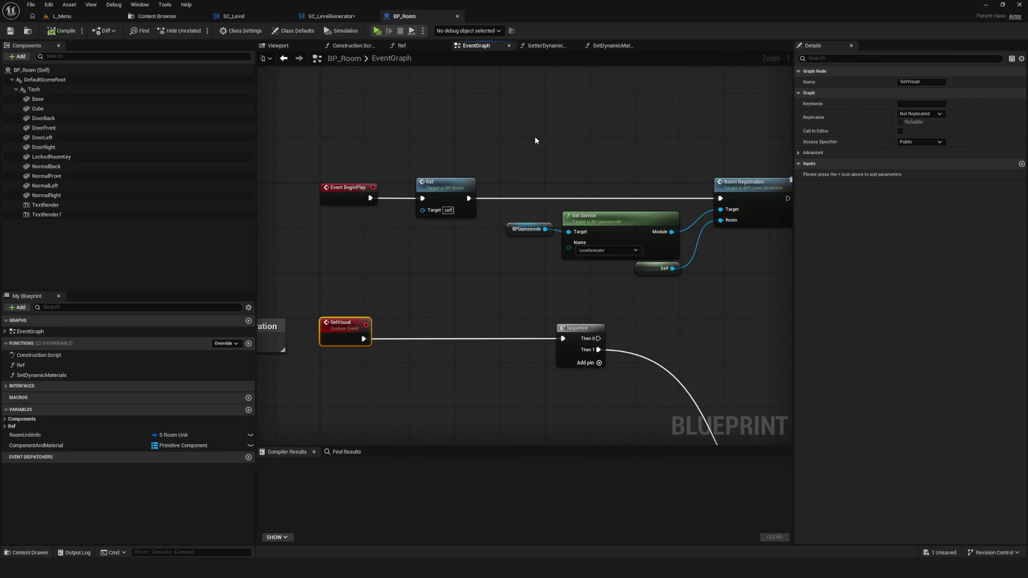
mouse_move(366, 129)
left_mouse_down()
mouse_move(653, 285)
mouse_move(703, 289)
left_mouse_up()
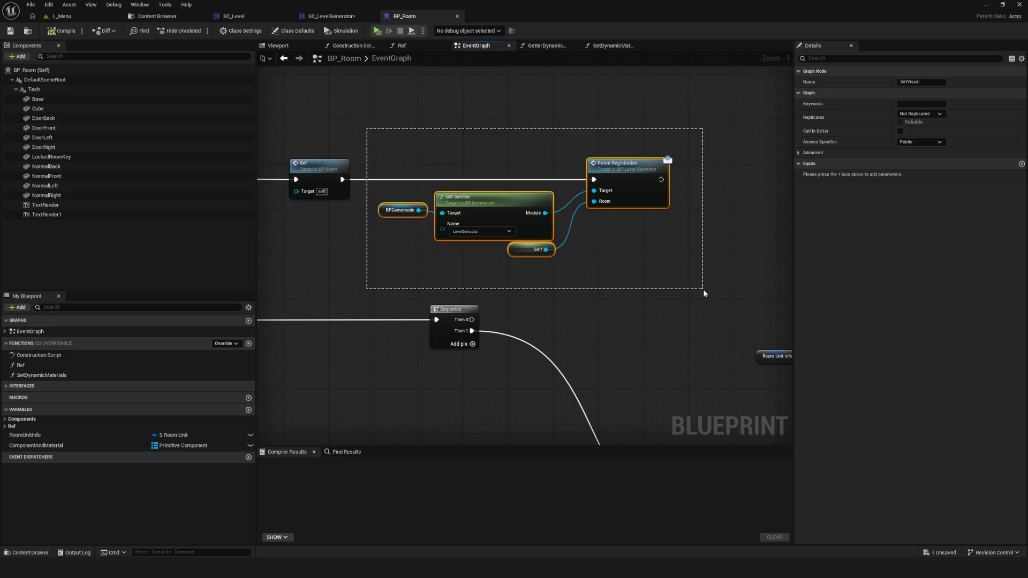
left_click_drag(422, 271, 492, 278)
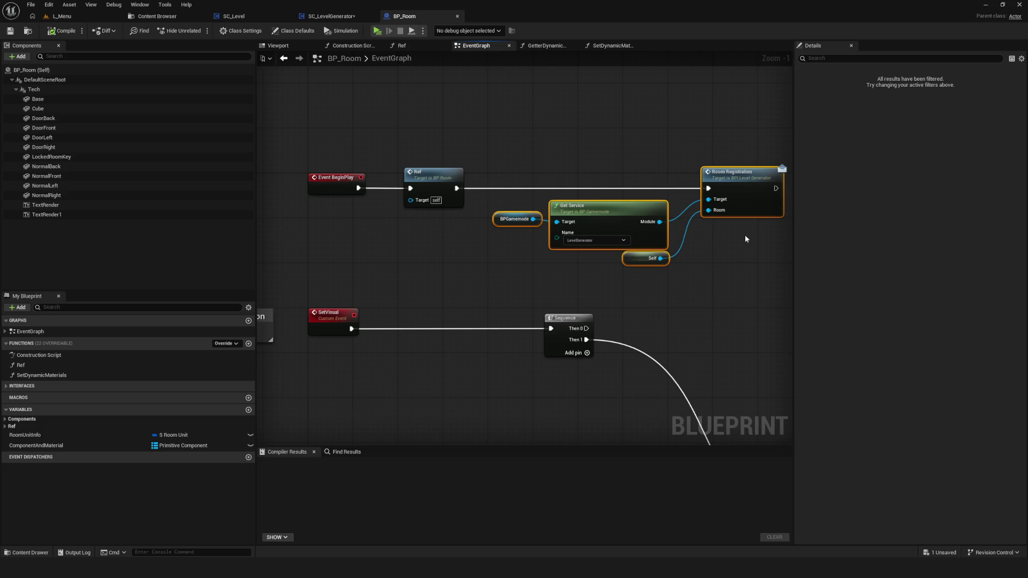
left_click(730, 199)
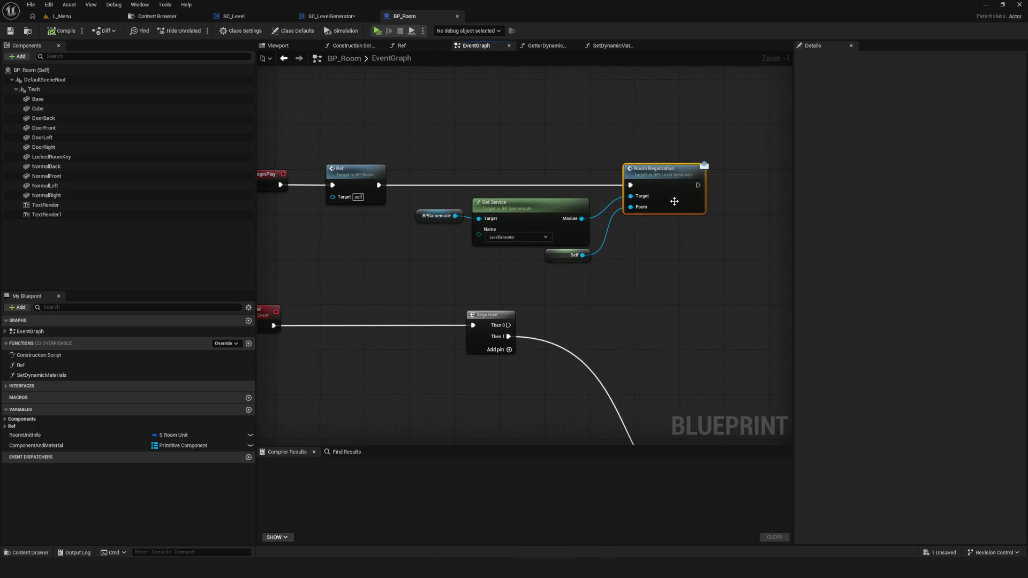
left_click_drag(343, 107, 407, 136)
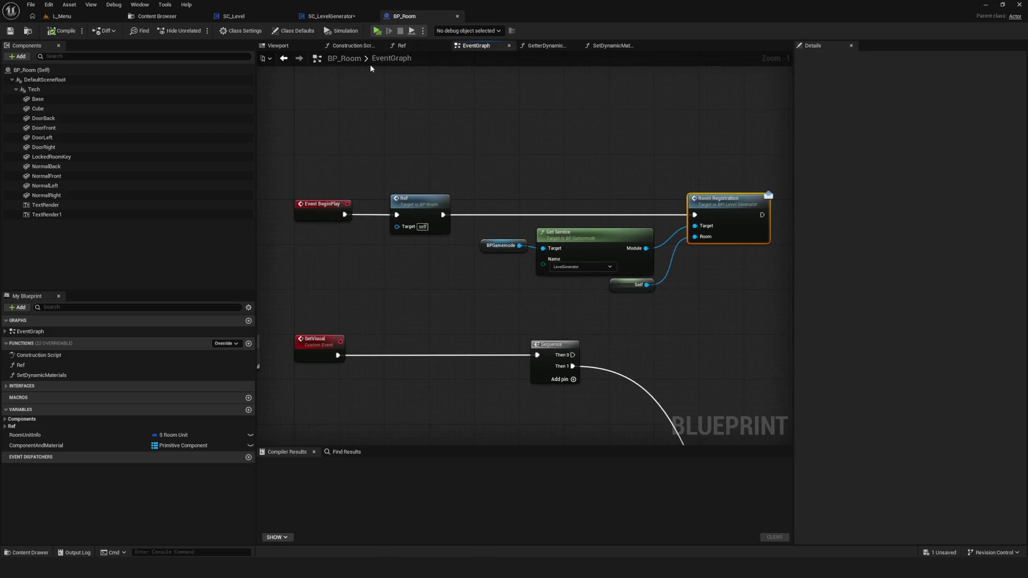
left_click(339, 21)
double_click(705, 187)
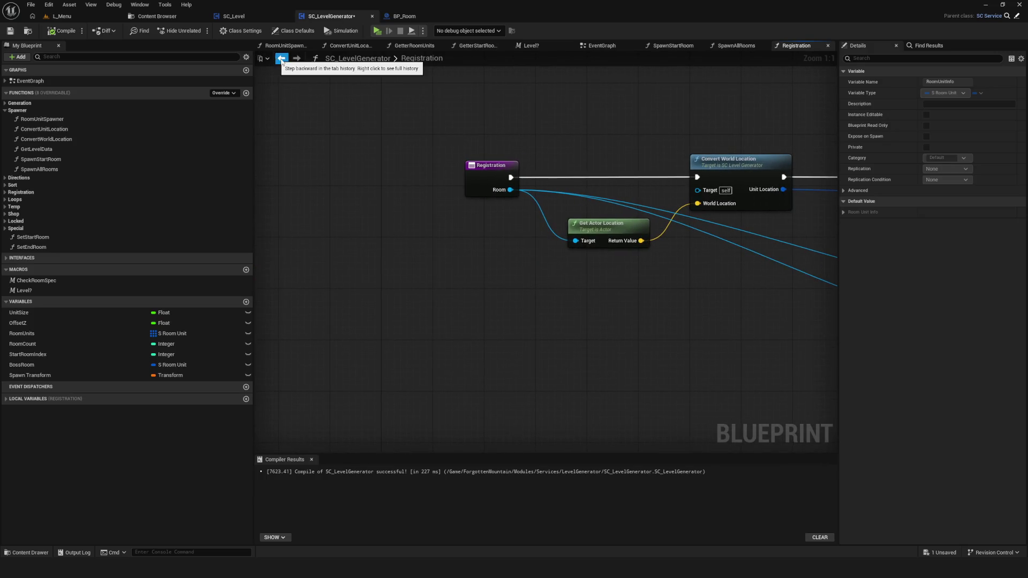
Reopen SC_LevelGenerator's Registration function from its call in the EventGraph
left_click(600, 45)
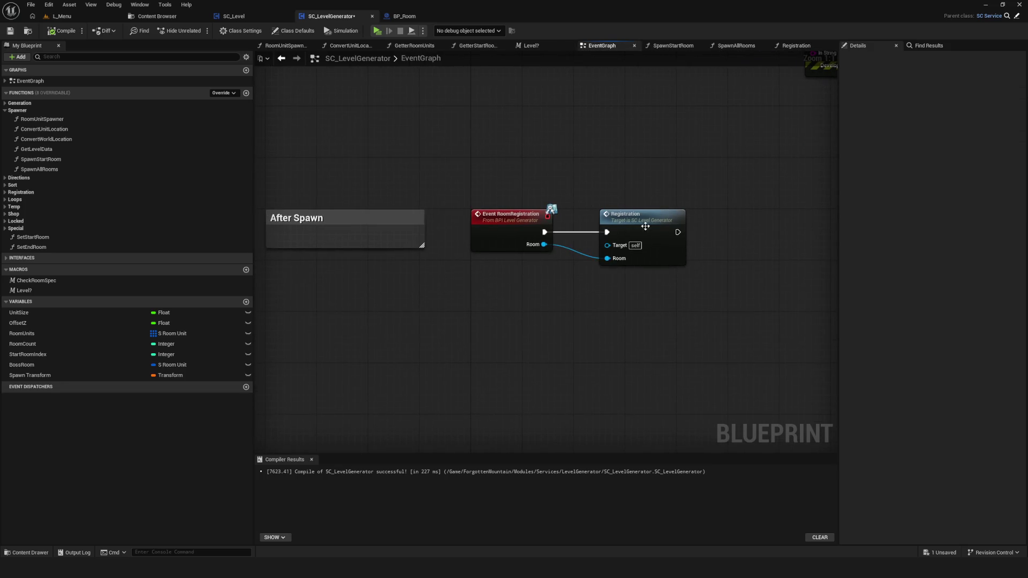
double_click(637, 224)
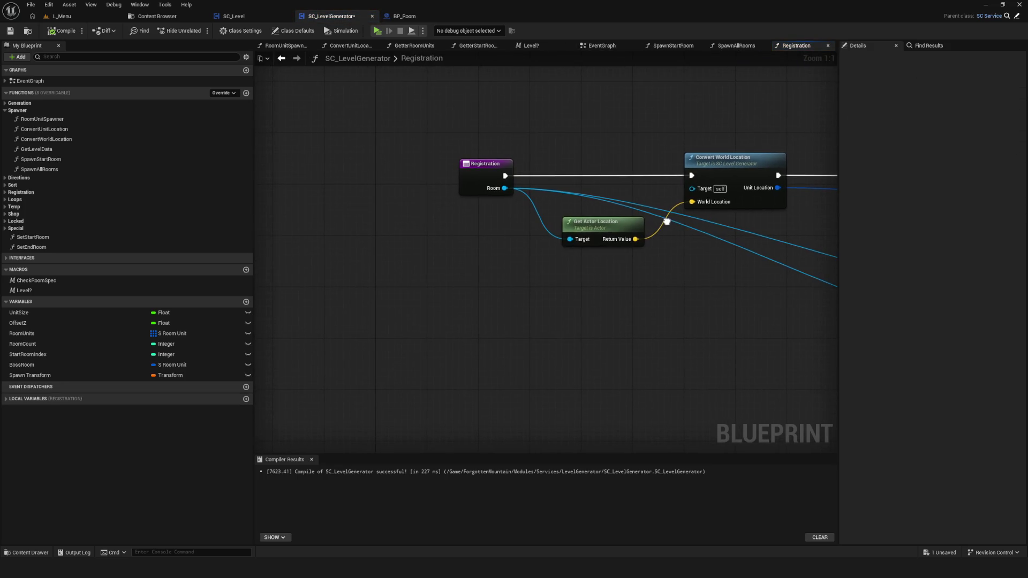
left_click(402, 17)
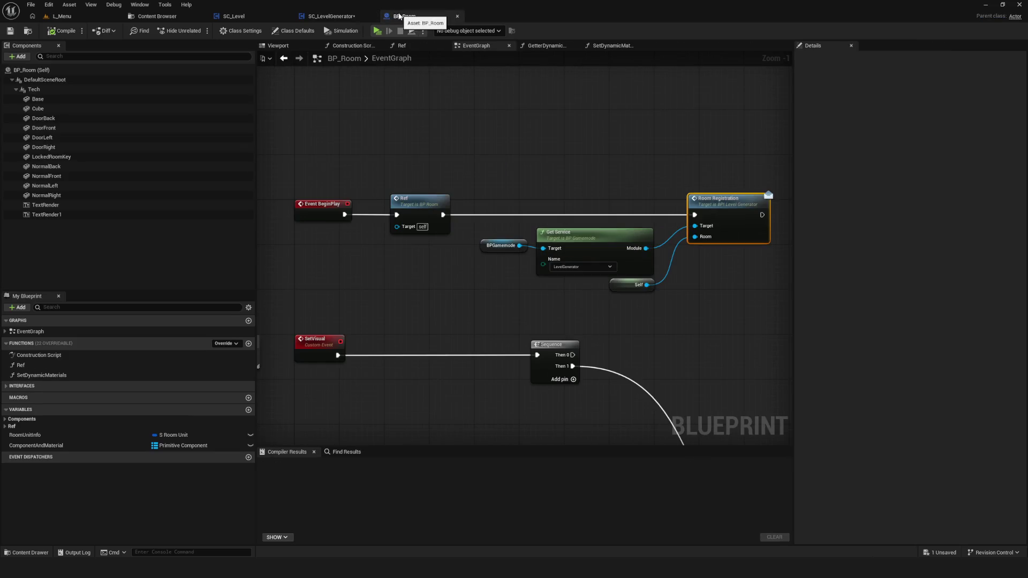
left_click(332, 16)
Examine the Registration loop's Branch, Loc Room Unit SET and Set Visual nodes
left_click_drag(640, 155, 416, 132)
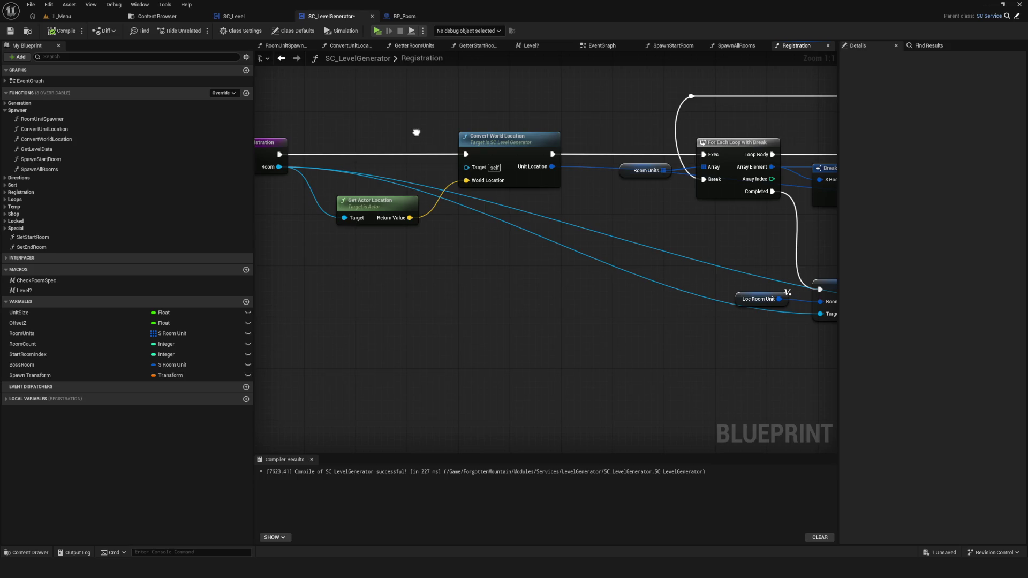
left_click_drag(417, 132, 340, 142)
left_click_drag(621, 155, 468, 158)
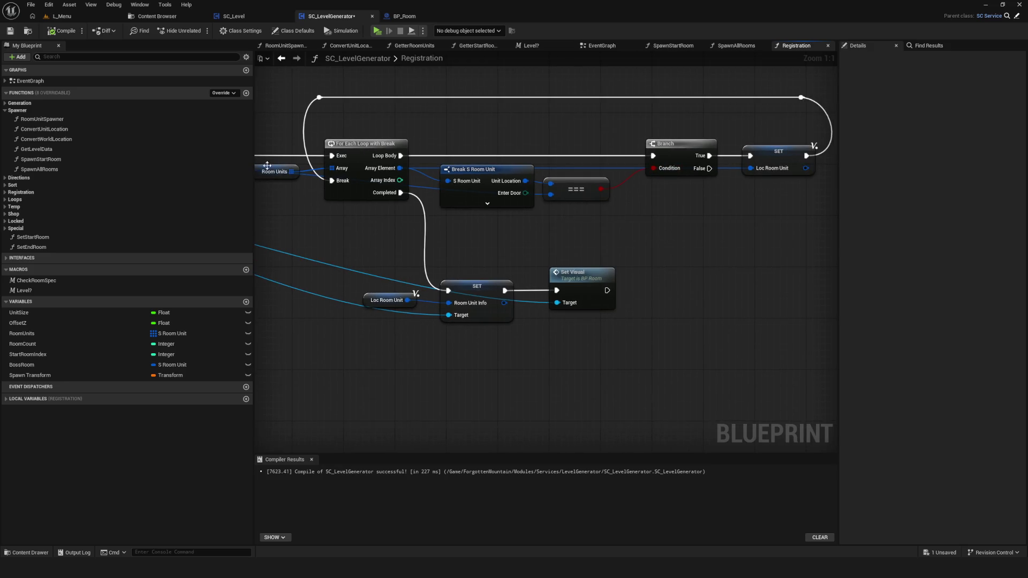
mouse_move(367, 185)
left_mouse_down()
mouse_move(705, 204)
mouse_move(648, 162)
left_mouse_up()
left_click_drag(739, 312, 783, 291)
left_click_drag(606, 226, 776, 315)
mouse_move(707, 233)
left_mouse_down()
mouse_move(508, 200)
mouse_move(406, 226)
left_mouse_up()
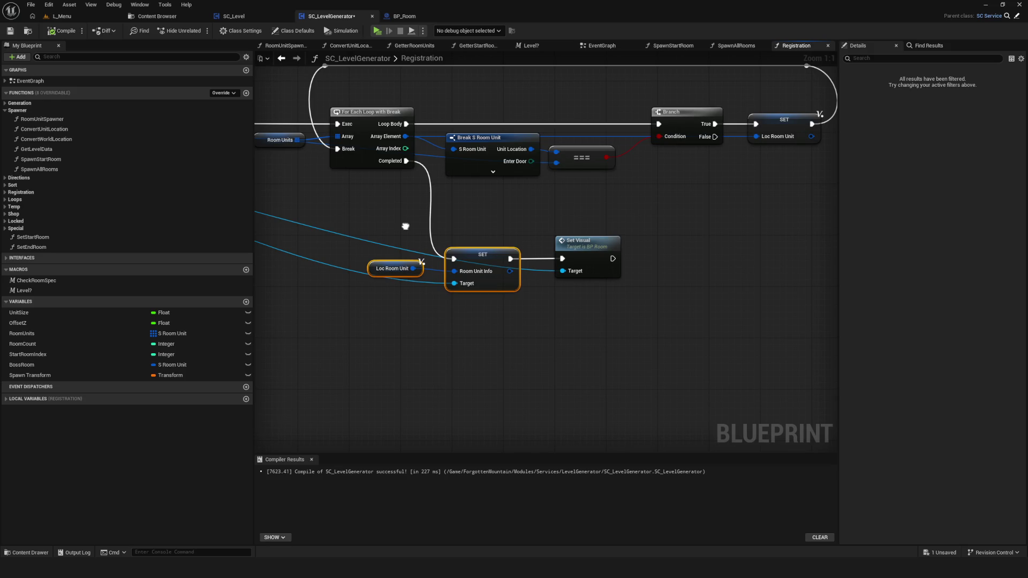
mouse_move(562, 209)
left_mouse_down()
mouse_move(677, 348)
mouse_move(729, 363)
mouse_move(732, 355)
left_mouse_up()
mouse_move(732, 355)
left_mouse_down()
mouse_move(594, 234)
mouse_move(589, 207)
mouse_move(697, 332)
left_mouse_up()
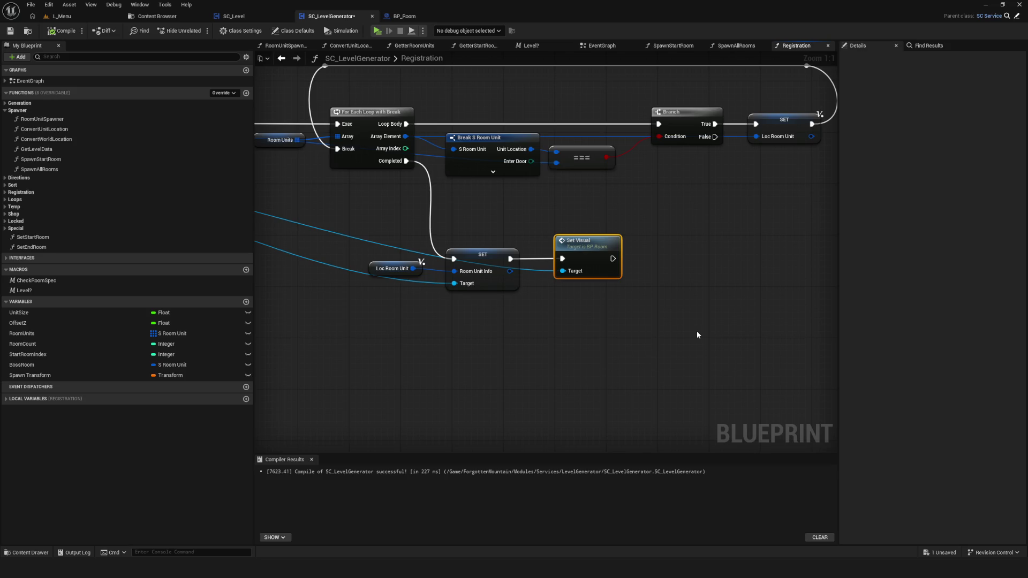
mouse_move(483, 212)
left_mouse_down()
mouse_move(550, 239)
mouse_move(619, 249)
mouse_move(548, 247)
left_mouse_up()
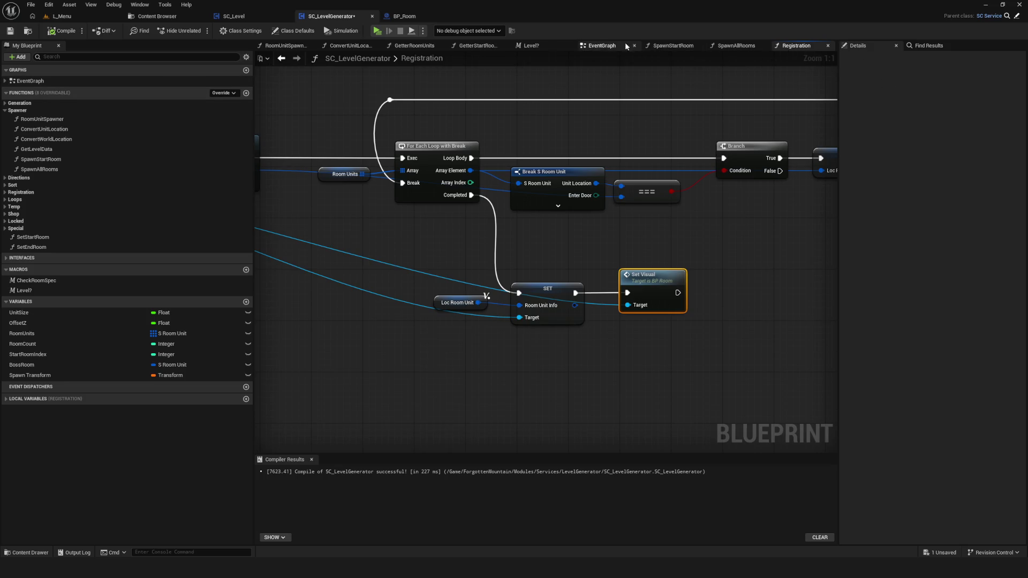
mouse_move(712, 160)
left_mouse_down()
mouse_move(632, 184)
mouse_move(533, 182)
mouse_move(497, 196)
left_mouse_up()
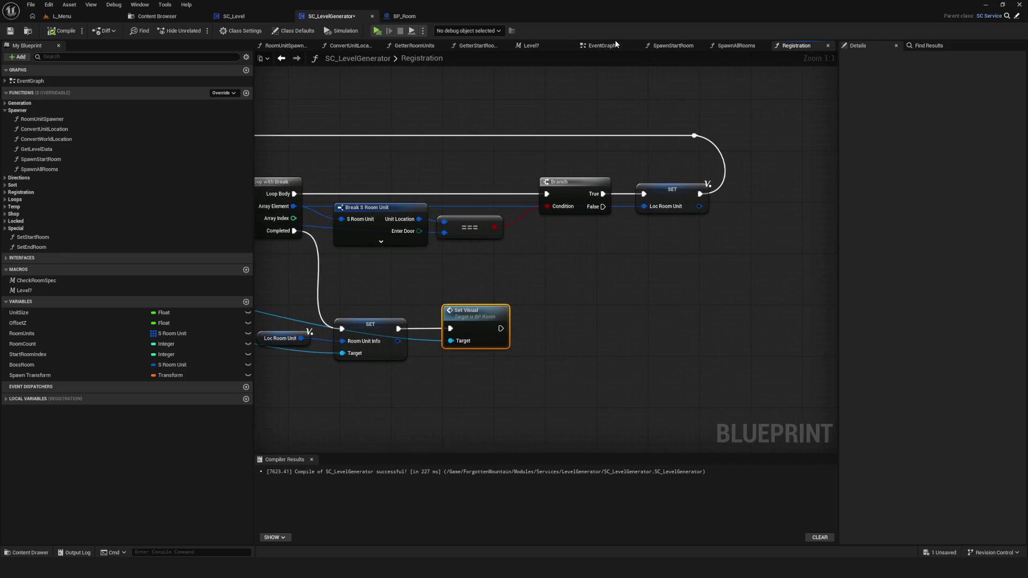
View SC_LevelGenerator's EventGraph chain leading into Spawn Start Room and Spawn All Rooms
left_click(602, 45)
scroll(597, 216, "down", 5)
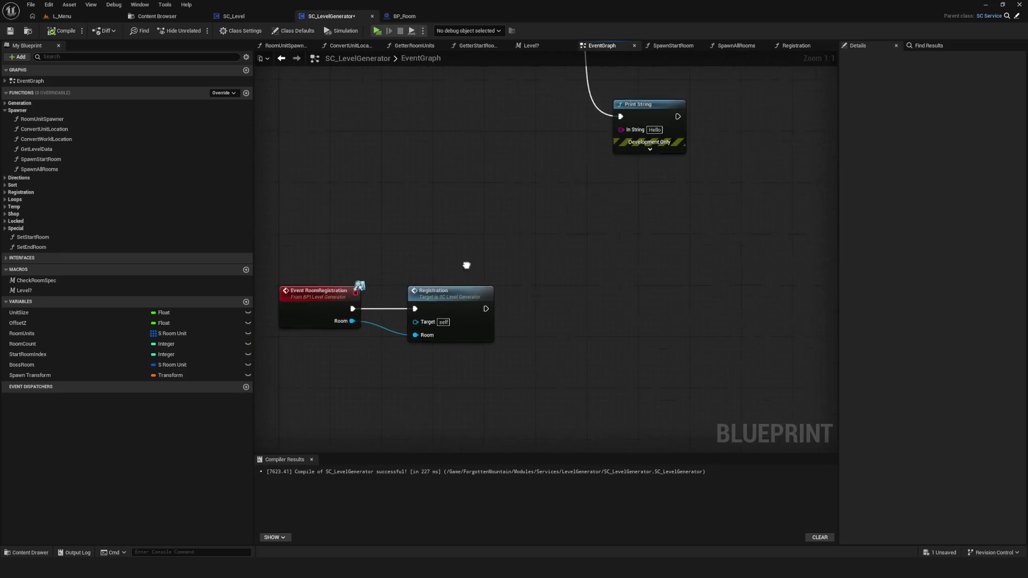
scroll(597, 217, "up", 4)
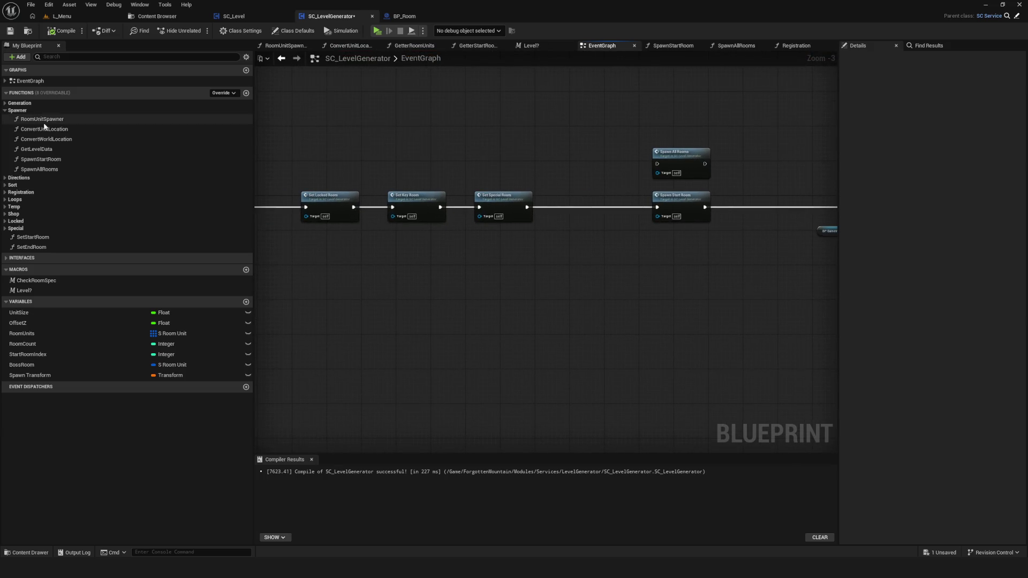
In RoomUnitSpawner, try a Set Visual call off SpawnActor, delete it, then compile and save
double_click(51, 119)
scroll(485, 222, "up", 5)
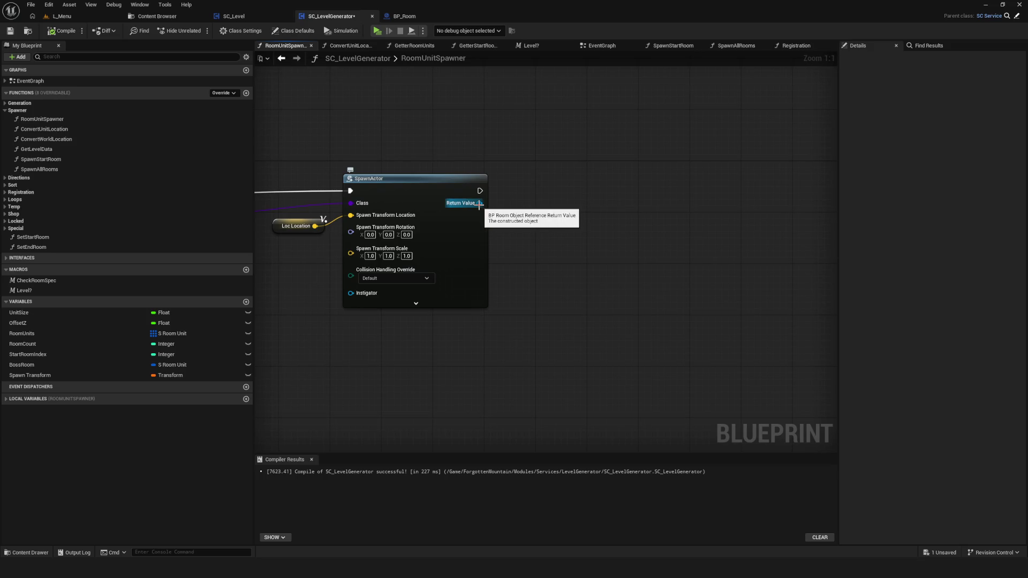
left_click_drag(479, 203, 563, 195)
type("set vis")
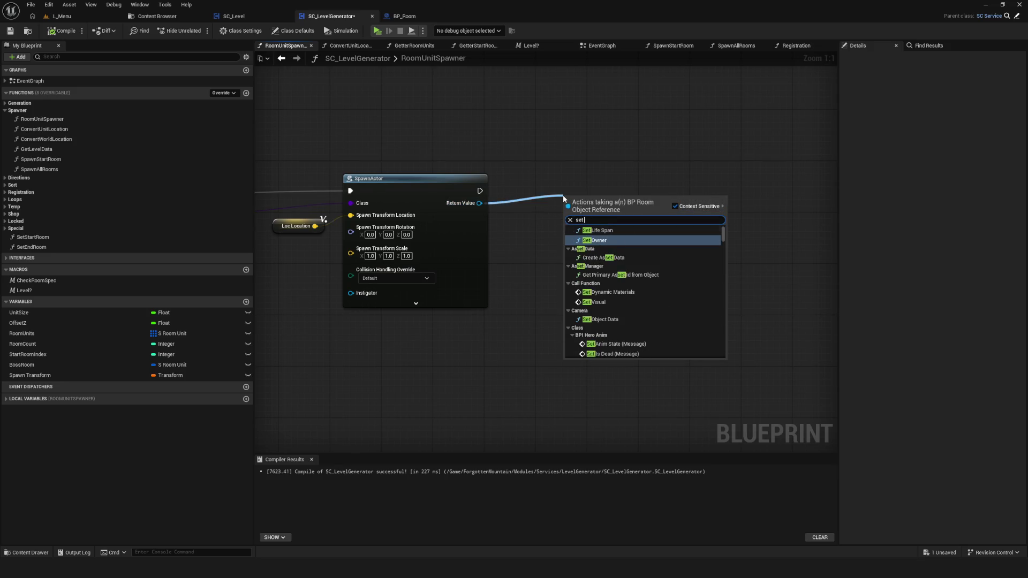
left_click(616, 238)
left_click_drag(615, 238, 585, 207)
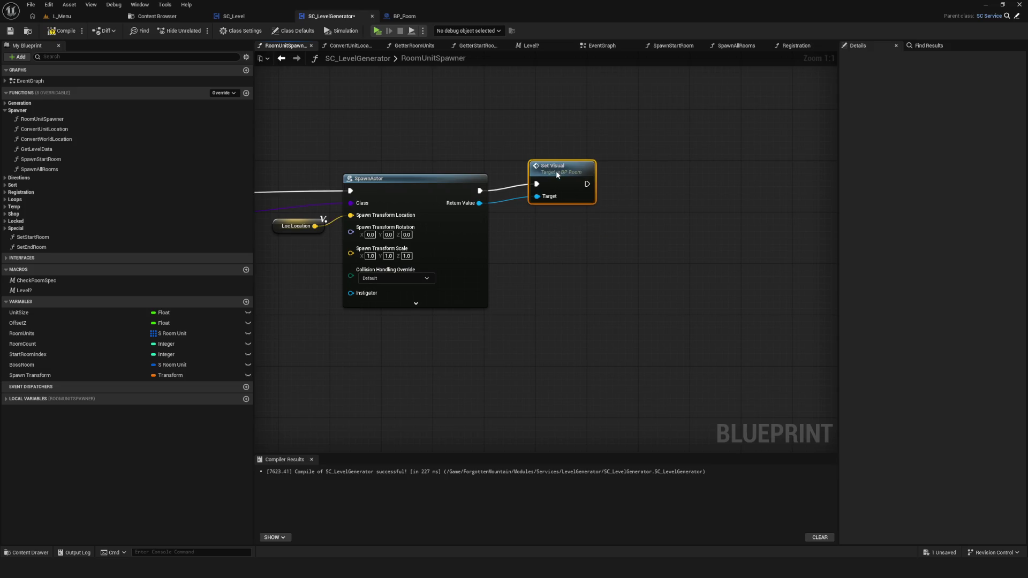
key("Delete")
left_click_drag(536, 229, 756, 229)
scroll(756, 229, "down", 2)
key("F7")
key("ctrl+s")
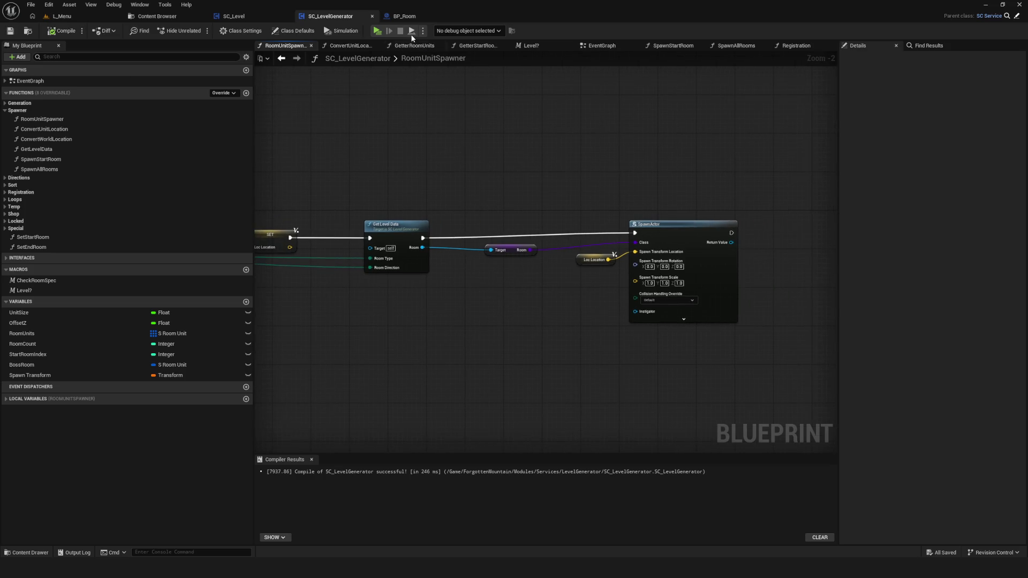
Delete Get Service and Room Registration from BP_Room's BeginPlay, leaving only Ref, and compile
left_click(404, 16)
scroll(550, 280, "down", 3)
scroll(581, 284, "up", 2)
scroll(581, 283, "up", 5)
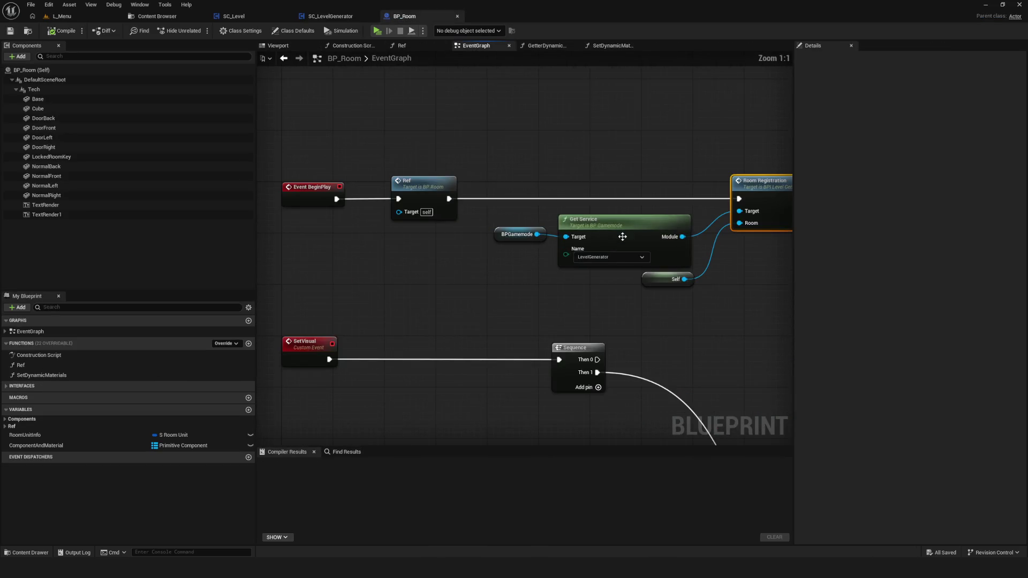
left_click_drag(457, 129, 688, 257)
key("Delete")
key("F7")
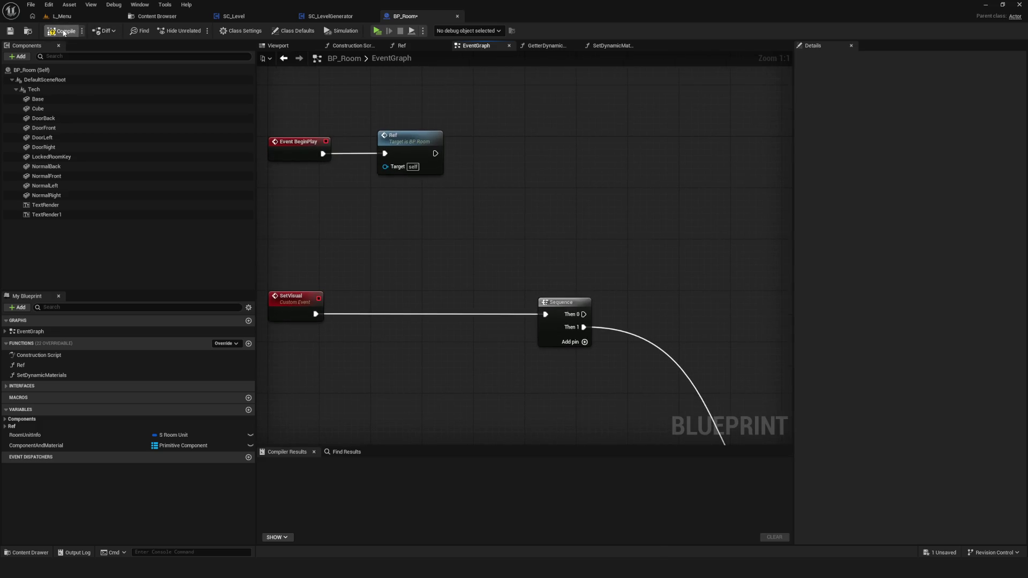
Save BP_Room and recompile it
key("ctrl+s")
scroll(504, 206, "down", 7)
scroll(505, 206, "up", 3)
mouse_move(497, 222)
left_mouse_down()
mouse_move(419, 213)
mouse_move(567, 231)
left_mouse_up()
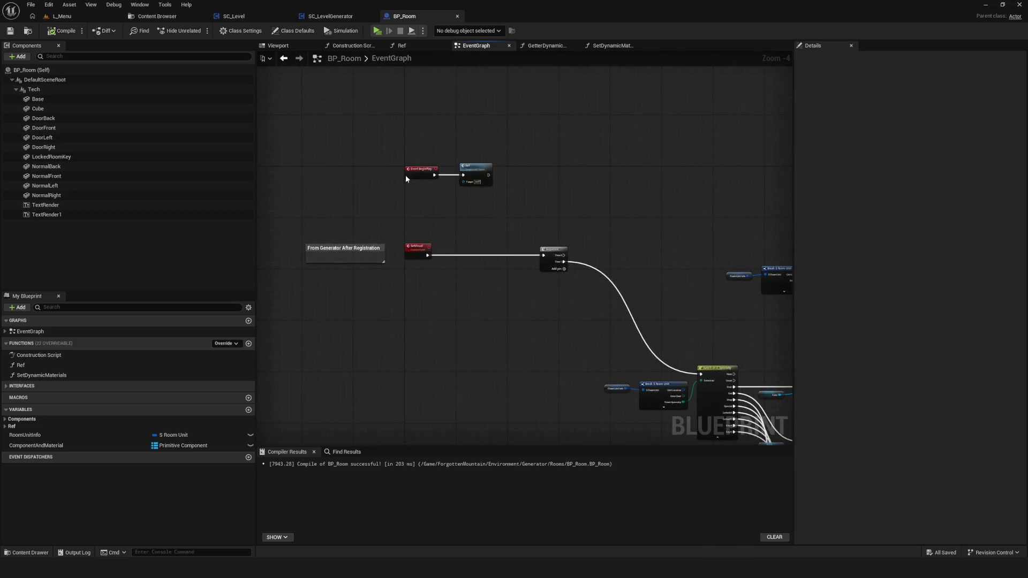
left_click(61, 30)
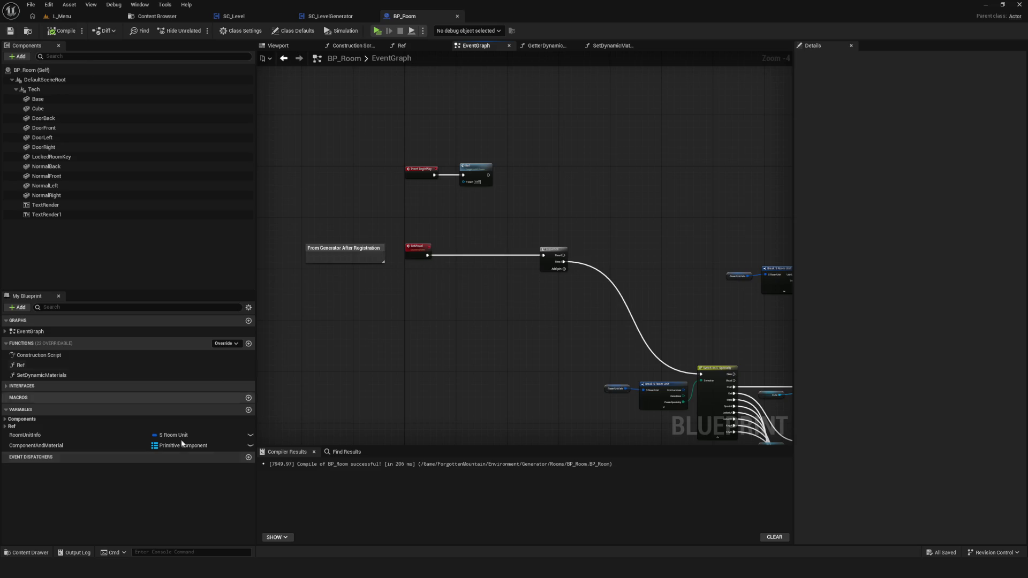
Make RoomUnitInfo Instance Editable and Expose on Spawn, save BP_Room, and return to RoomUnitSpawner
left_click(52, 433)
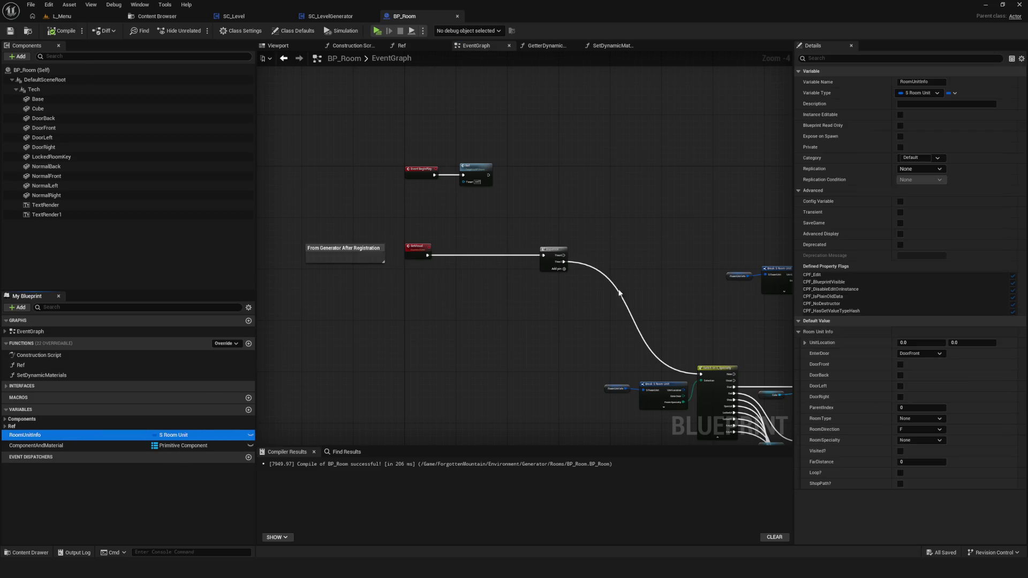
left_click(249, 436)
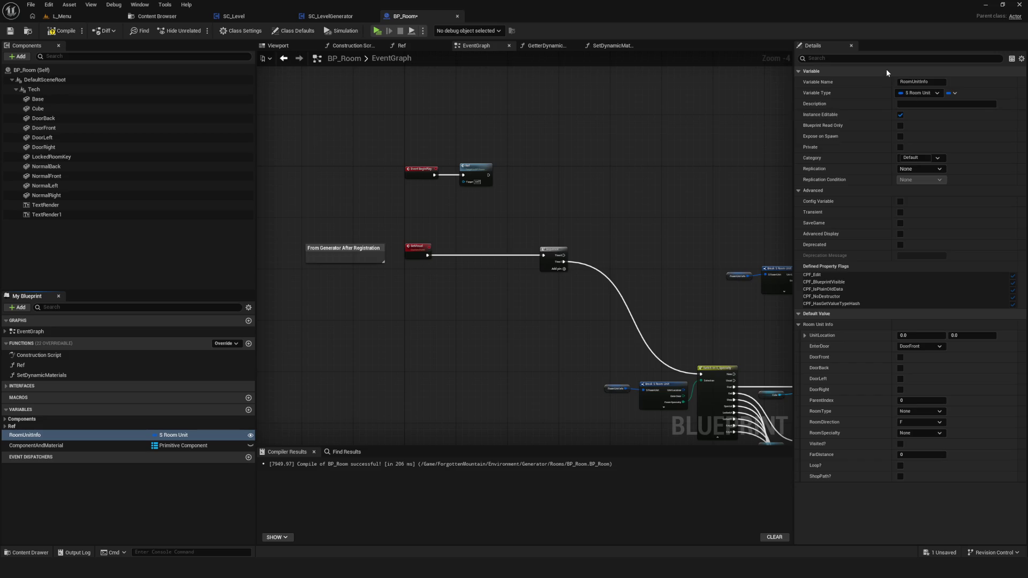
left_click(900, 136)
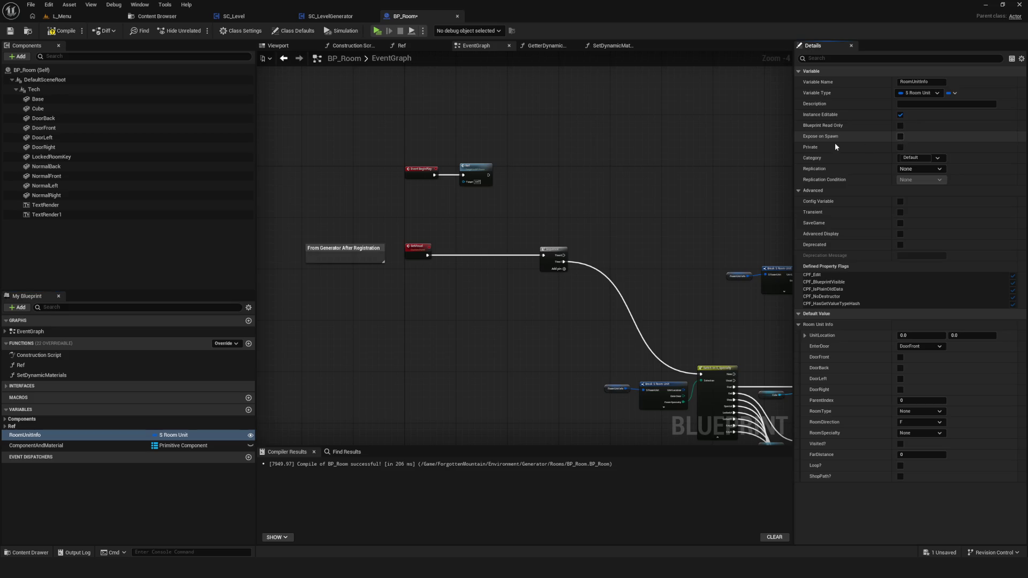
left_click(10, 31)
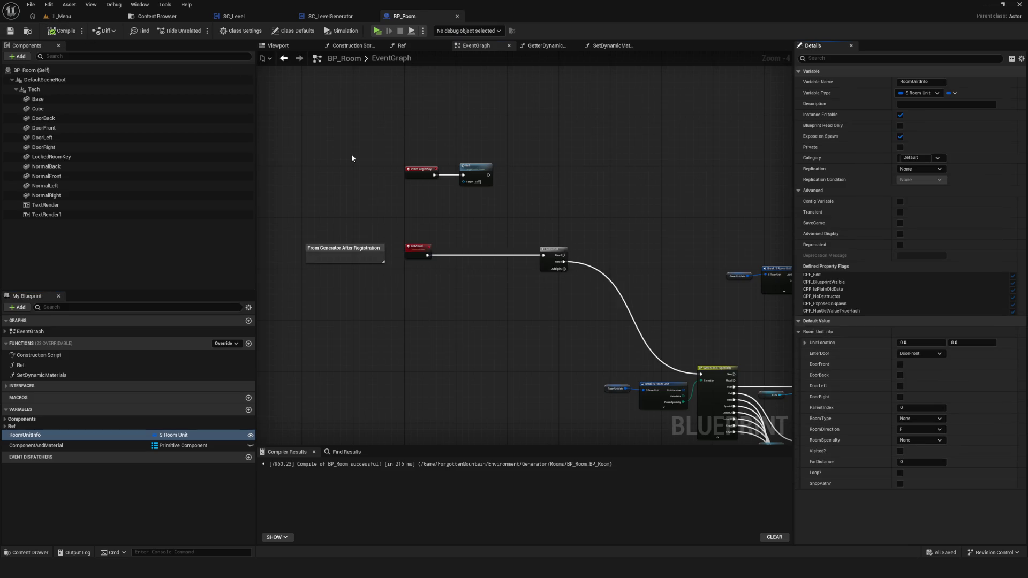
left_click(334, 17)
left_click_drag(545, 144, 486, 151)
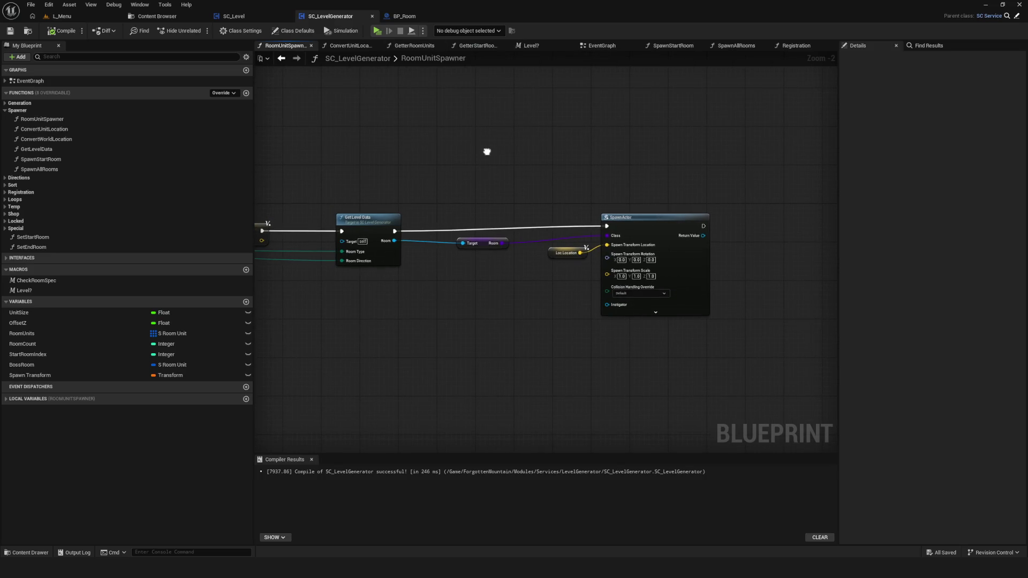
Locate and select the SpawnActor node in the RoomUnitSpawner graph
left_click_drag(486, 152, 390, 130)
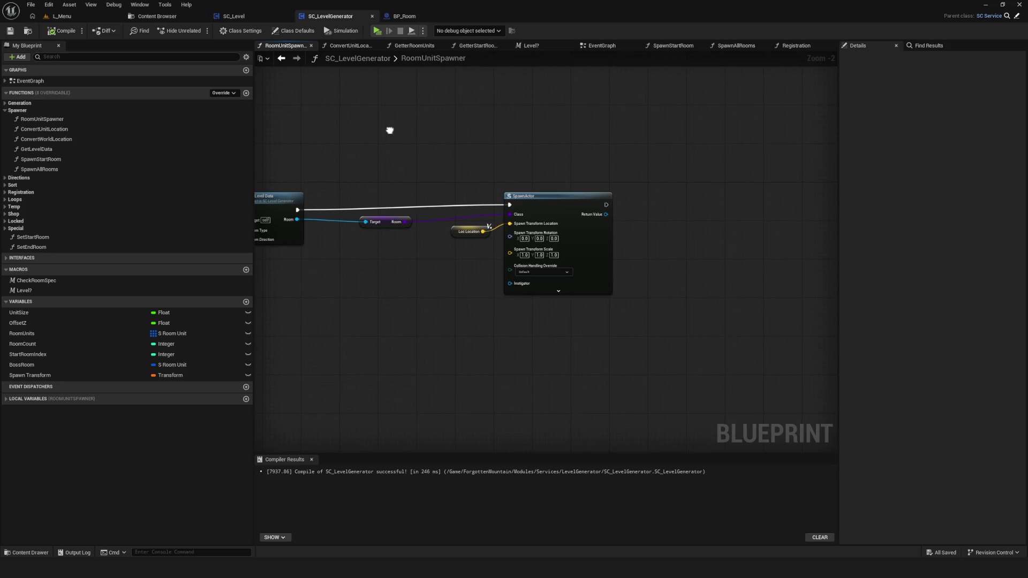
scroll(406, 211, "up", 2)
mouse_move(392, 234)
left_mouse_down()
mouse_move(655, 223)
mouse_move(422, 197)
left_mouse_up()
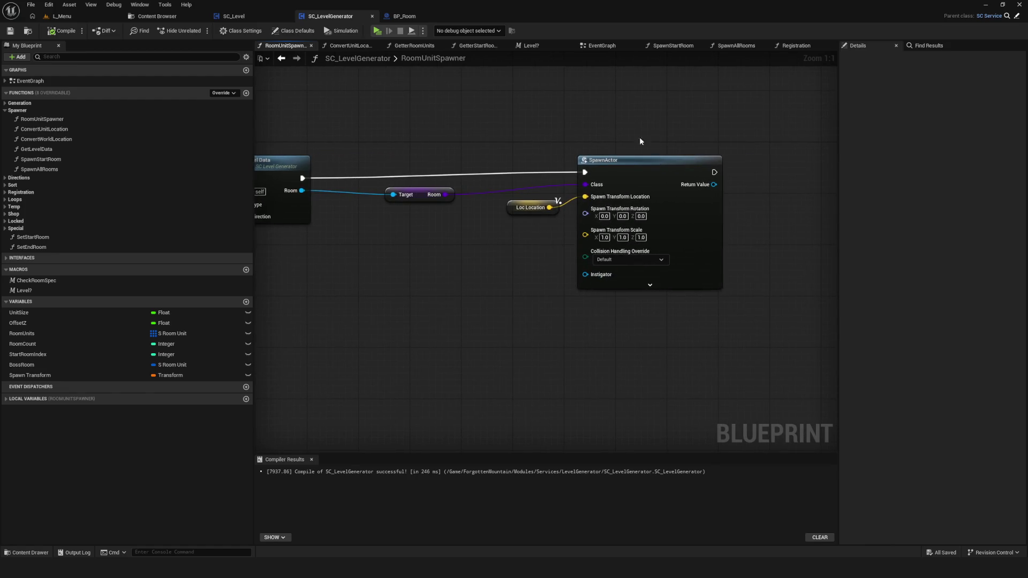
left_click(652, 187)
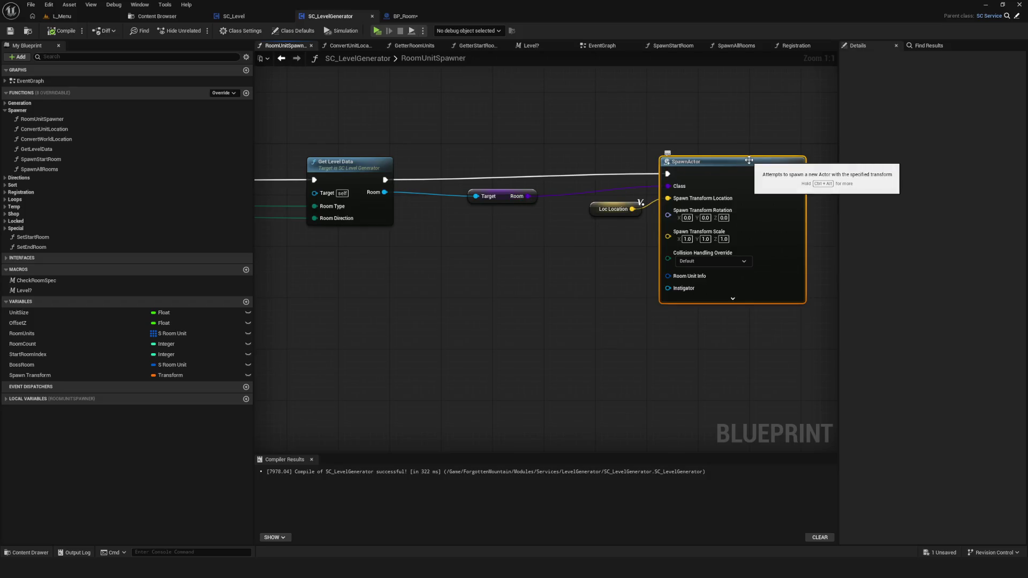
Delete the leftover service lookup and Room Registration nodes in BP_Room and save
left_click(412, 15)
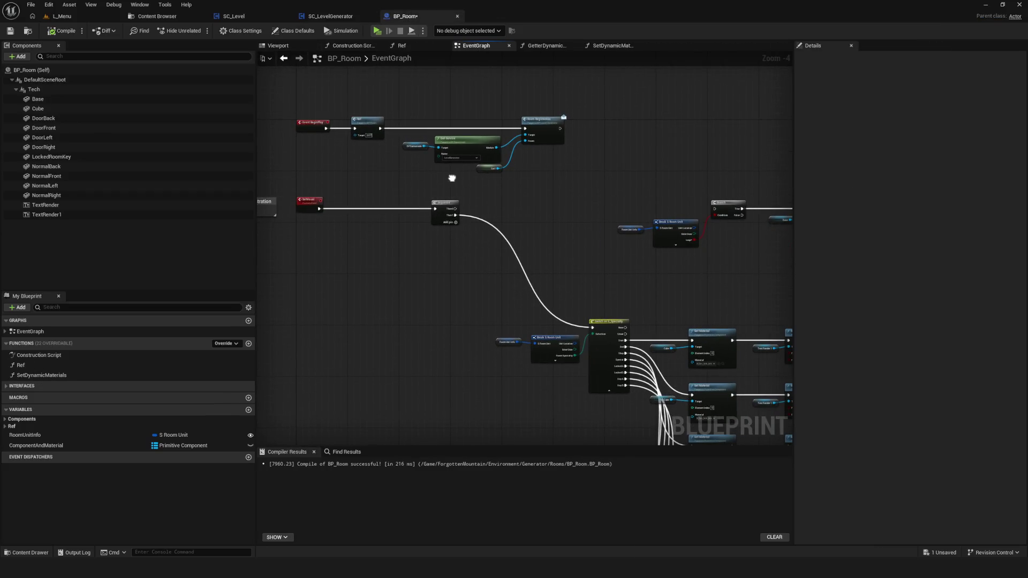
mouse_move(346, 131)
left_mouse_down()
mouse_move(468, 170)
mouse_move(470, 77)
mouse_move(401, 91)
mouse_move(523, 181)
left_mouse_up()
key("Delete")
left_click(61, 30)
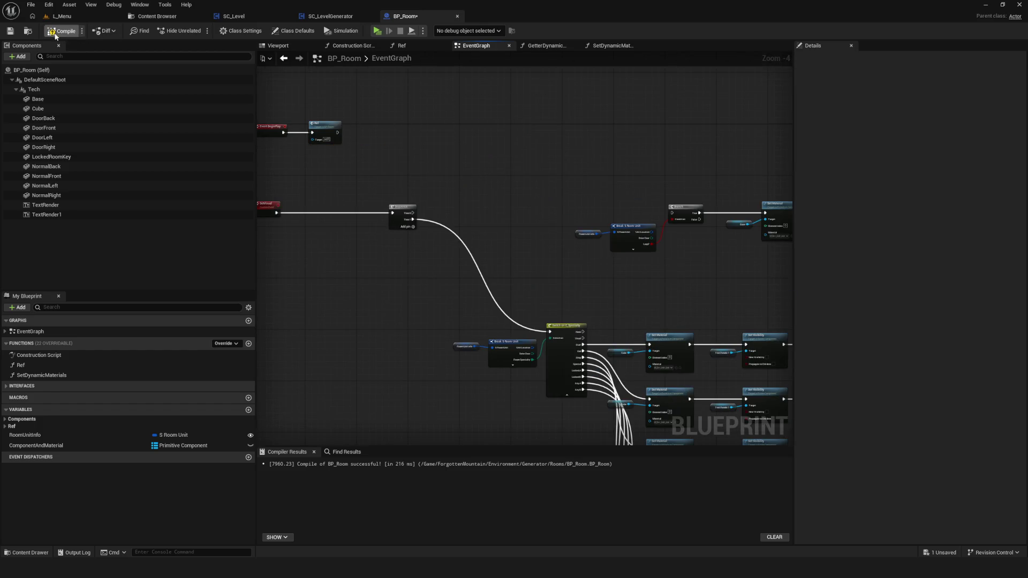
Inspect the Room getter and SpawnActor options, then compile and save SC_LevelGenerator
left_click(331, 16)
left_click(522, 198)
left_click(61, 30)
right_click(641, 141)
right_click(633, 149)
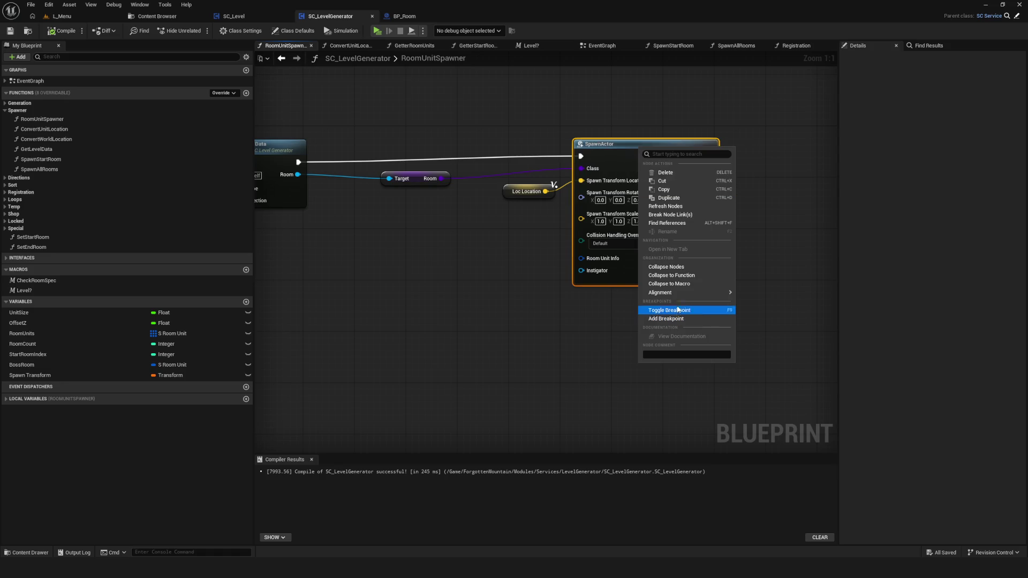
left_click(668, 198)
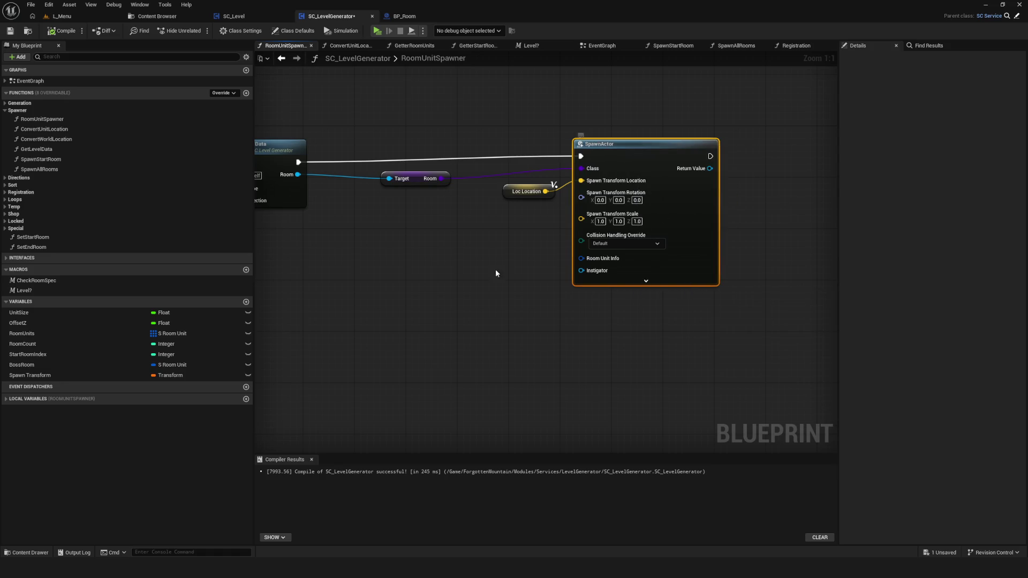
left_click(403, 15)
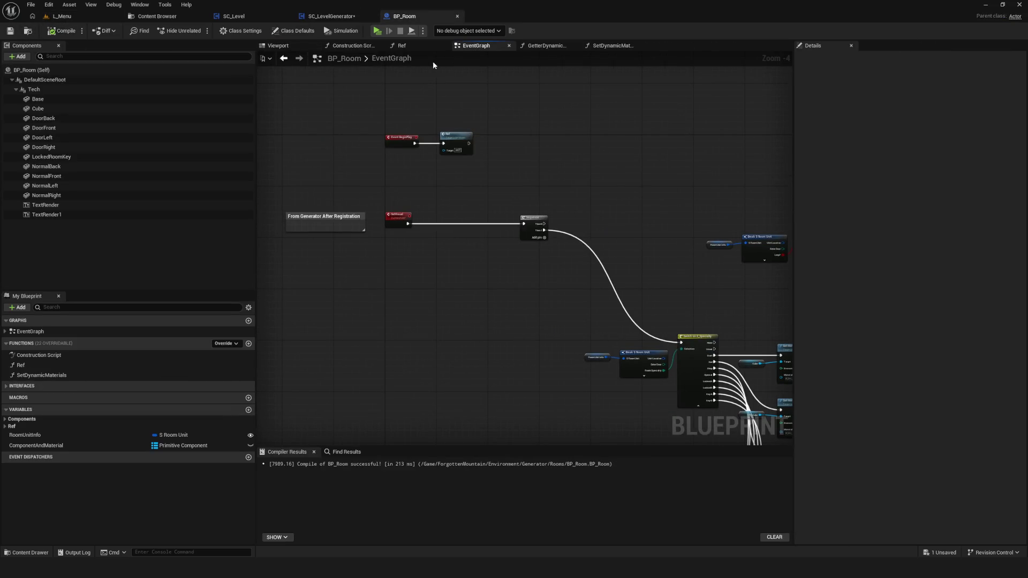
left_click(331, 15)
key("F7")
key("ctrl+s")
Wire the room unit into SpawnActor's Room Unit Info pin, then compile and save
left_click_drag(425, 259, 436, 258)
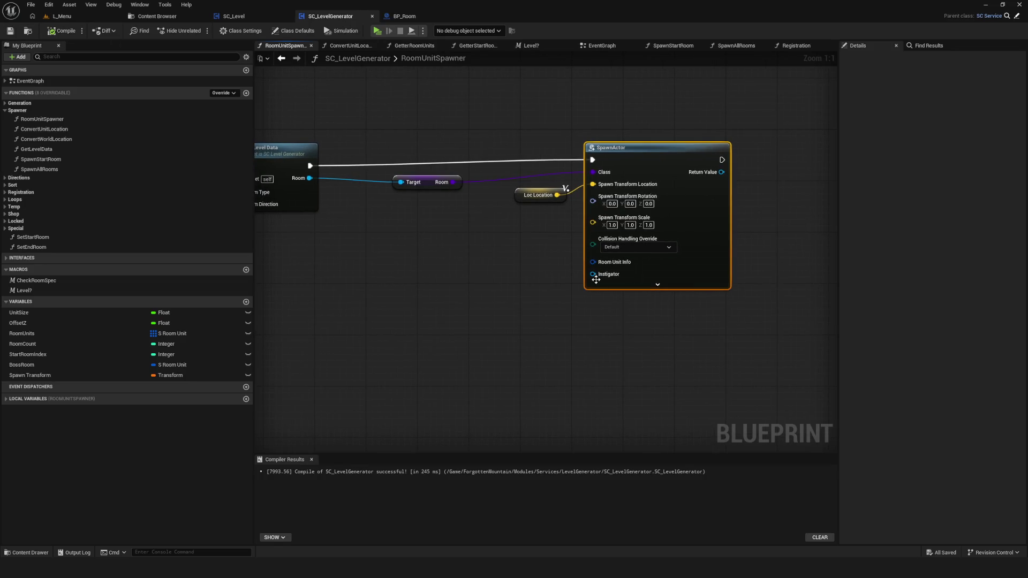
left_click_drag(535, 265, 769, 273)
scroll(768, 273, "down", 3)
scroll(536, 224, "up", 2)
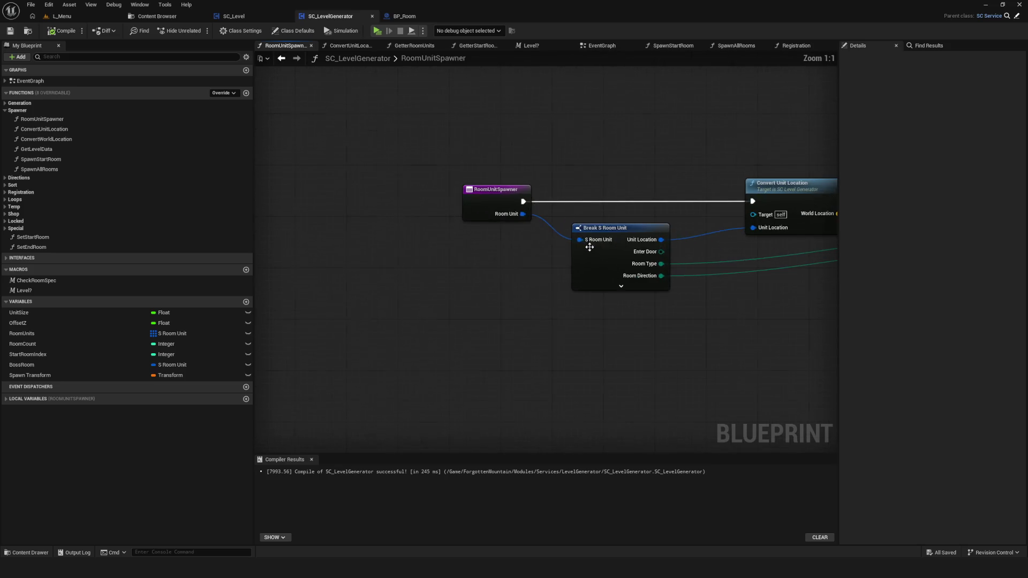
mouse_move(522, 214)
left_mouse_down()
mouse_move(642, 338)
mouse_move(648, 295)
left_mouse_up()
left_click_drag(575, 278, 479, 249)
left_click(60, 31)
left_click(9, 30)
Call Set Visual on SpawnActor's Return Value and compile the generator
scroll(556, 205, "down", 6)
scroll(555, 206, "up", 6)
mouse_move(586, 200)
left_mouse_down()
mouse_move(580, 218)
mouse_move(713, 227)
left_mouse_up()
scroll(713, 226, "down", 4)
scroll(713, 226, "up", 4)
left_click_drag(792, 215, 497, 230)
left_click_drag(493, 172, 552, 156)
type("set vis")
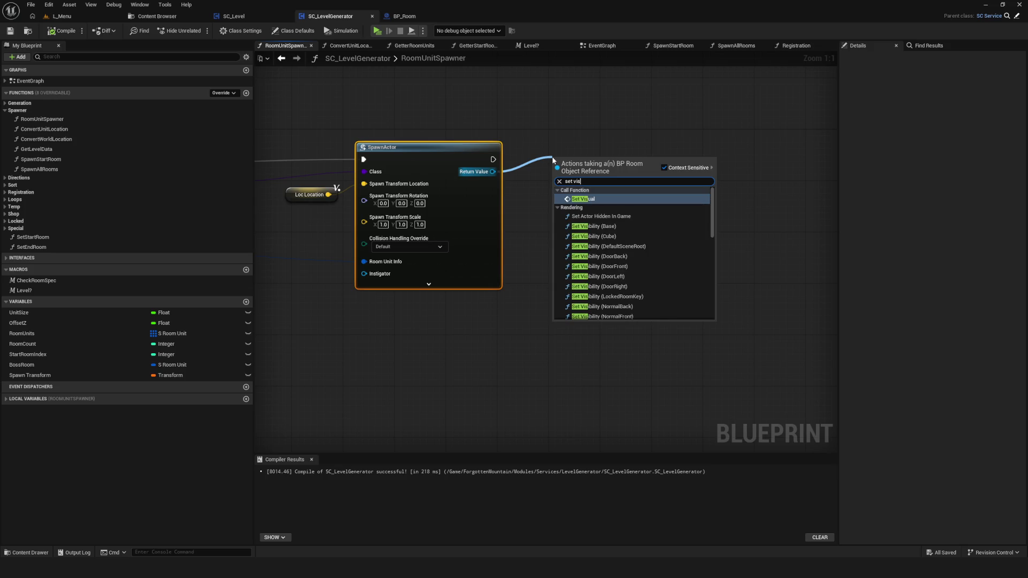
key("Return")
mouse_move(586, 177)
left_mouse_down()
mouse_move(564, 156)
mouse_move(573, 158)
left_mouse_up()
left_click(59, 33)
key("Home")
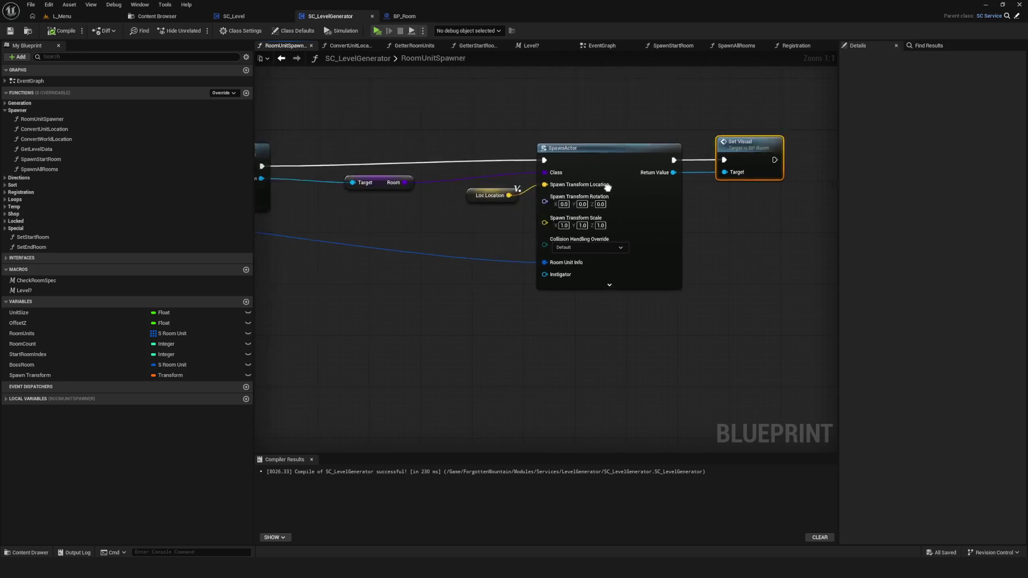
left_click_drag(532, 189, 446, 184)
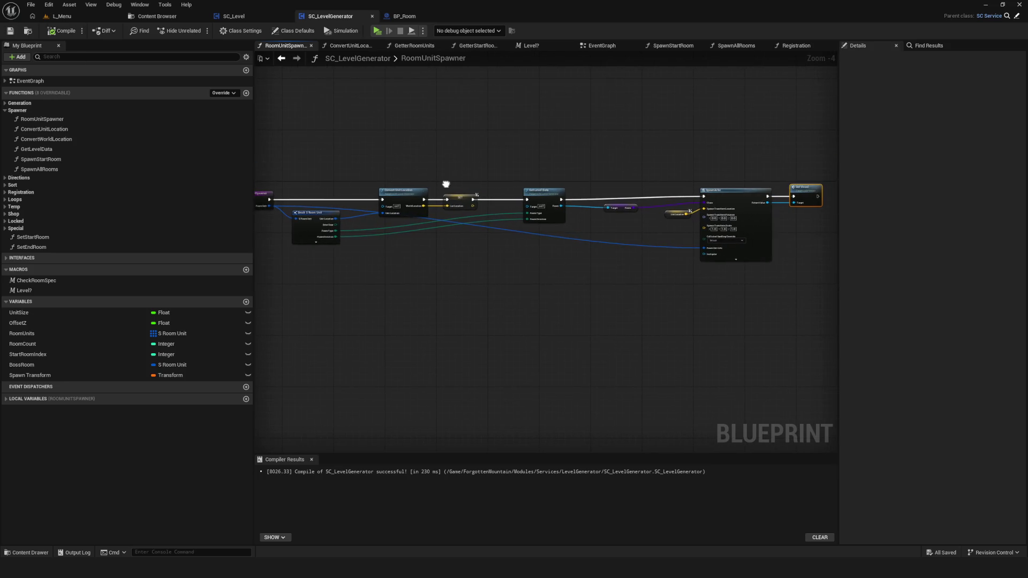
left_click(602, 45)
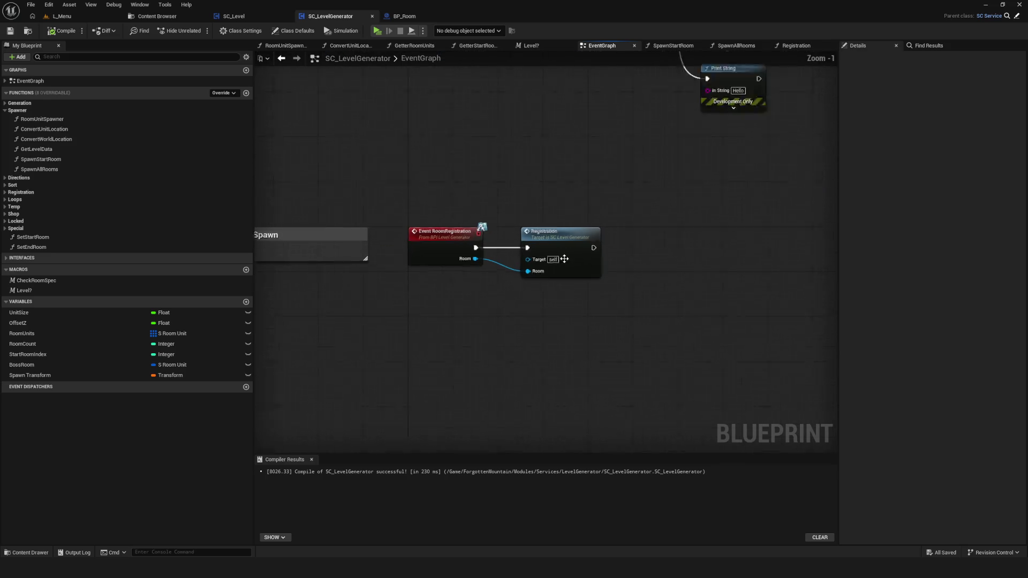
Delete the Event RoomRegistration and Registration nodes and the leftover comment box from the EventGraph
double_click(585, 262)
scroll(706, 261, "down", 5)
scroll(682, 248, "up", 4)
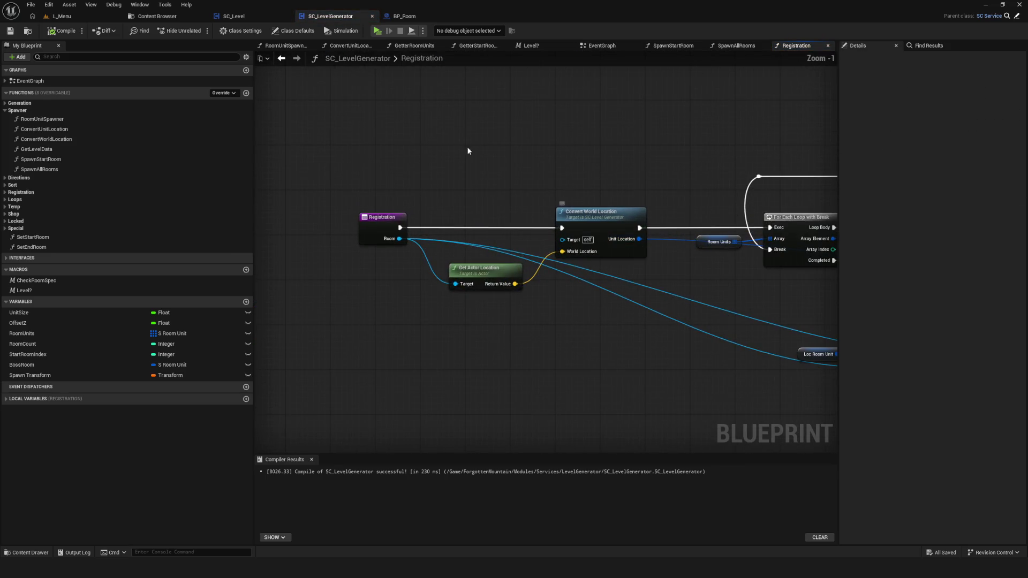
left_click(602, 49)
left_click_drag(404, 198, 625, 313)
key("Delete")
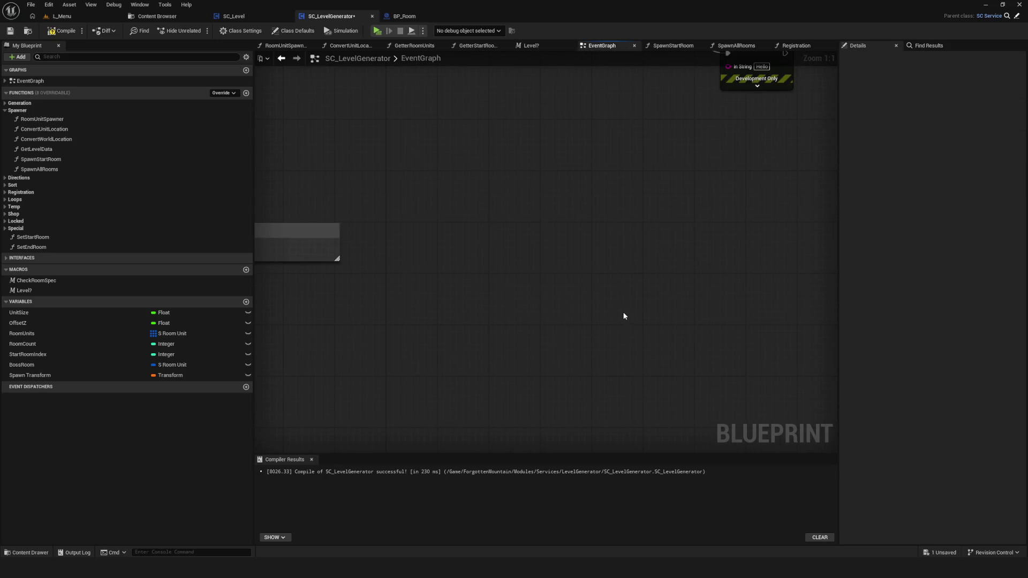
scroll(626, 313, "down", 4)
left_click(396, 271)
key("Delete")
Compile and save SC_LevelGenerator, then play-test from the main menu using the first save slot
left_click(75, 32)
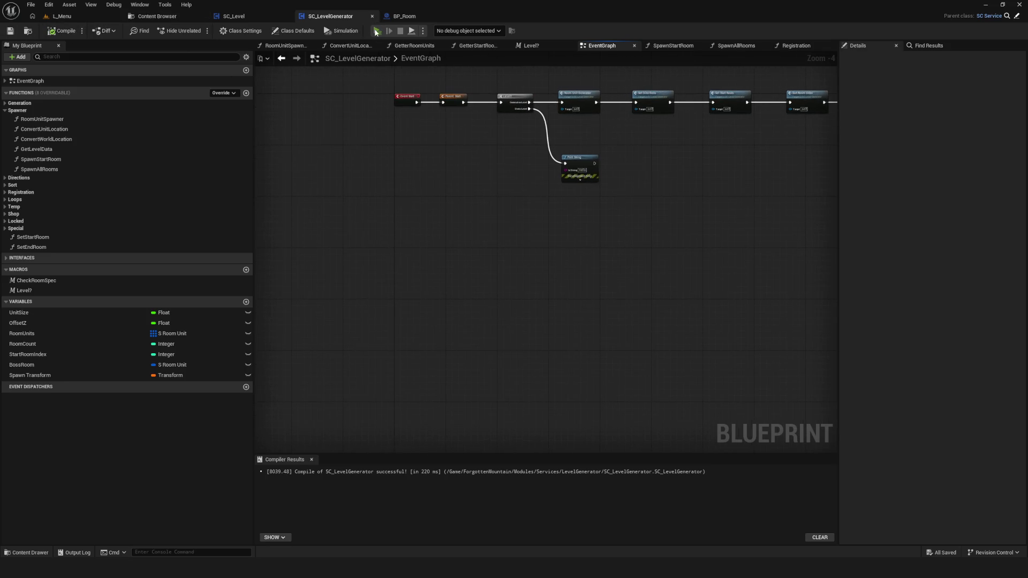
left_click(376, 31)
left_click(537, 273)
left_click(548, 238)
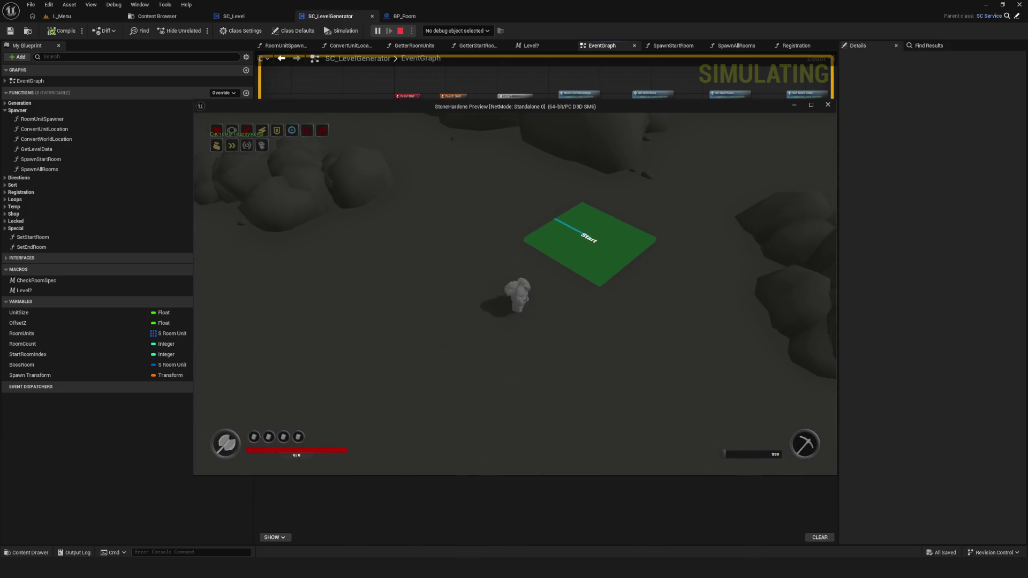
key("Escape")
Play-test again, walking the character off the green Start room platform
left_click(377, 32)
left_click(545, 275)
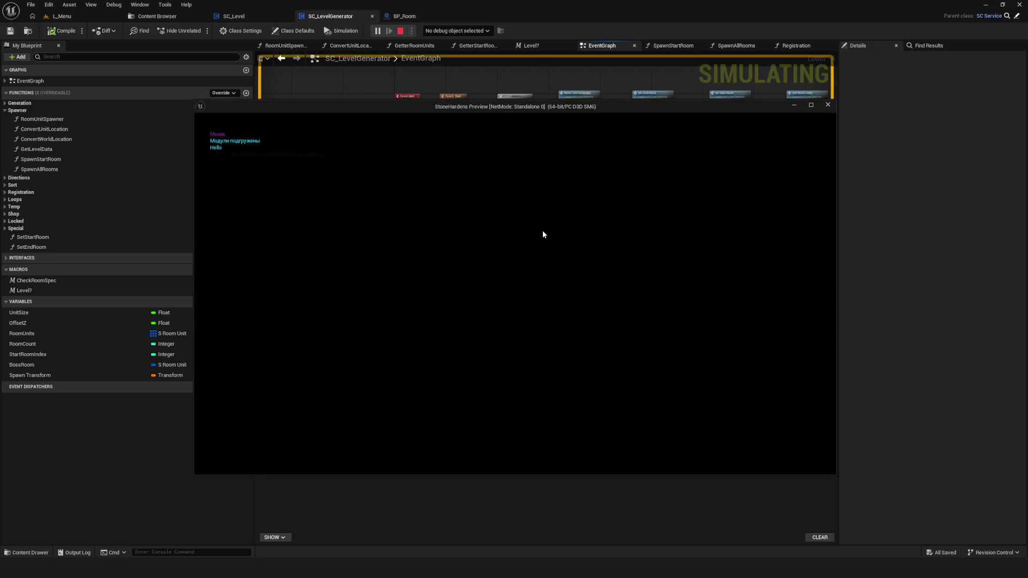
key("w")
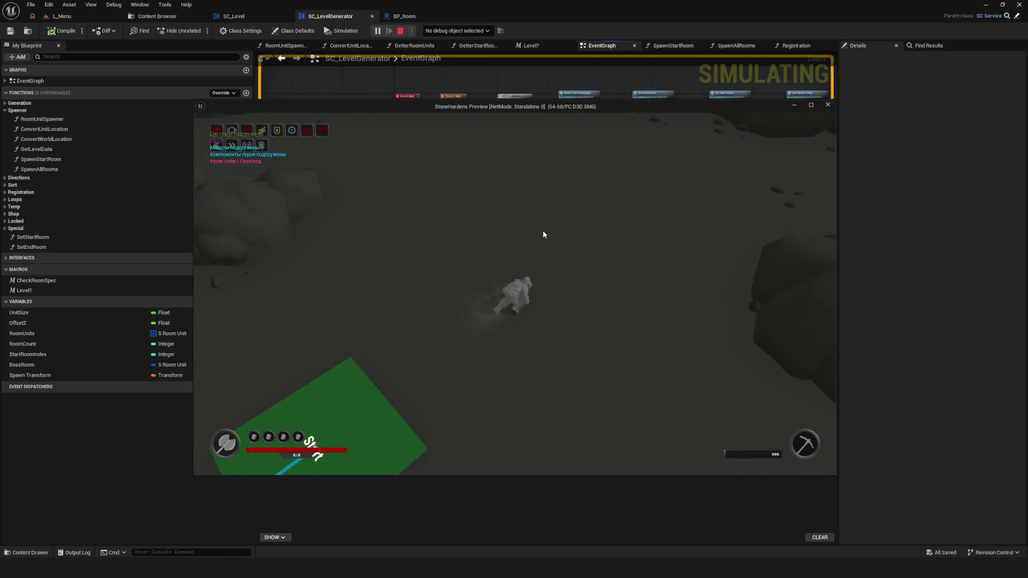
key("Escape")
left_click_drag(654, 247, 471, 248)
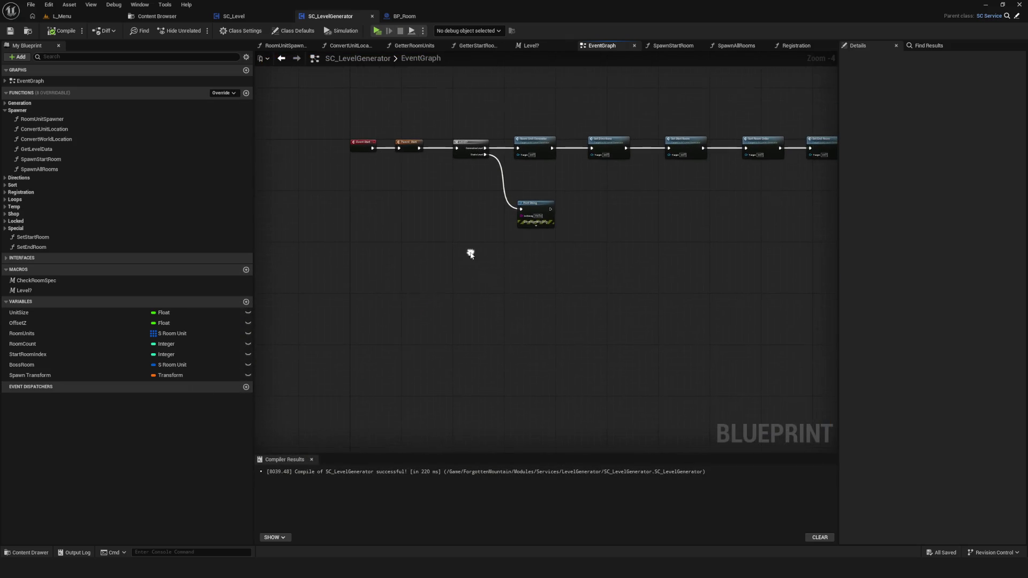
Delete the Hello Print String node, then compile and save the generator blueprint
left_click_drag(665, 168, 425, 230)
scroll(658, 239, "up", 4)
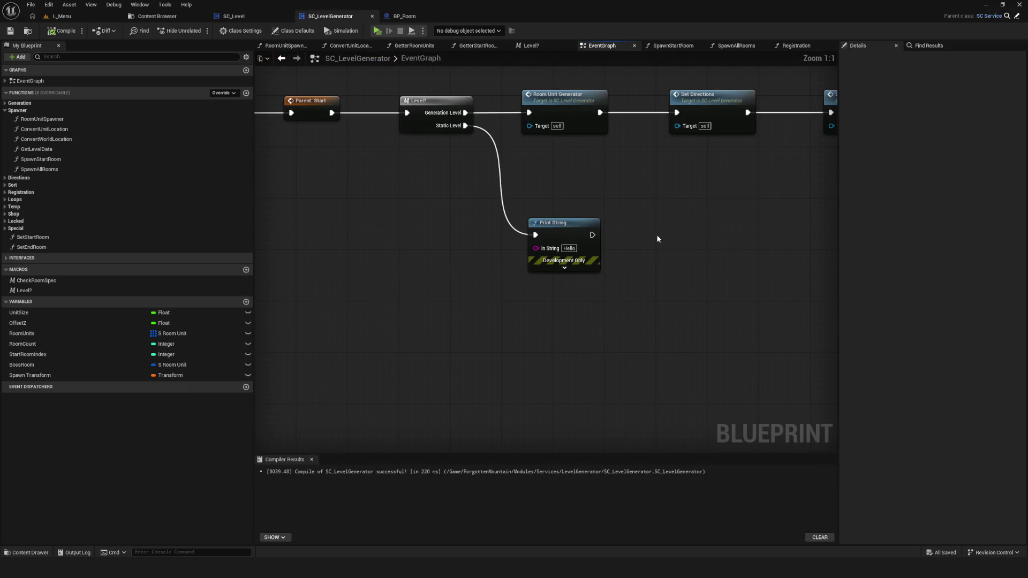
left_click_drag(554, 198, 637, 311)
key("Delete")
left_click(62, 30)
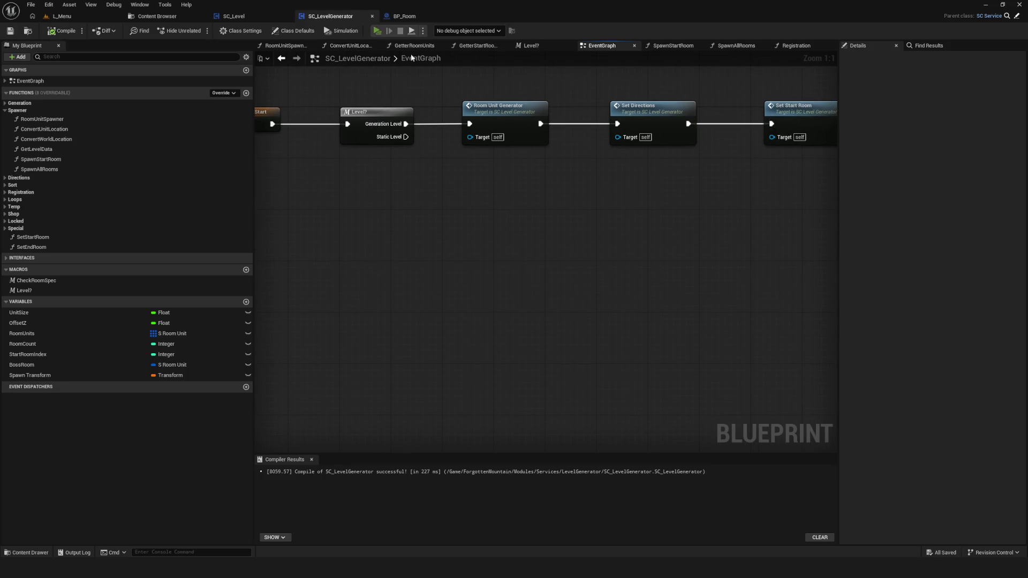
Play-test from the first save slot, walking the character across the map
key("alt+p")
left_click(517, 238)
left_click(520, 233)
key("w")
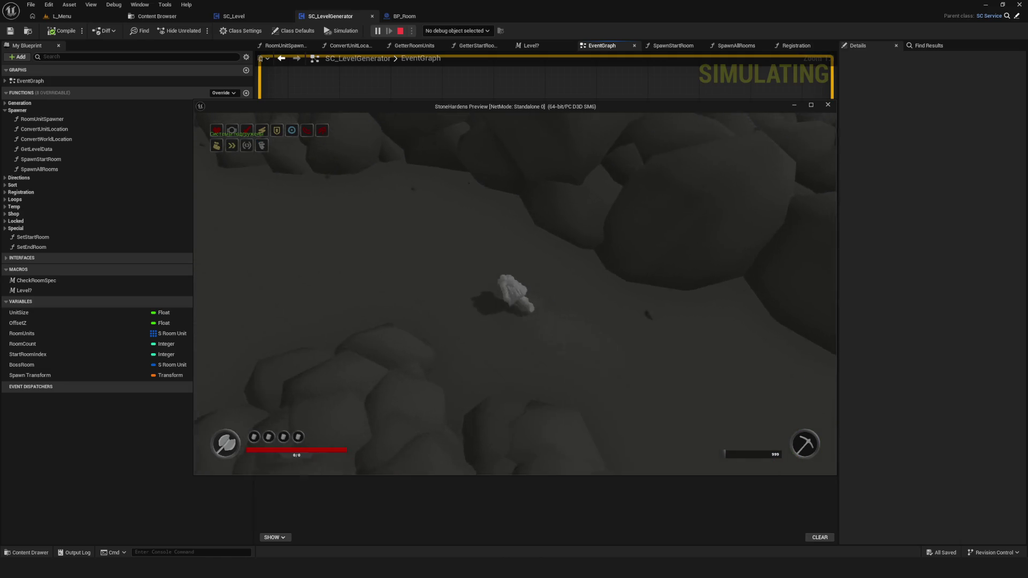
key("Escape")
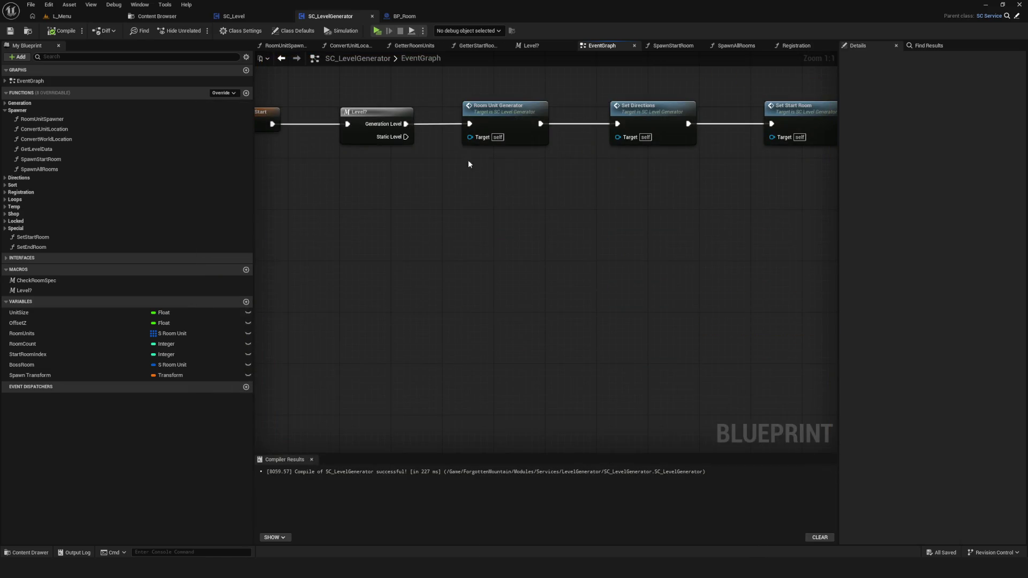
Run another play test, walking the character down through the generated cavern
left_click(377, 30)
left_click(519, 239)
left_click(522, 234)
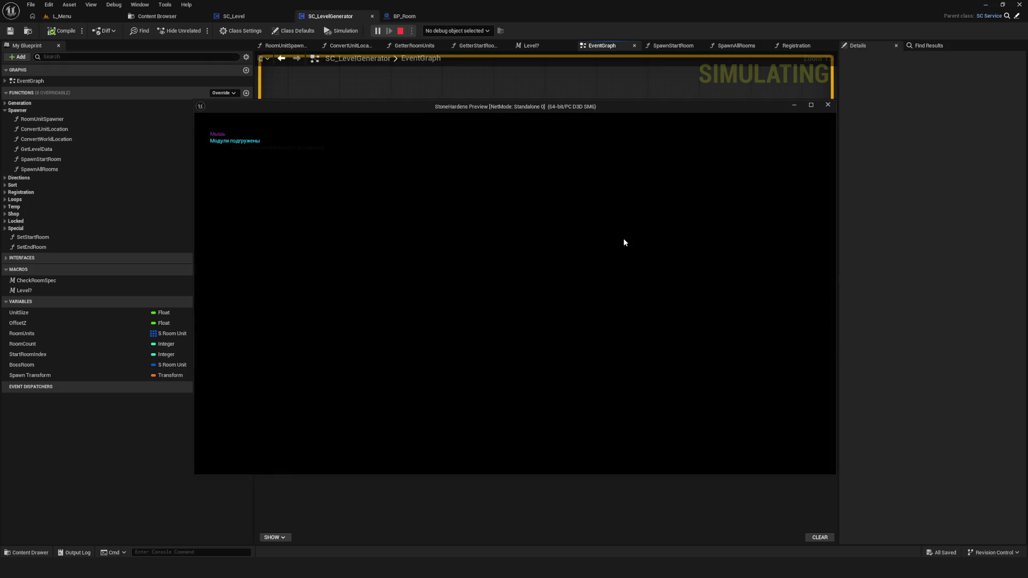
key("w")
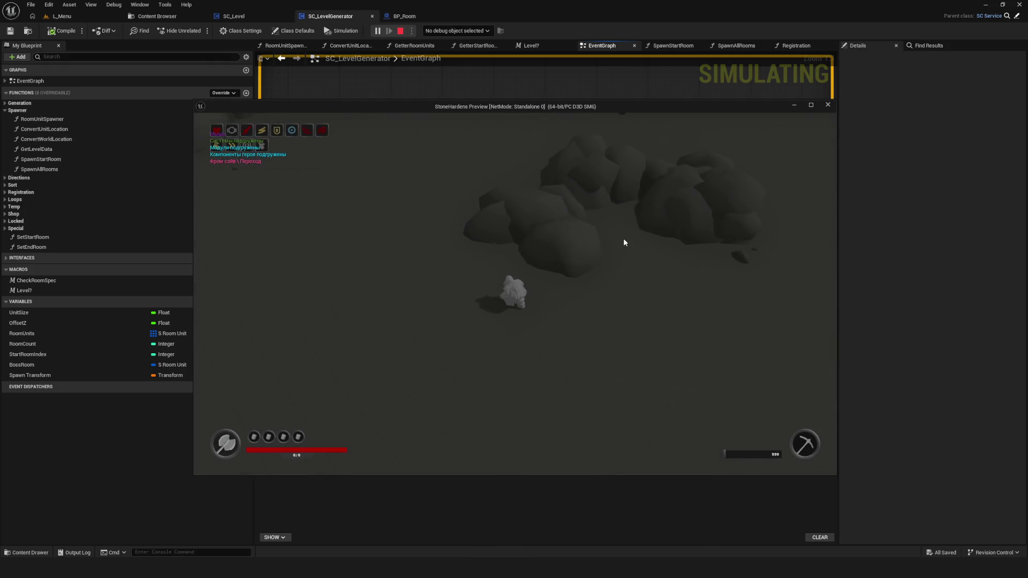
key("s")
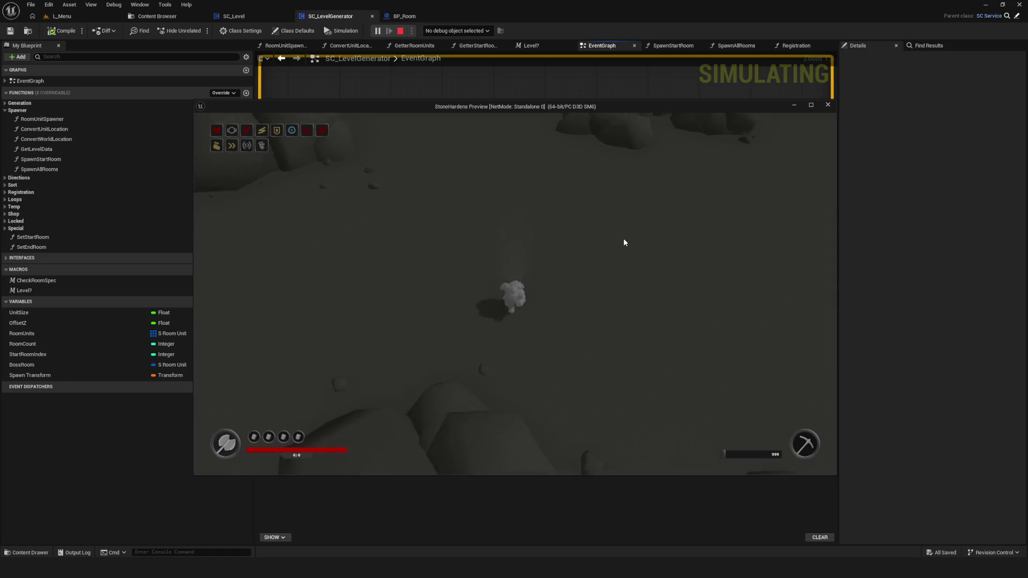
key("s")
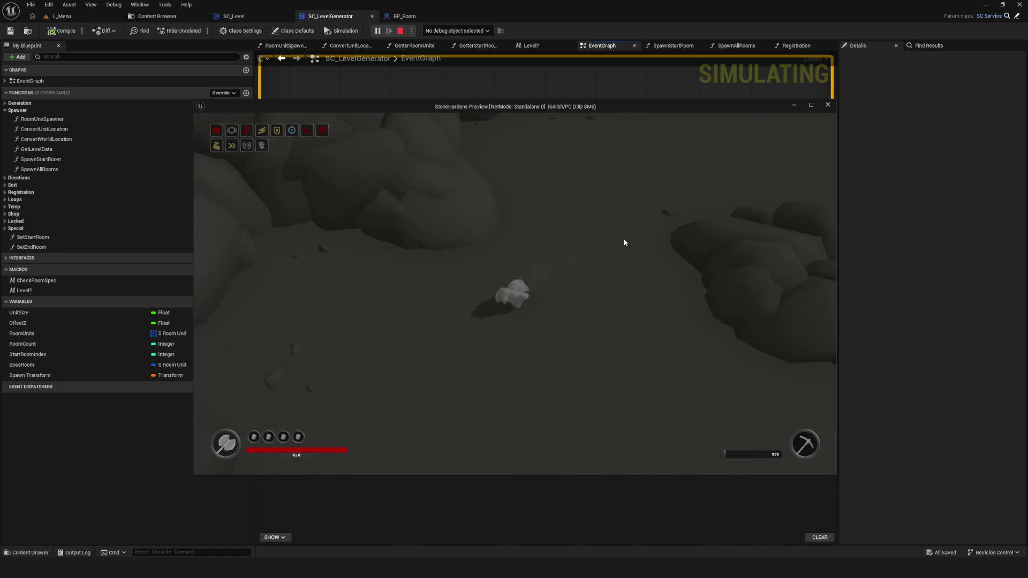
key("s")
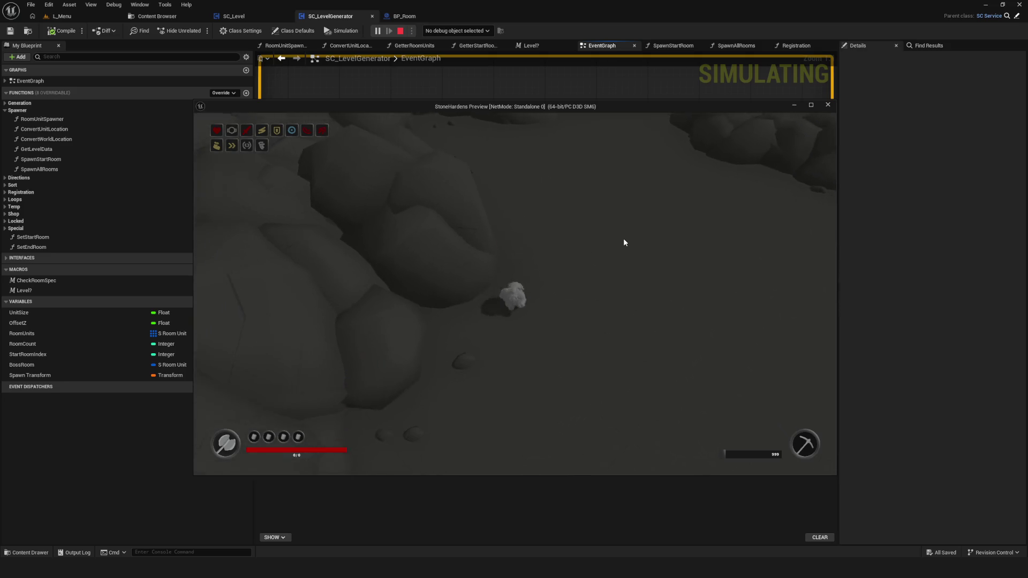
key("s")
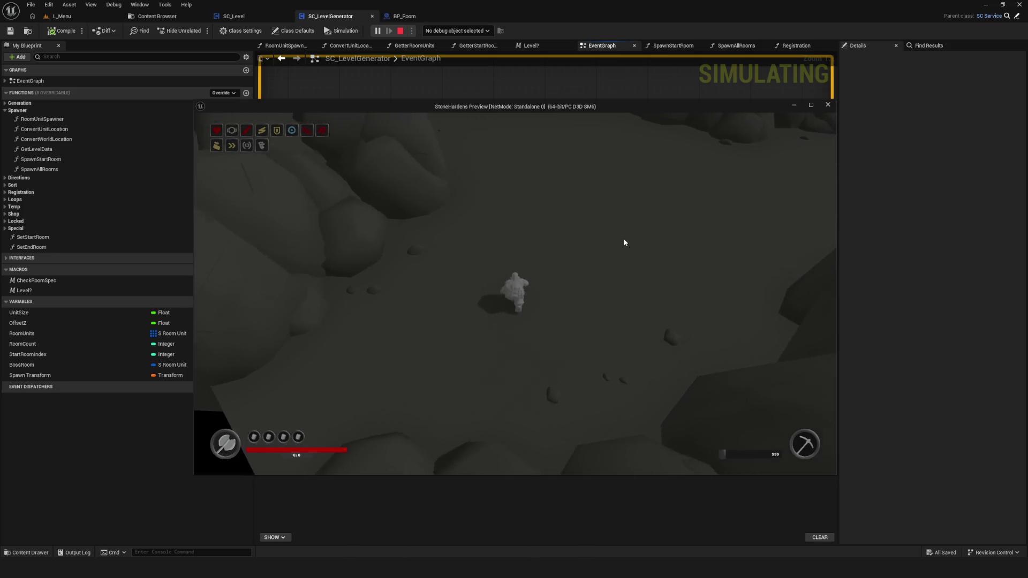
key("Escape")
Save the SC_LevelGenerator blueprint
scroll(512, 257, "down", 6)
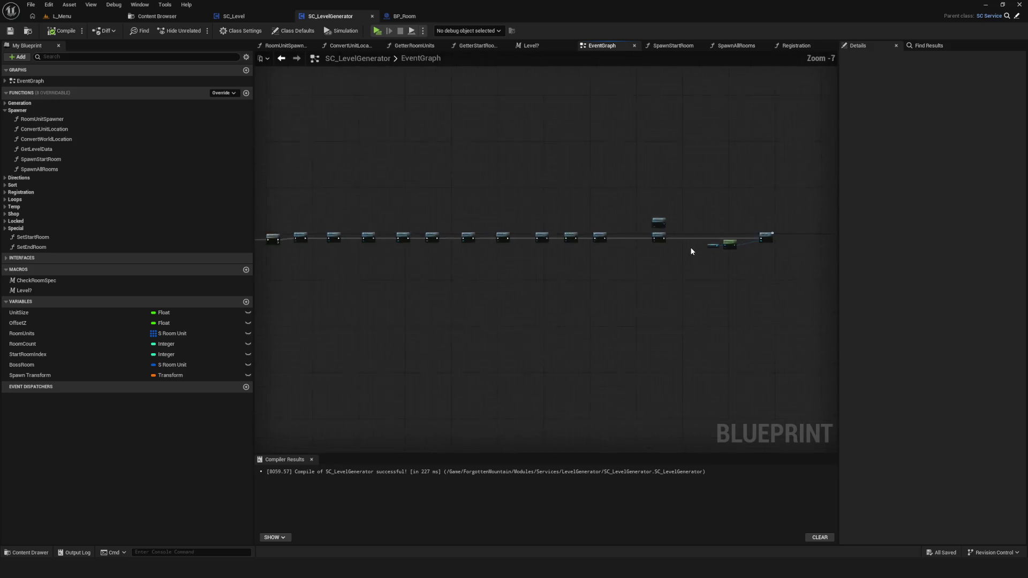
scroll(396, 230, "up", 7)
key("ctrl+s")
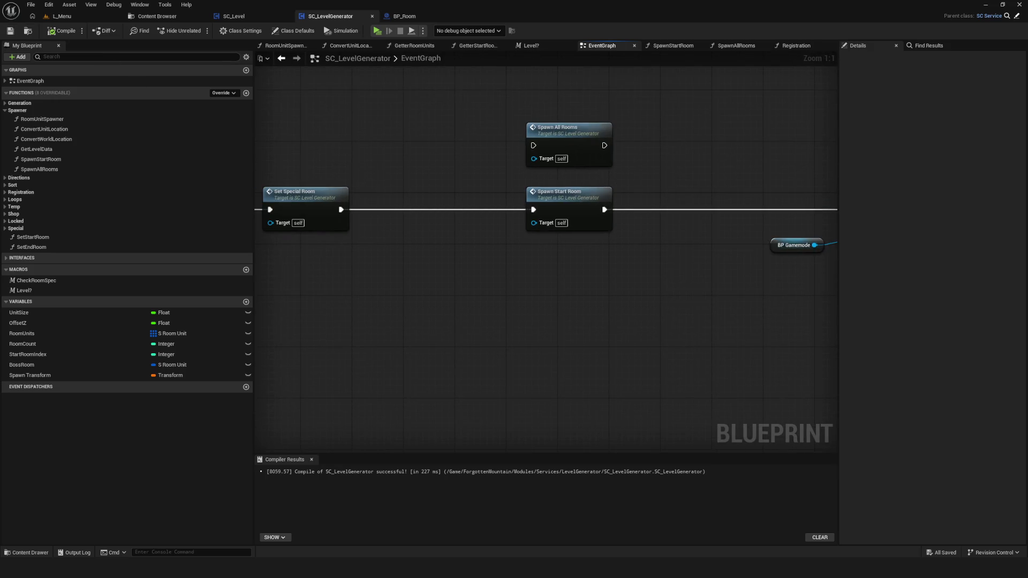
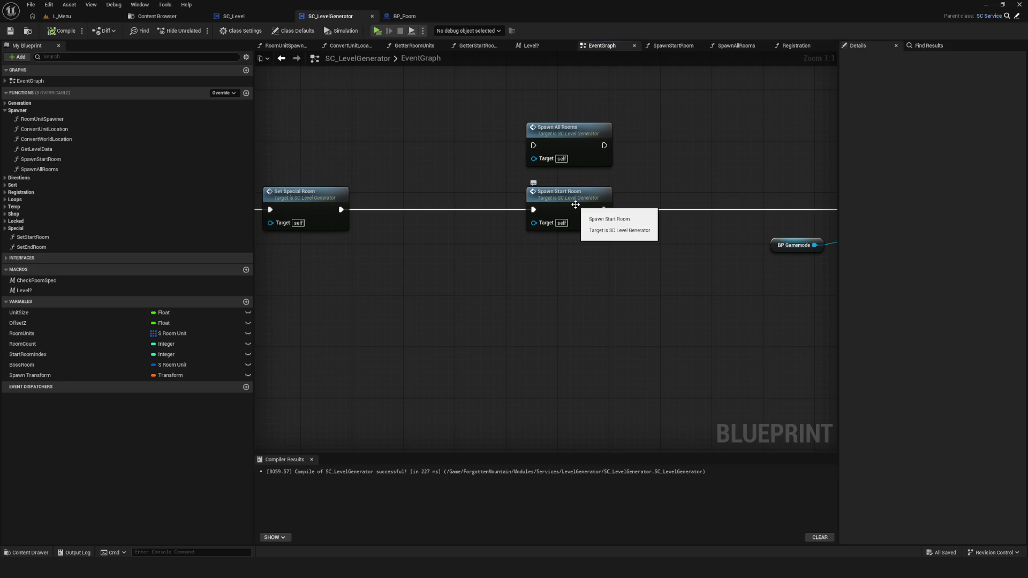
Open the BPI_Room interface, inspect its GetterDynamicMaterials function, then close it
left_click(159, 17)
double_click(334, 72)
left_click(443, 80)
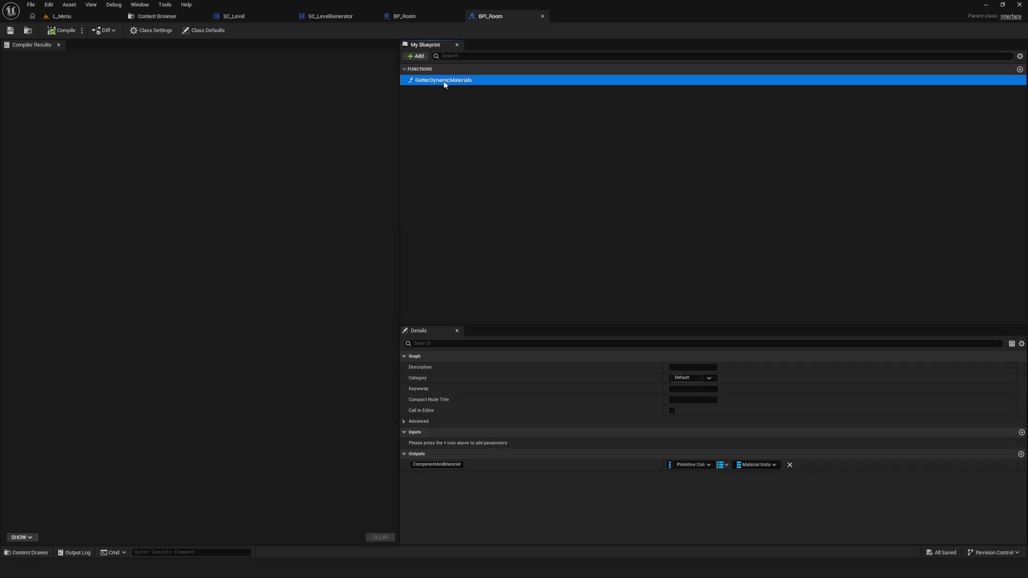
left_click(514, 114)
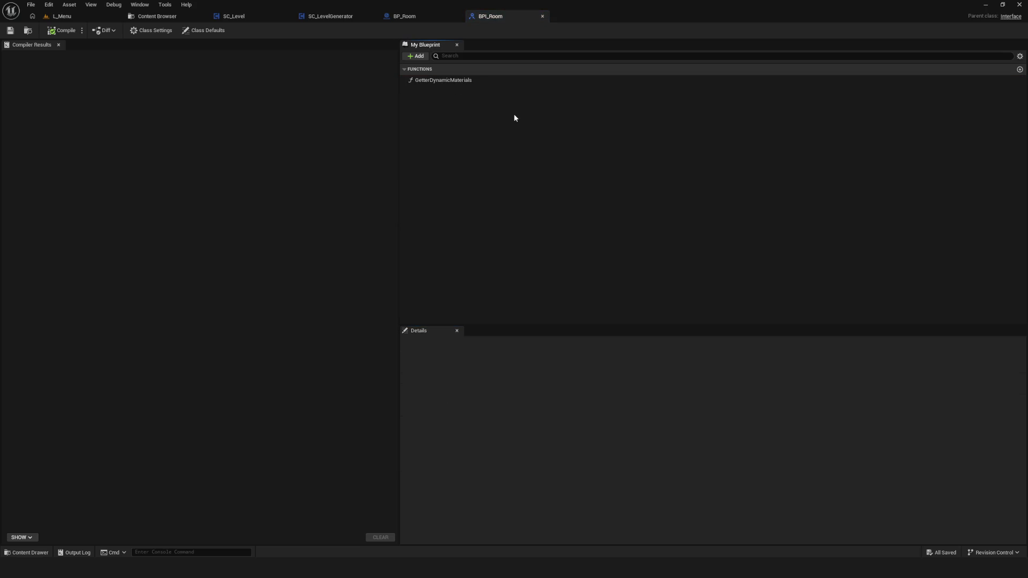
left_click(542, 16)
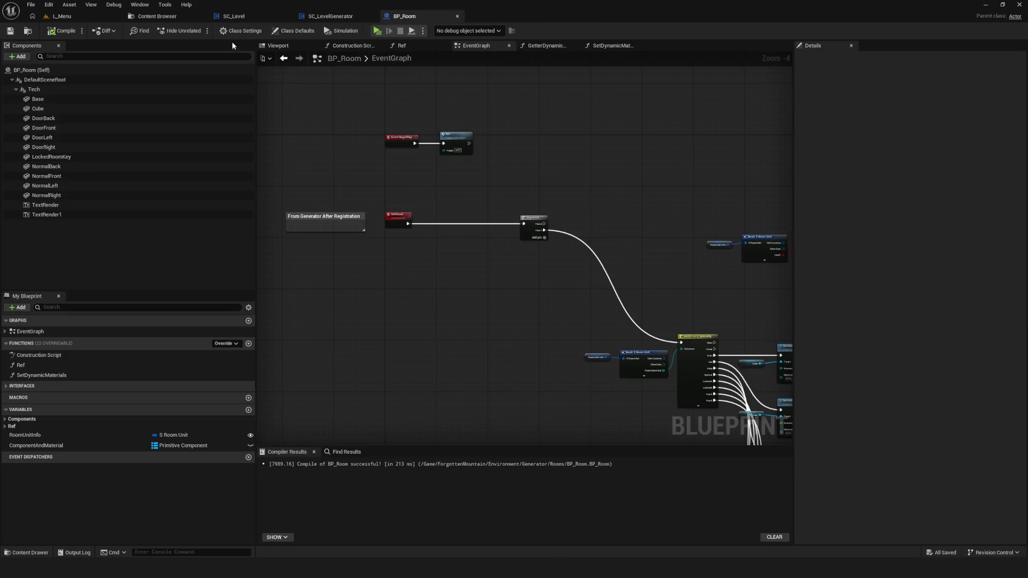
Open BPI_LevelGenerator from the LevelGenerator folder and check RoomRegistration's inputs
left_click(161, 17)
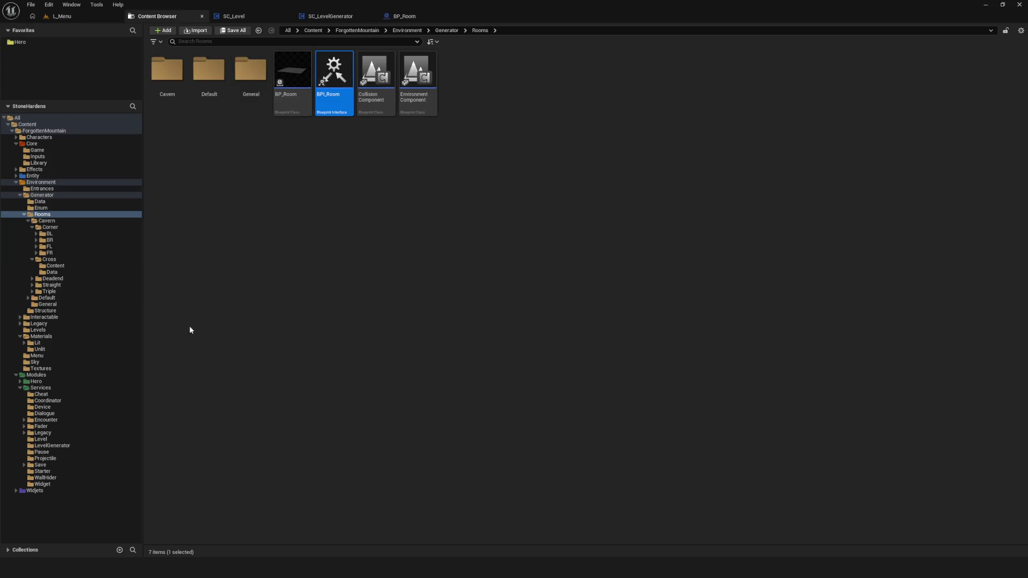
left_click(67, 446)
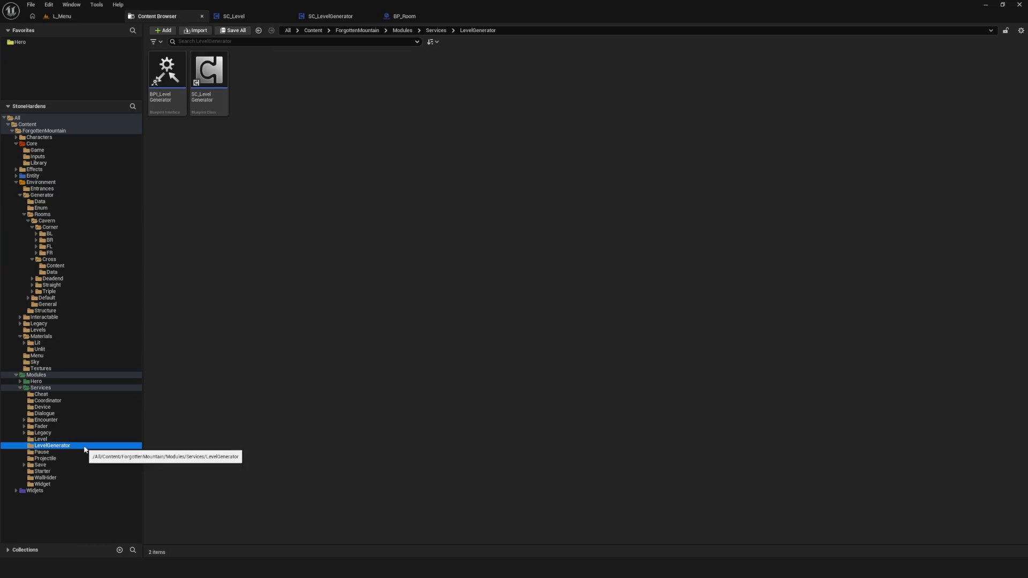
double_click(167, 73)
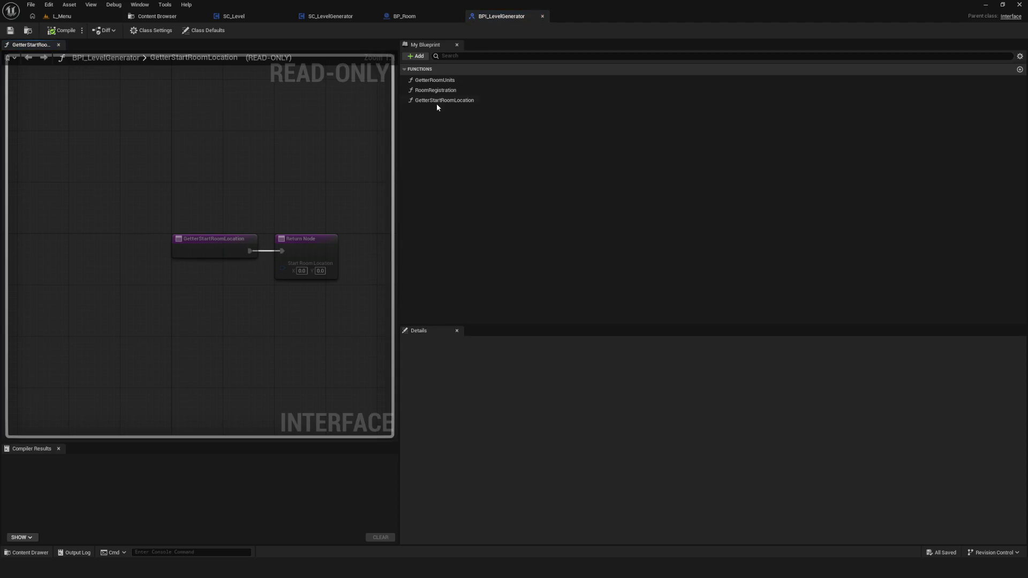
left_click(438, 91)
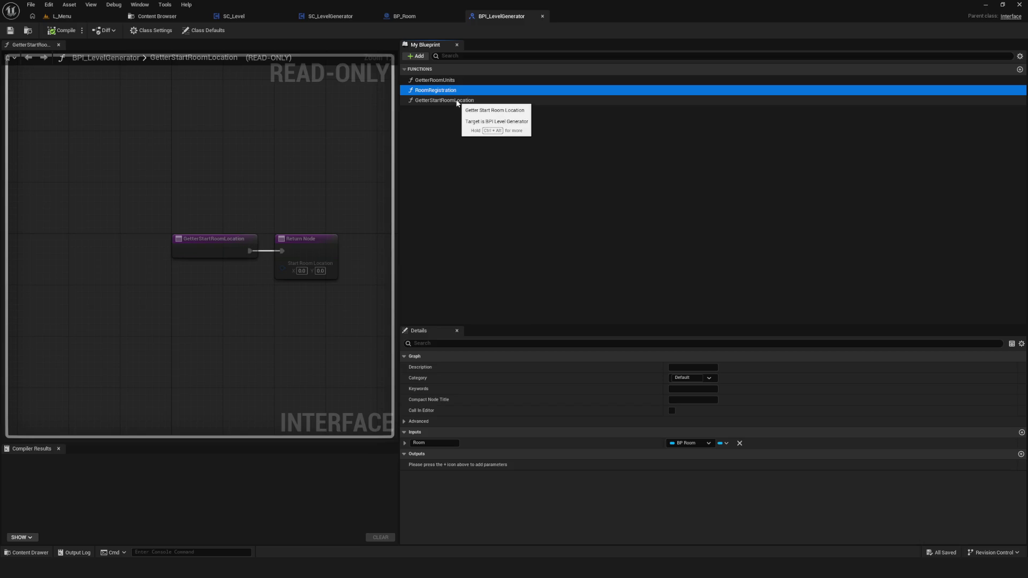
Return to SC_LevelGenerator's event graph with the Event Start node in view
left_click(391, 19)
left_click(332, 16)
mouse_move(395, 208)
left_mouse_down()
mouse_move(624, 255)
mouse_move(560, 255)
mouse_move(490, 213)
left_mouse_up()
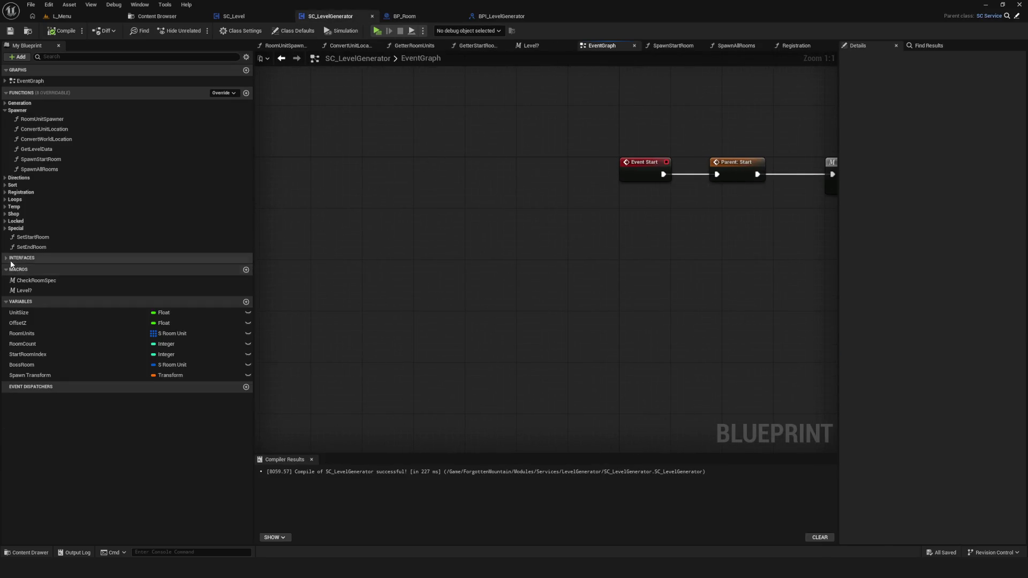
Open the GetterStartRoomLocation interface graph and review its Branch and SET nodes
left_click(11, 260)
double_click(48, 268)
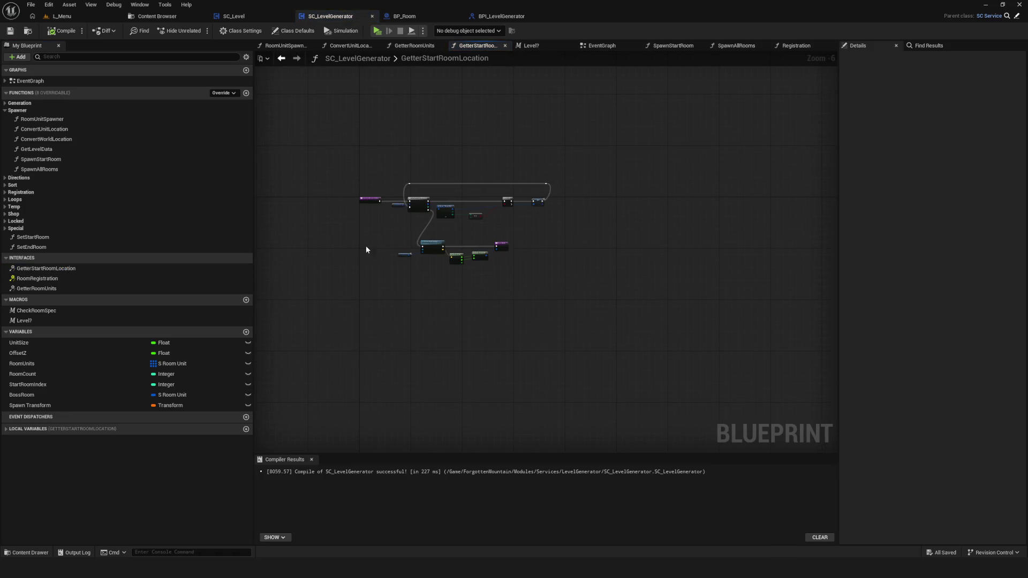
scroll(406, 225, "up", 6)
mouse_move(522, 206)
left_mouse_down()
mouse_move(634, 271)
mouse_move(349, 255)
mouse_move(547, 214)
left_mouse_up()
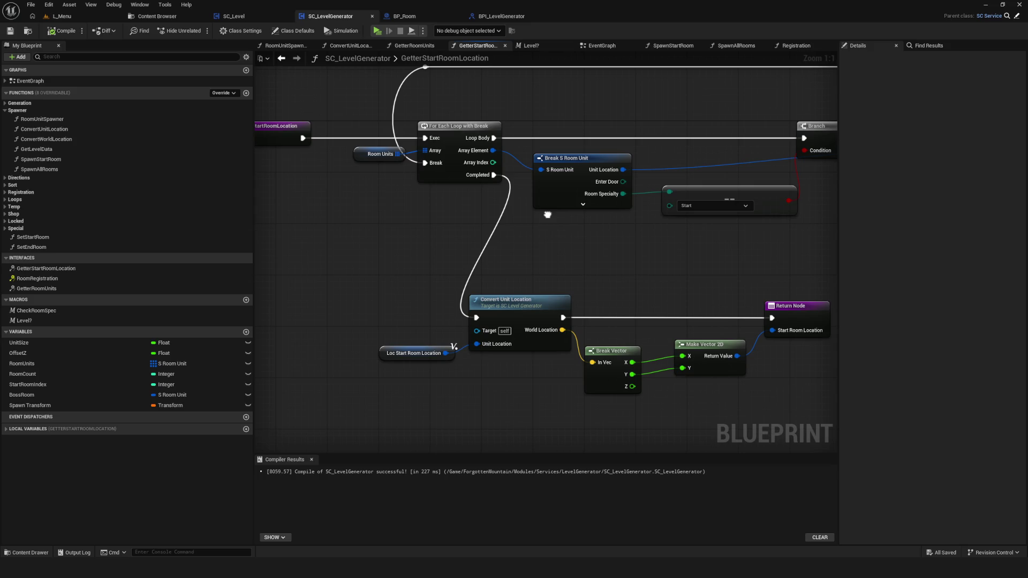
left_click_drag(547, 214, 508, 217)
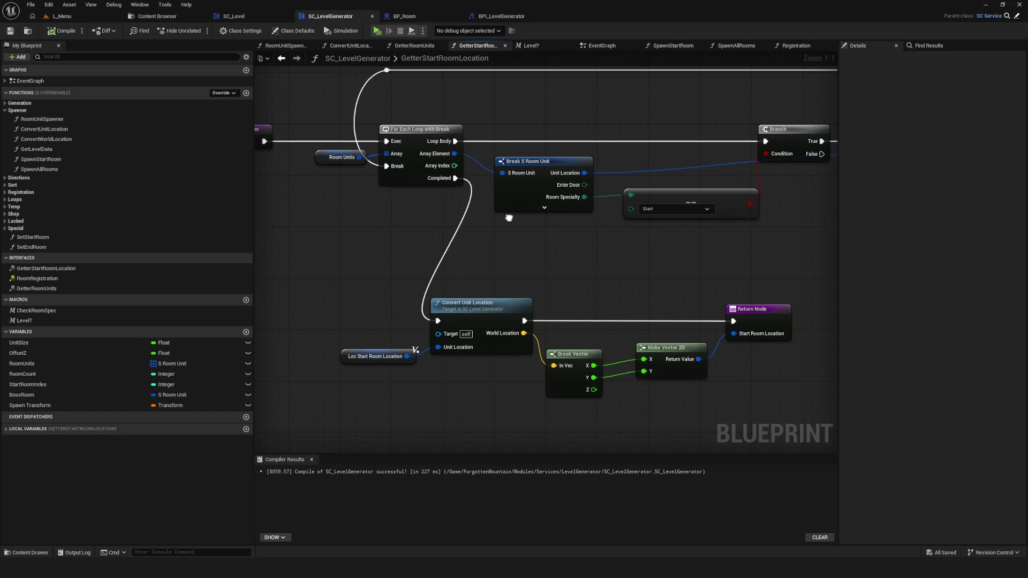
mouse_move(509, 218)
left_mouse_down()
mouse_move(381, 242)
mouse_move(233, 237)
mouse_move(598, 239)
mouse_move(575, 242)
left_mouse_up()
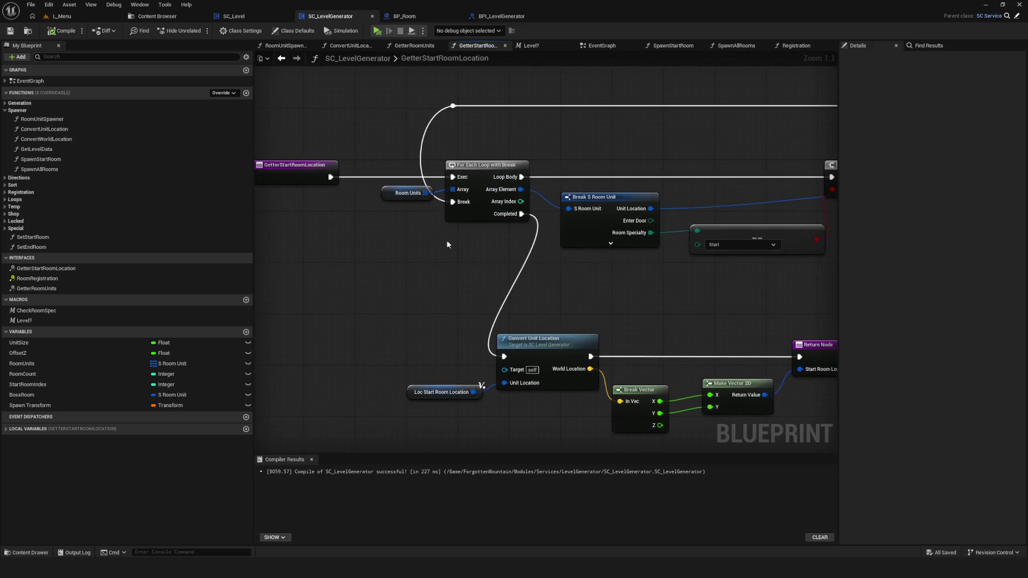
Follow SC_Level's Fader, Delay and Open Level chain, then return to SC_LevelGenerator
left_click(238, 19)
scroll(641, 175, "up", 6)
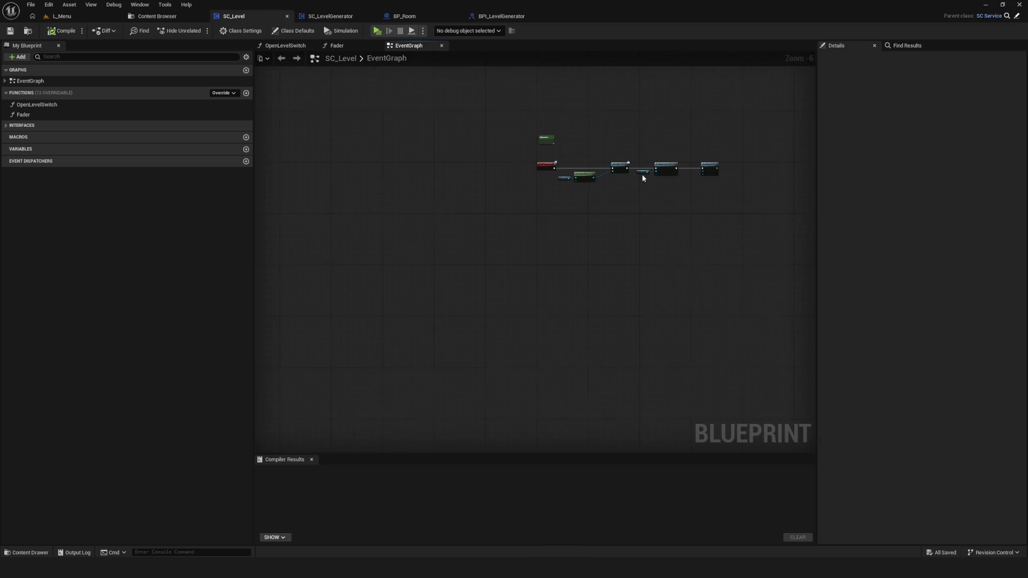
mouse_move(650, 172)
left_mouse_down()
mouse_move(535, 214)
mouse_move(229, 214)
mouse_move(523, 220)
mouse_move(259, 206)
left_mouse_up()
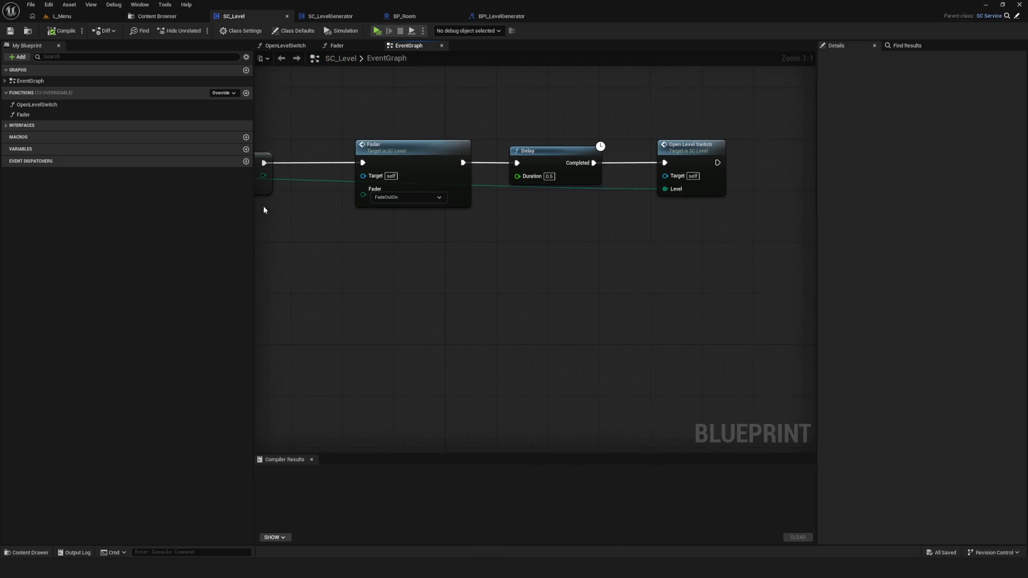
mouse_move(573, 206)
left_mouse_down()
mouse_move(518, 214)
mouse_move(260, 204)
left_mouse_up()
scroll(522, 227, "down", 5)
scroll(372, 259, "up", 5)
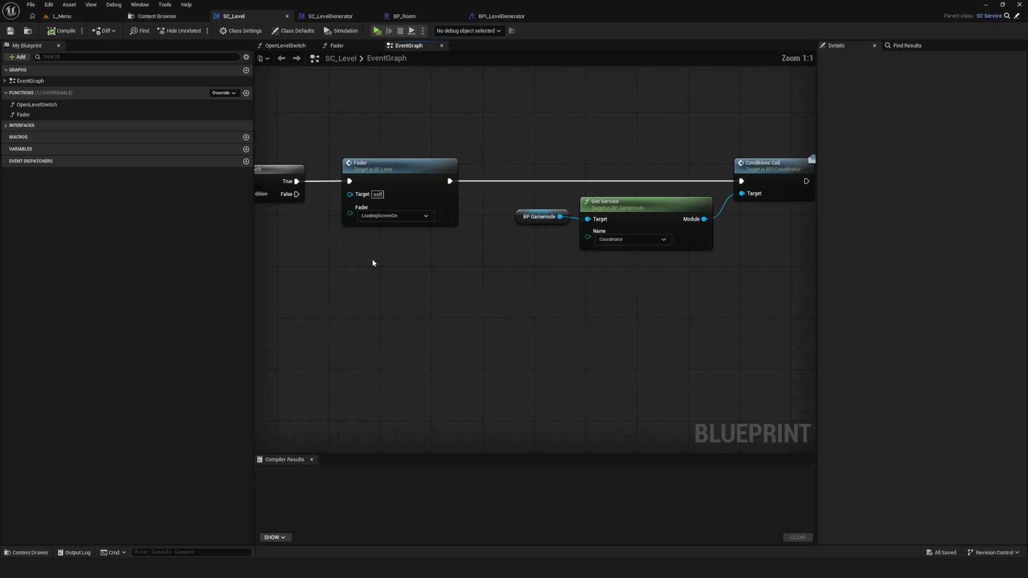
left_click_drag(373, 262, 429, 246)
left_click(501, 16)
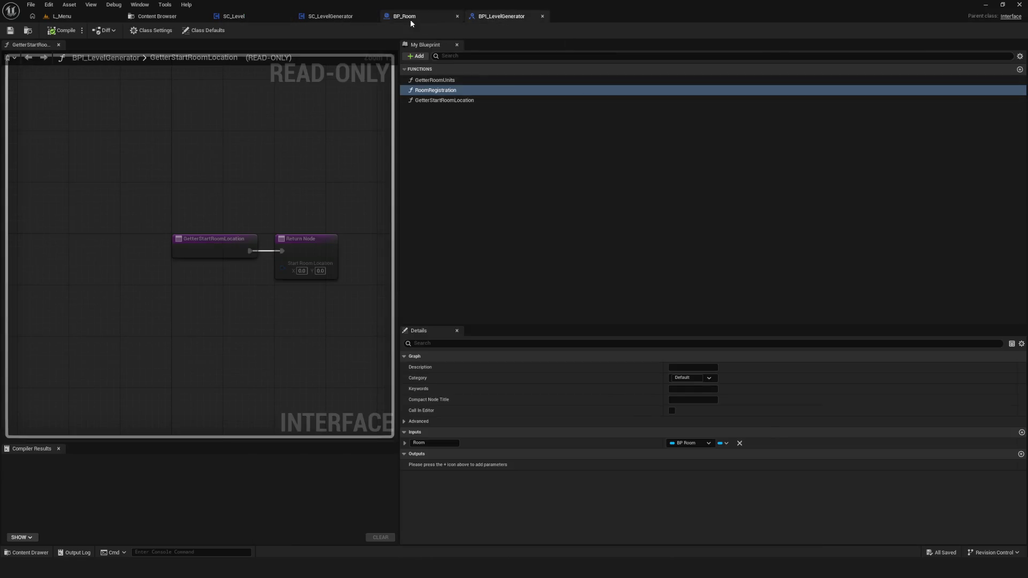
left_click(331, 16)
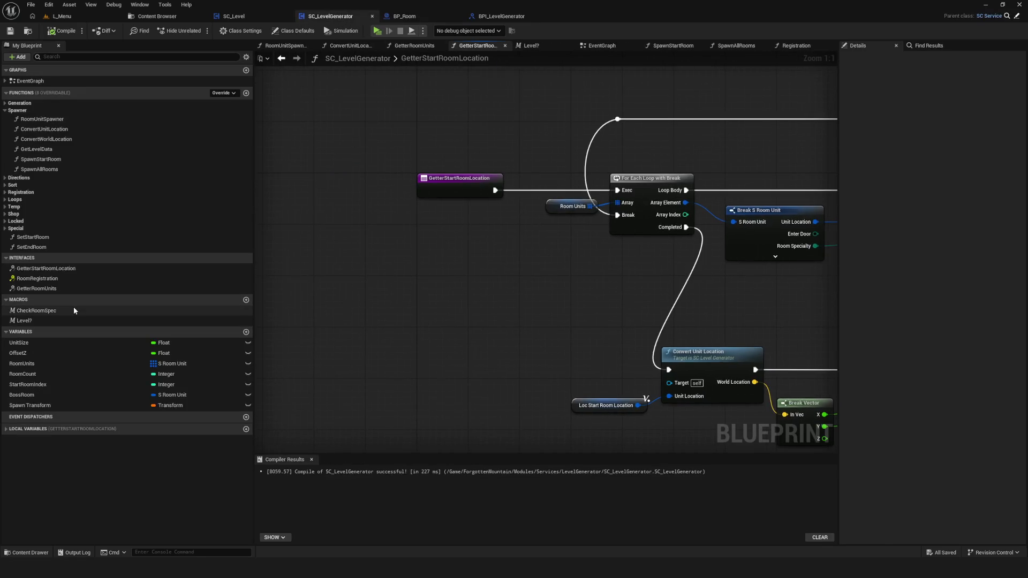
Search all blueprints for GetterStartRoomLocation references with Find References By Class Member (All)
right_click(54, 270)
mouse_move(96, 314)
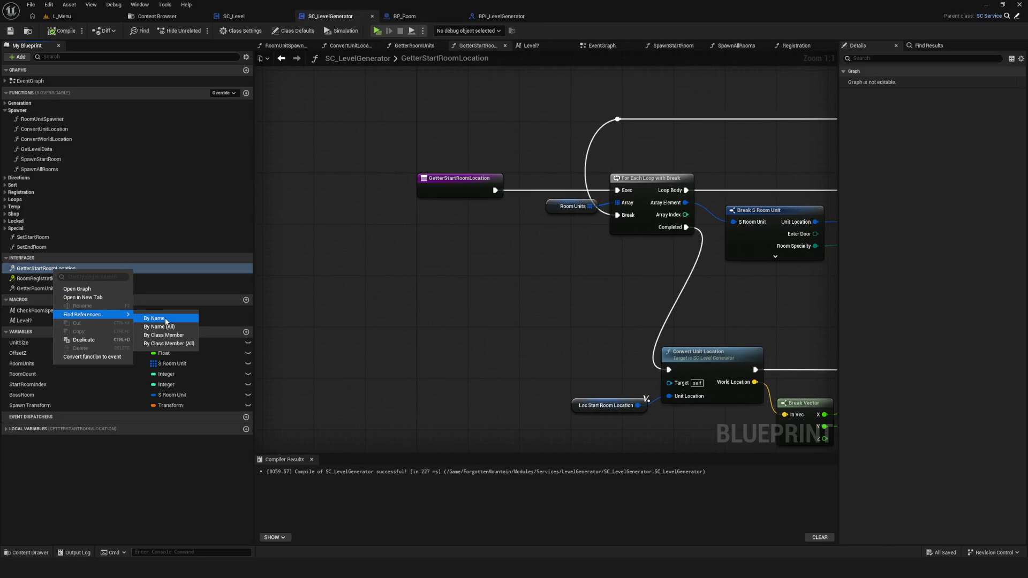
left_click(152, 345)
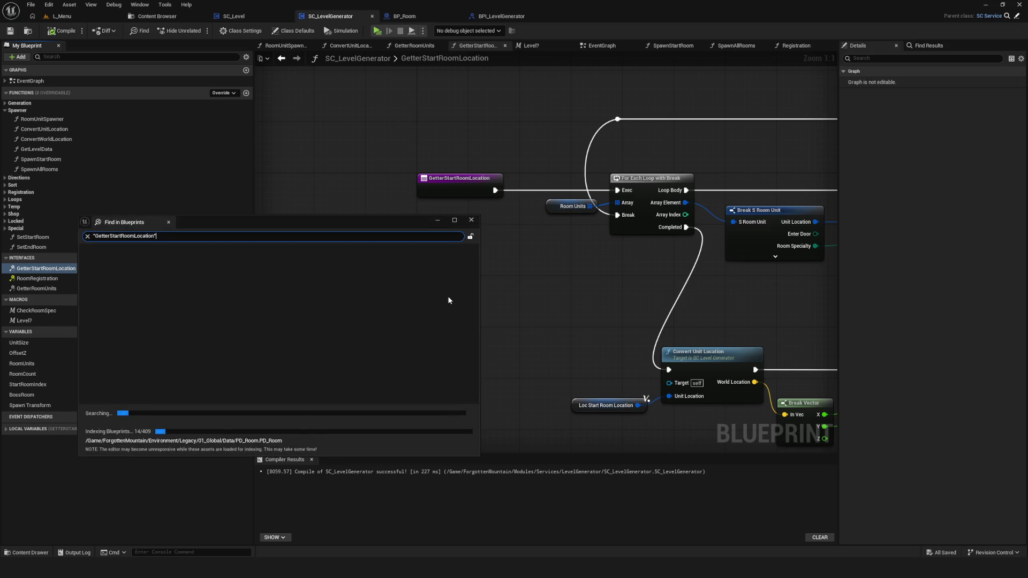
mouse_move(291, 218)
left_mouse_down()
mouse_move(471, 237)
mouse_move(616, 205)
left_mouse_up()
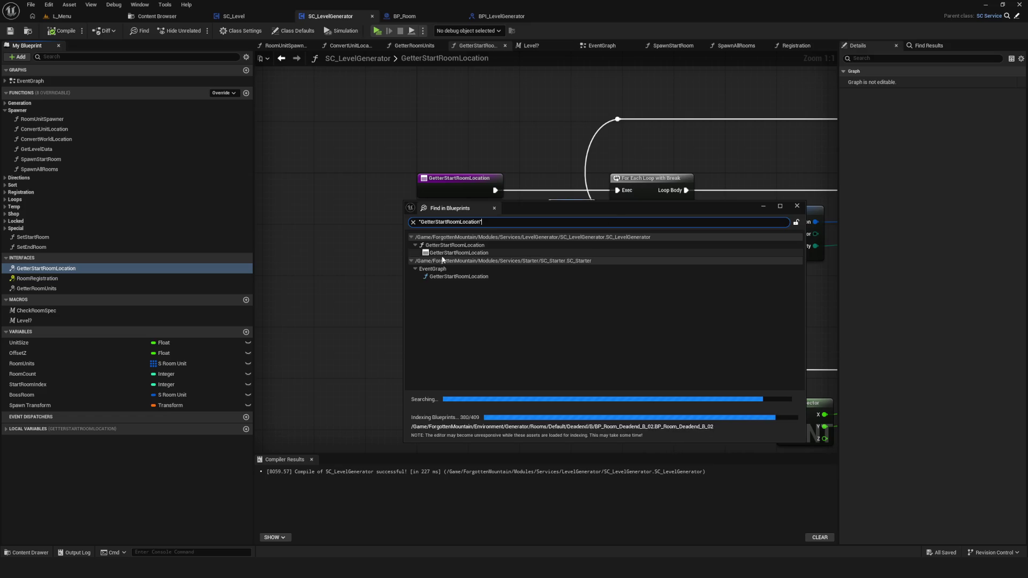
Open the SC_Starter result and inspect its Make Transform and SpawnActor BP Hero nodes
left_click(474, 277)
double_click(475, 278)
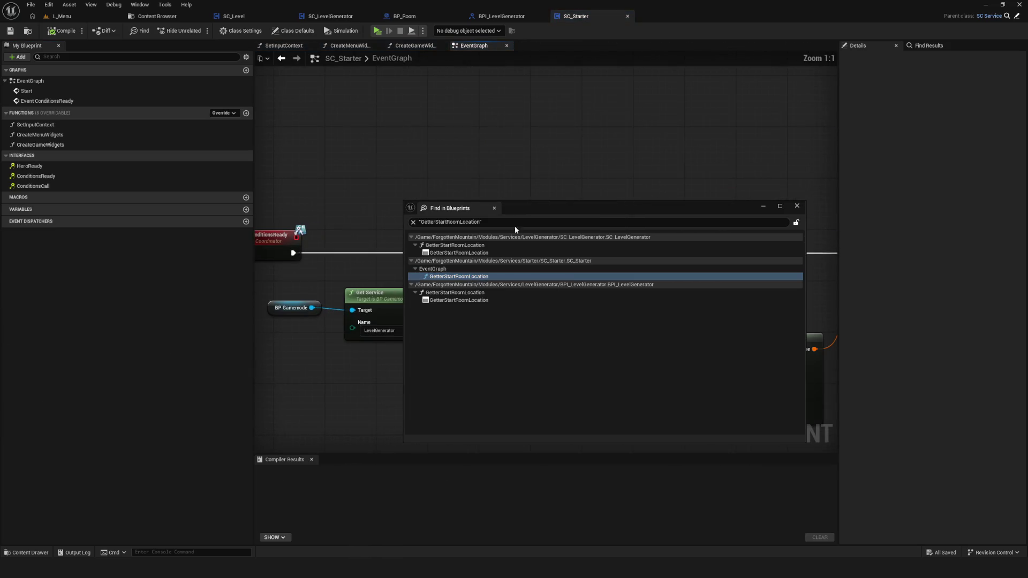
left_click(765, 206)
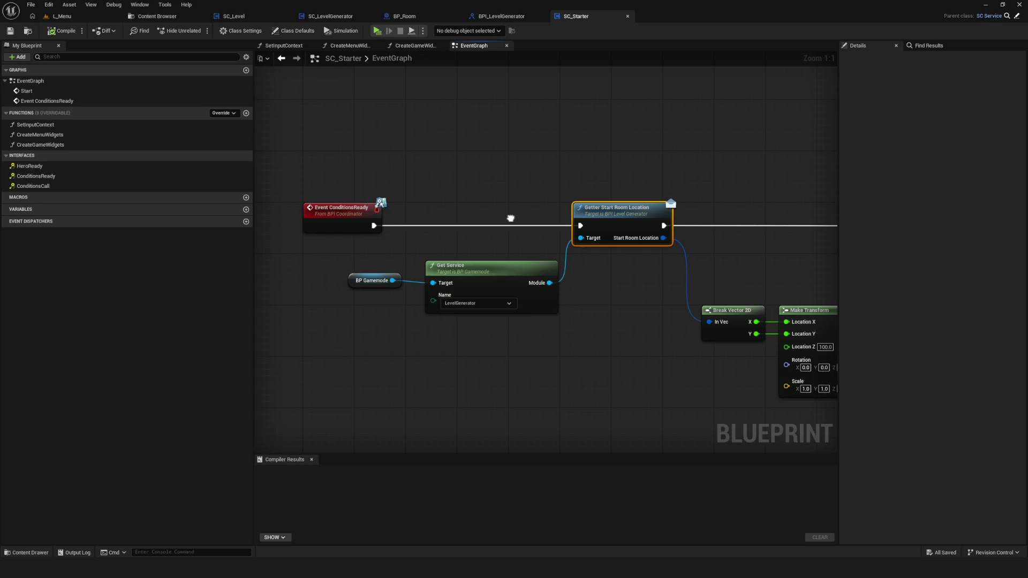
left_click_drag(510, 217, 158, 195)
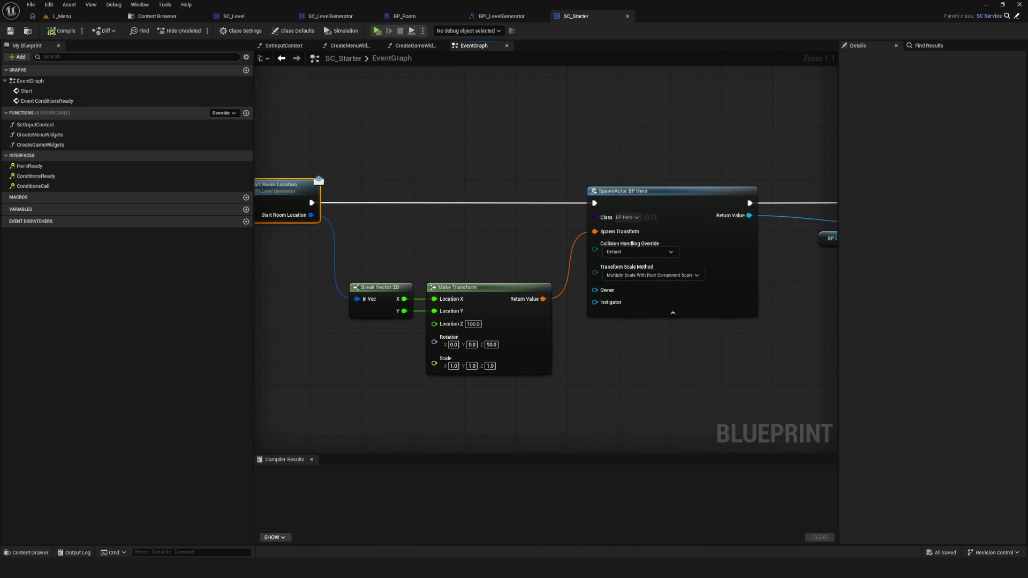
scroll(324, 204, "down", 10)
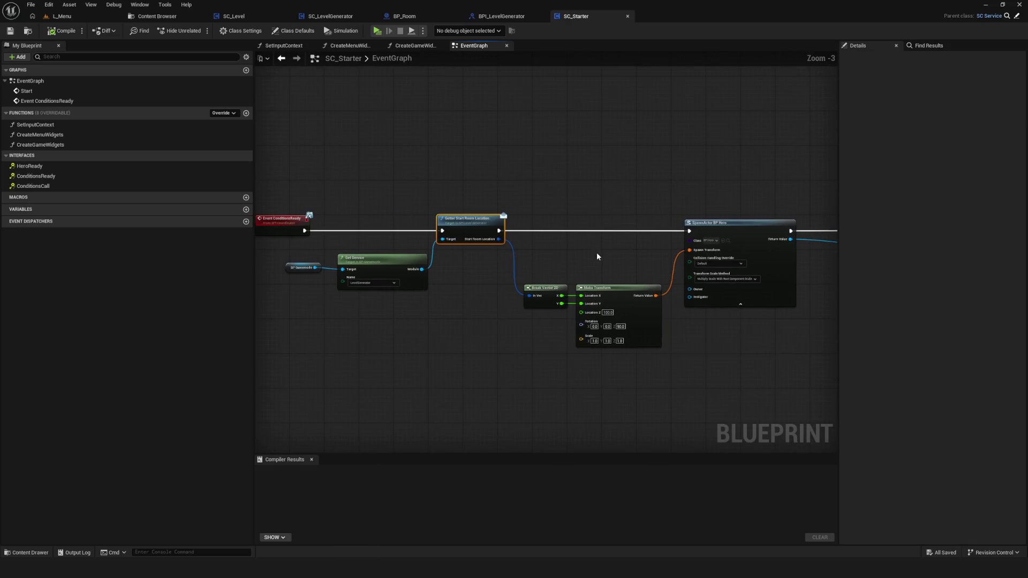
scroll(599, 261, "up", 10)
mouse_move(600, 261)
left_mouse_down()
mouse_move(482, 265)
mouse_move(433, 225)
left_mouse_up()
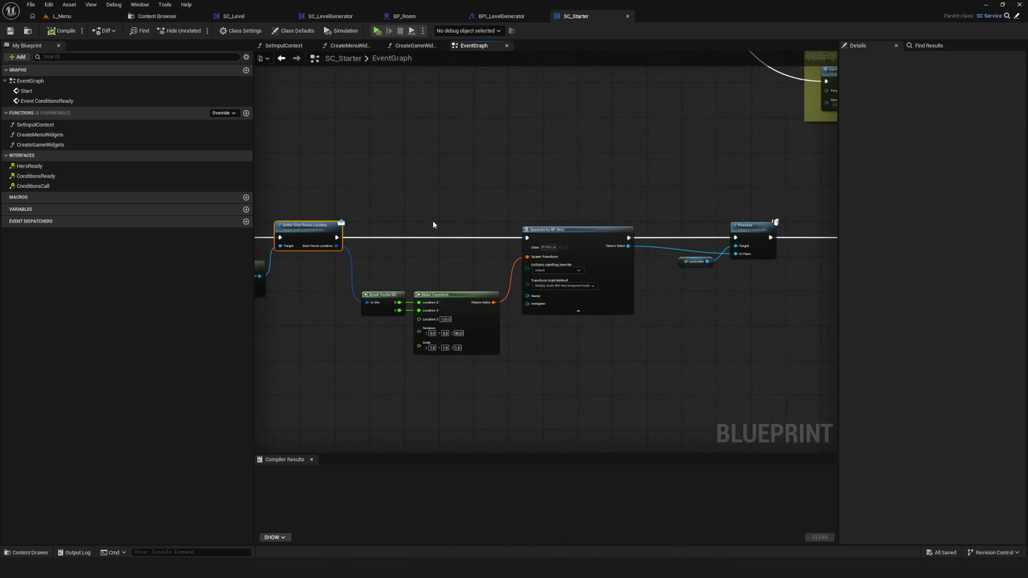
Close SC_Starter and look up all references to the RoomRegistration function
left_click(628, 16)
left_click(460, 124)
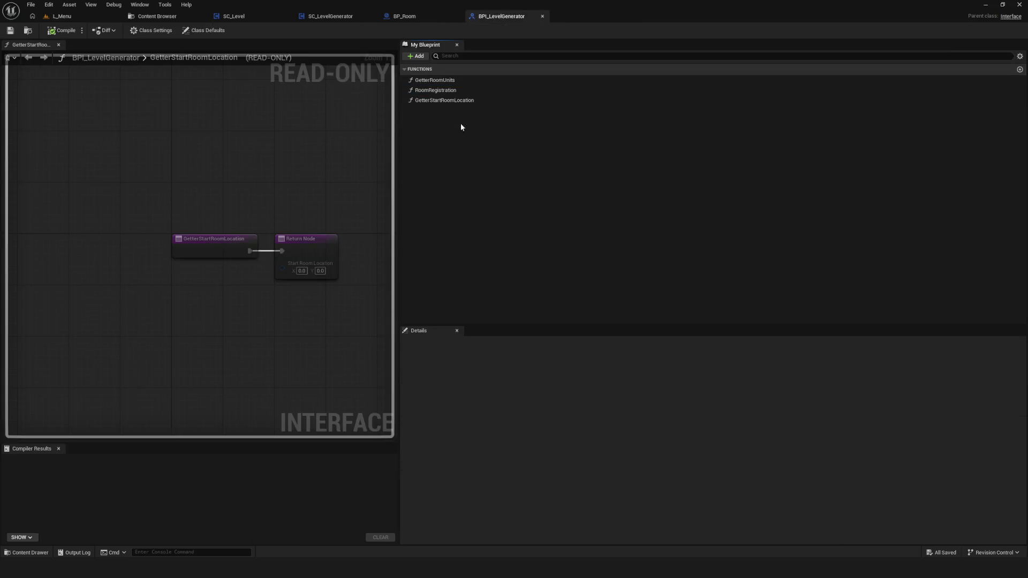
right_click(440, 90)
mouse_move(482, 136)
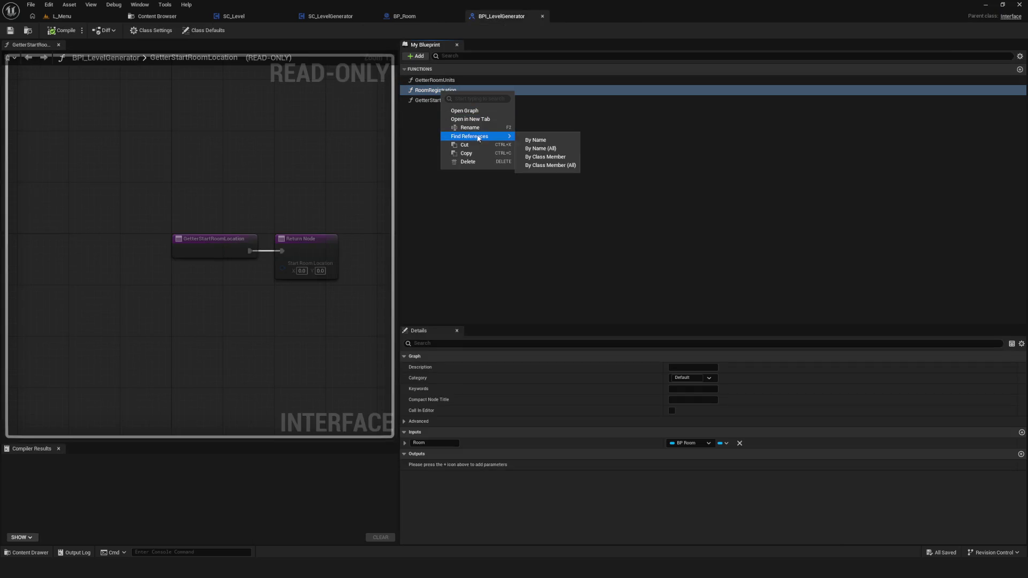
left_click(551, 166)
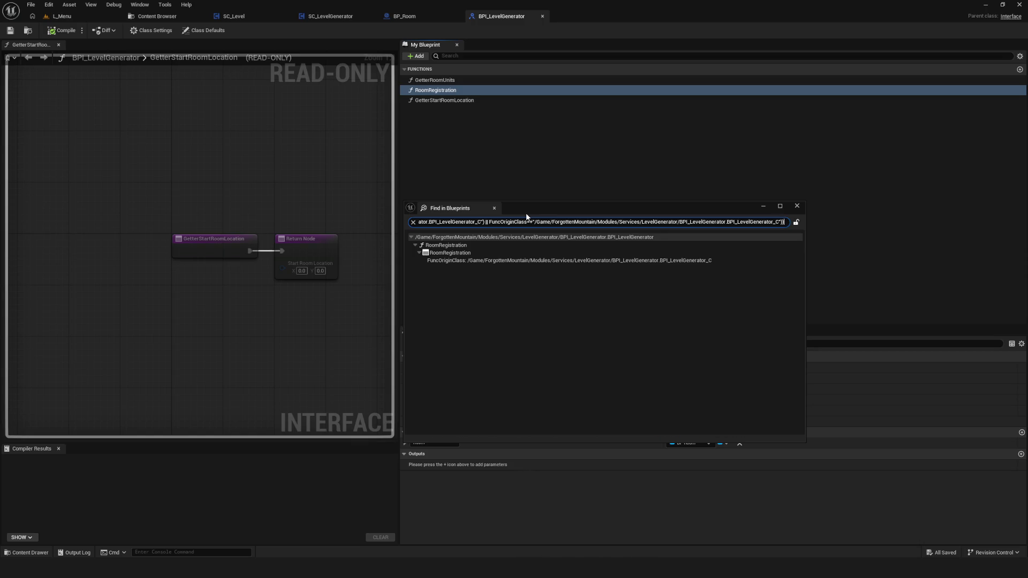
left_click(792, 207)
Delete RoomRegistration from BPI_LevelGenerator, then compile and save the interface
left_click(449, 90)
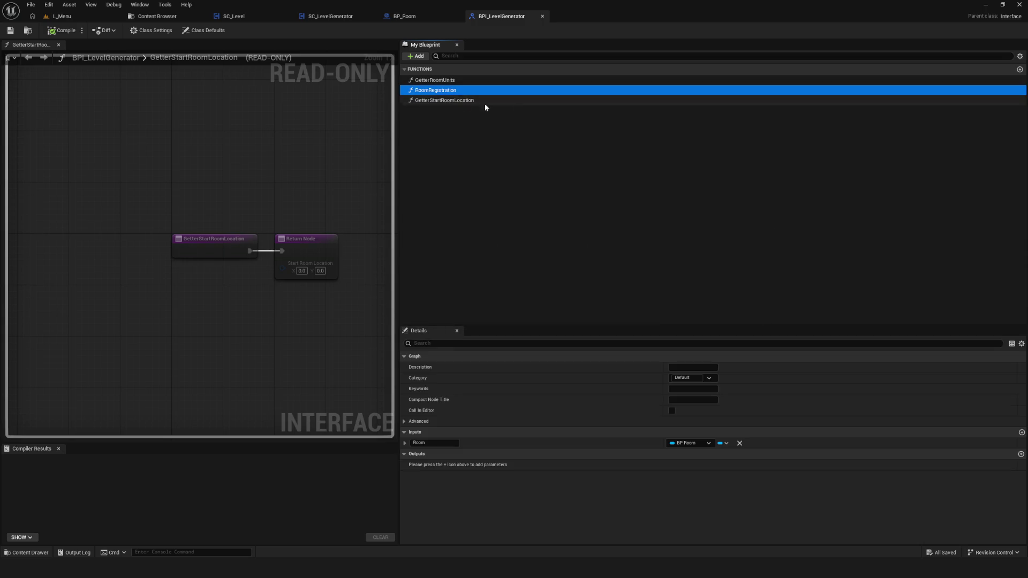
key("Delete")
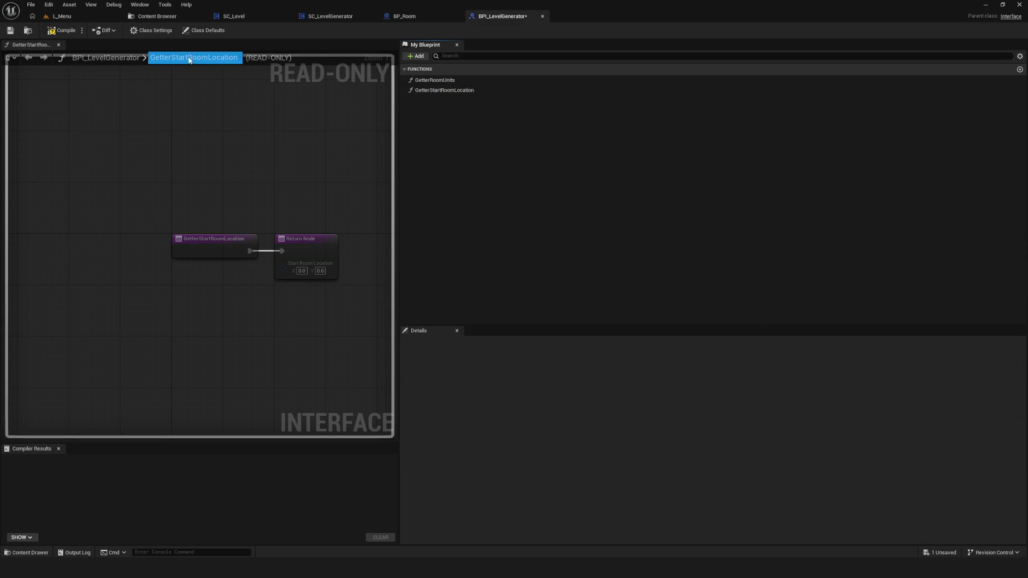
left_click(63, 31)
left_click(11, 31)
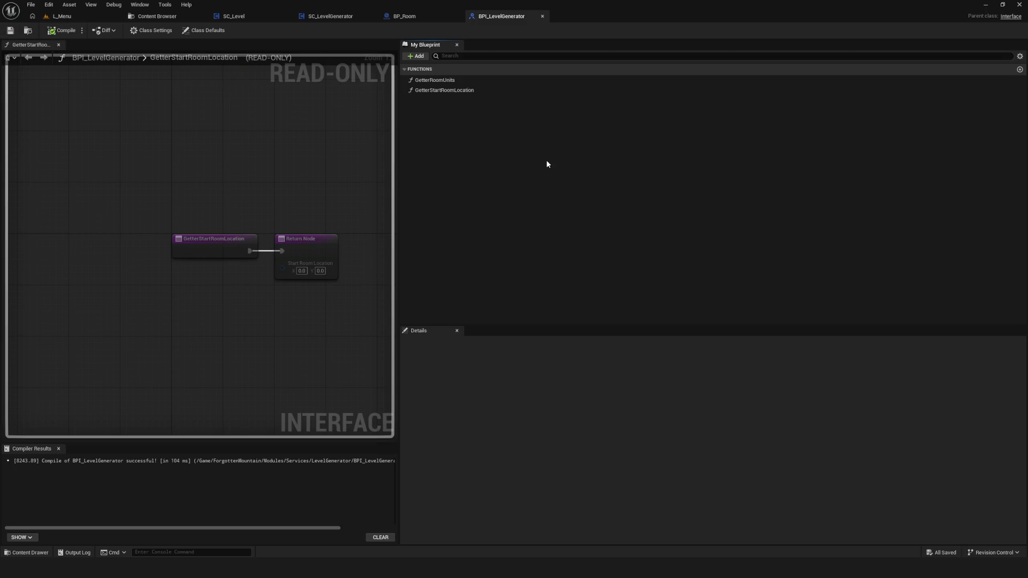
Add a trial new function to the interface and cancel naming it
left_click(417, 56)
left_click(436, 85)
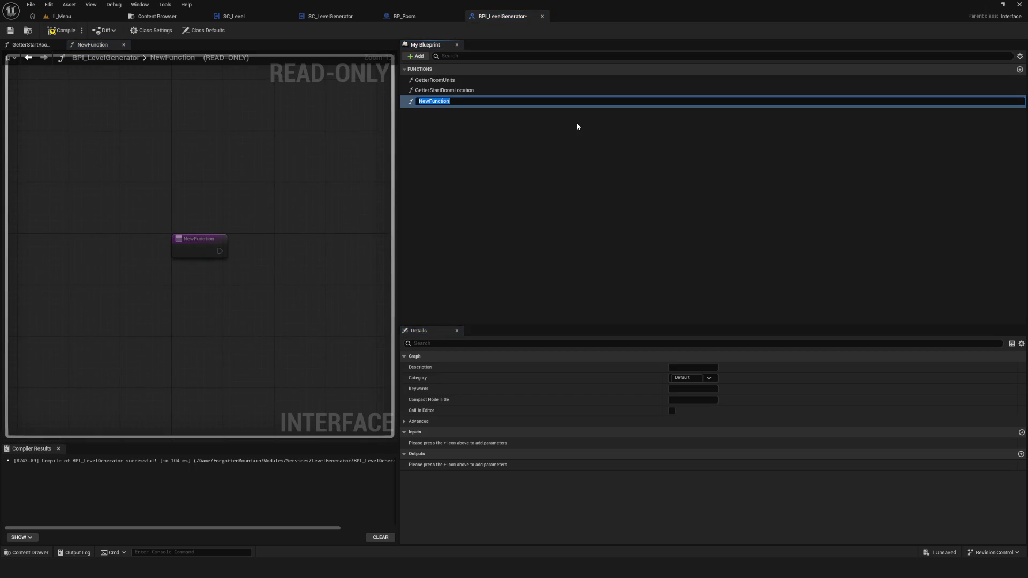
type("Get")
key("BackSpace")
key("BackSpace")
key("BackSpace")
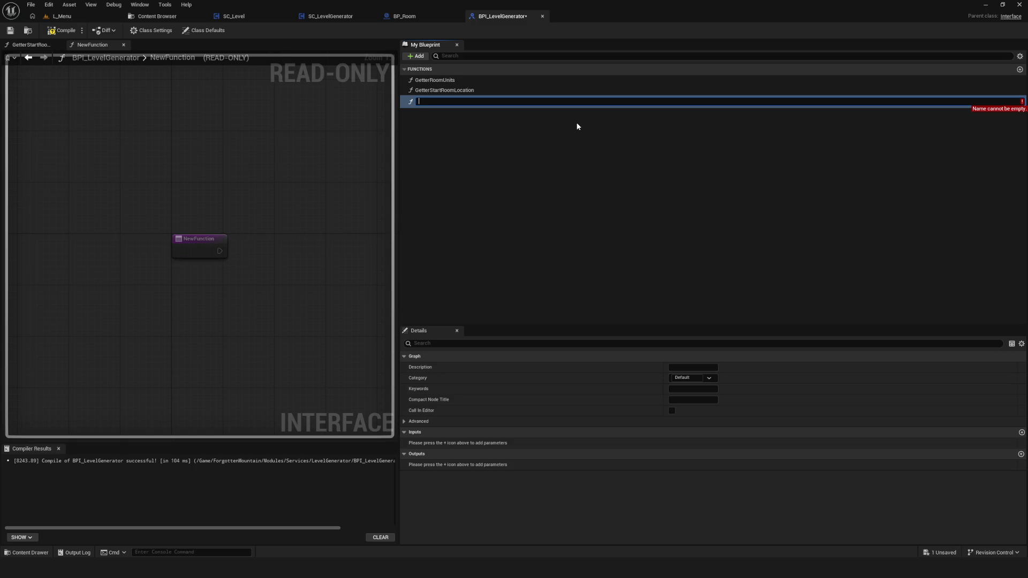
type("Lo")
key("BackSpace")
key("BackSpace")
key("BackSpace")
key("Escape")
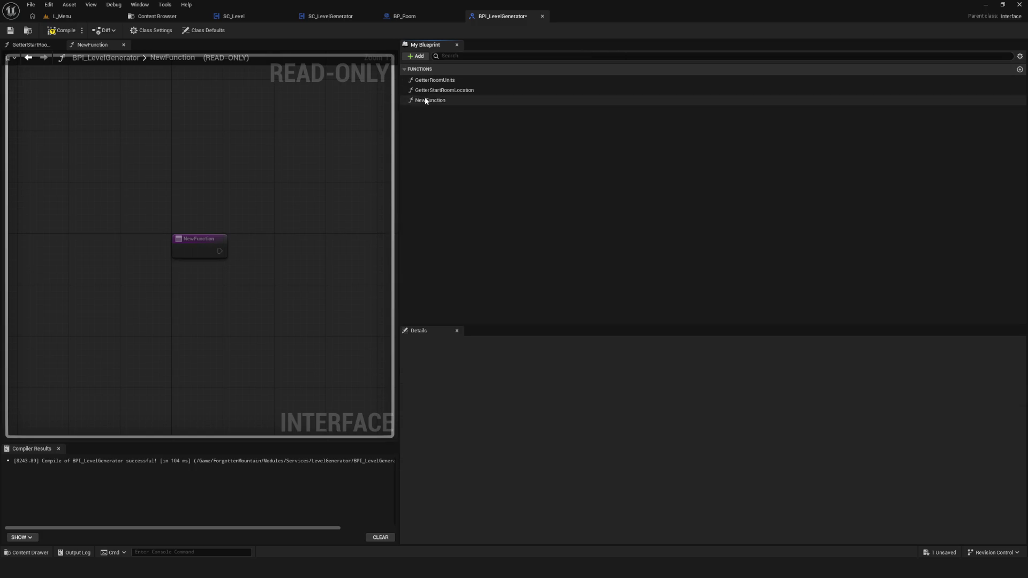
Delete the stray NewFunction, recompile and save BPI_LevelGenerator, and go to L_Menu
key("Delete")
left_click(61, 30)
left_click(11, 30)
left_click(60, 16)
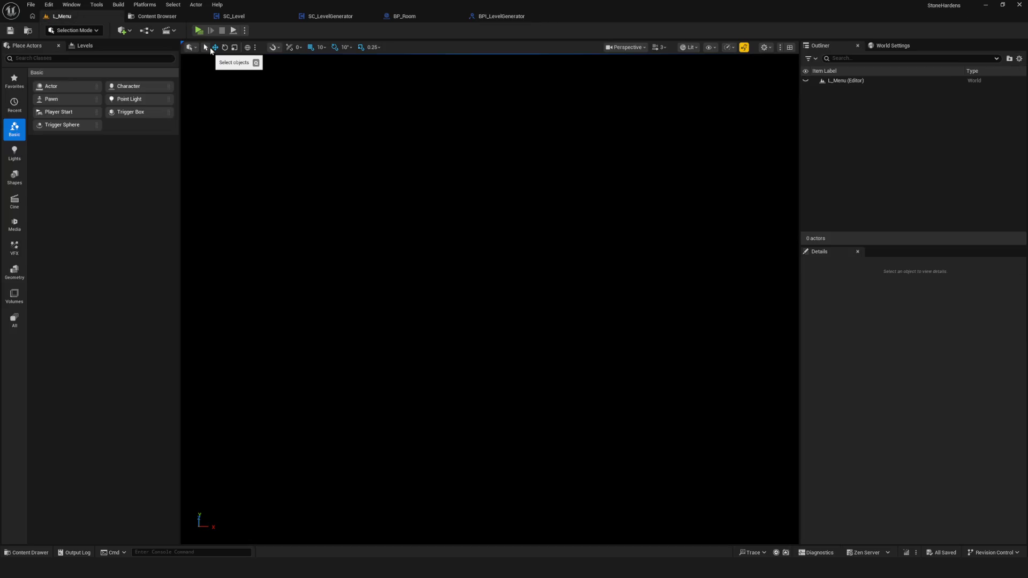
Glance over the SC_LevelGenerator, BPI_LevelGenerator and SC_Level tabs
left_click(330, 16)
scroll(522, 172, "down", 3)
scroll(460, 147, "up", 2)
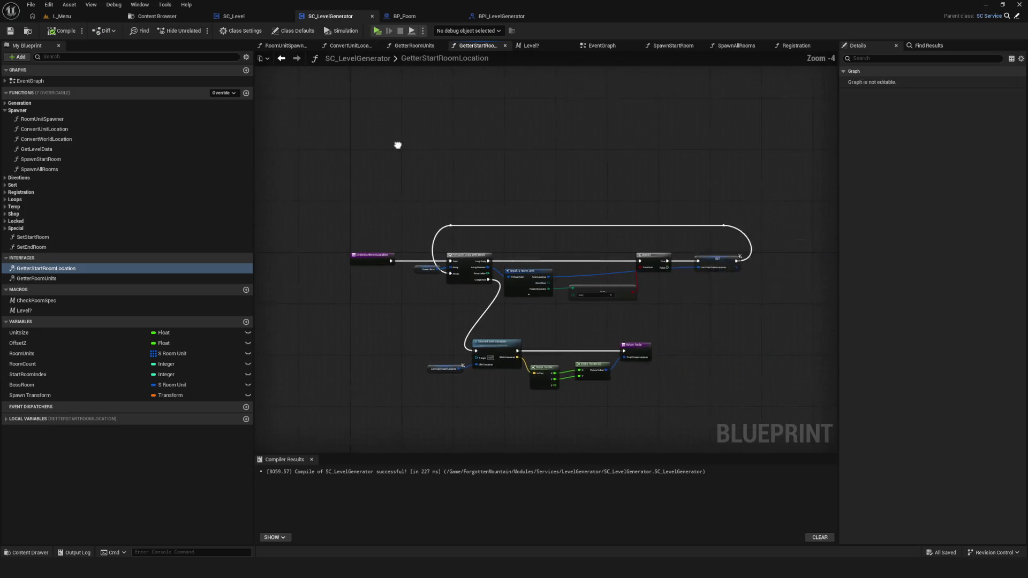
left_click(501, 16)
left_click(234, 16)
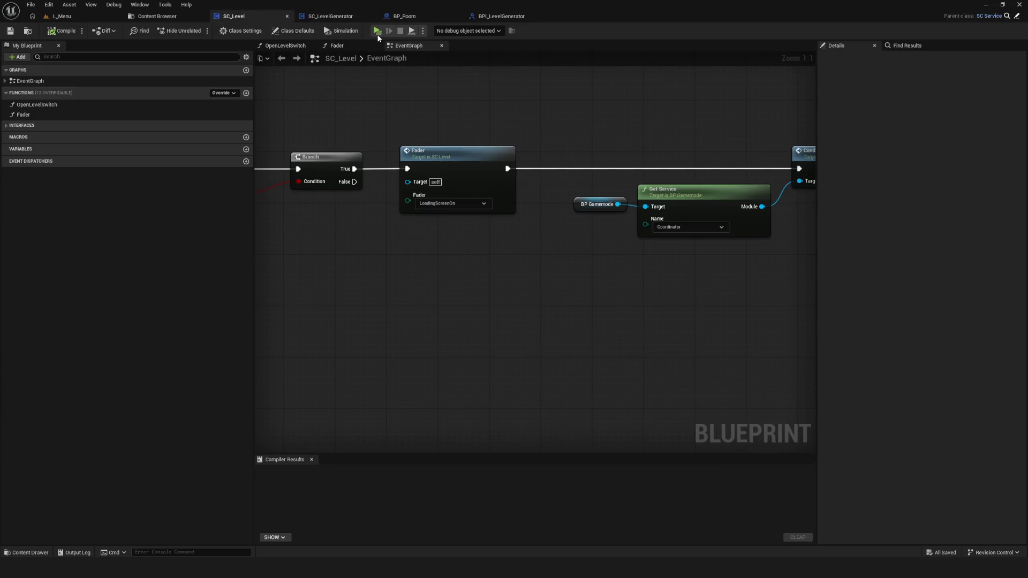
scroll(433, 181, "down", 10)
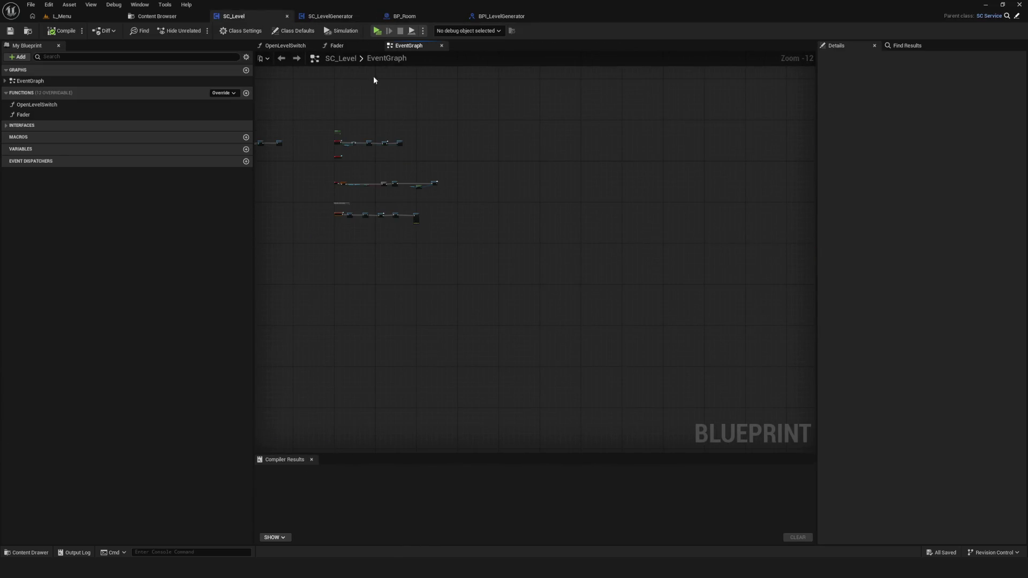
left_click(340, 16)
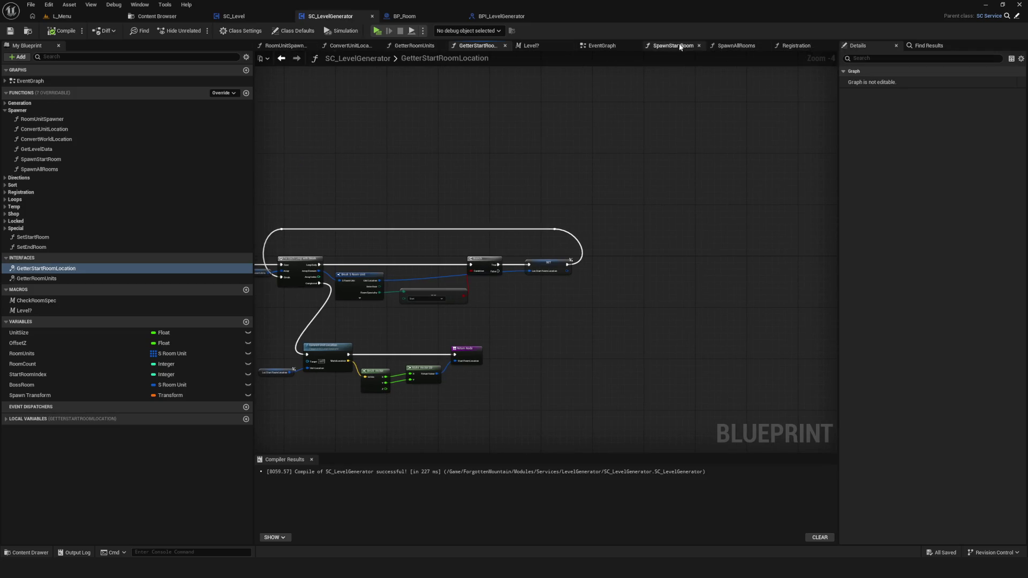
Swap Spawn Start Room out of the EventGraph chain, wiring Spawn All Rooms into Conditions Call
left_click(601, 46)
scroll(519, 207, "up", 12)
left_click(465, 212, "alt")
left_click_drag(489, 199, 496, 284)
left_click(542, 212, "alt")
left_click_drag(457, 137, 468, 195)
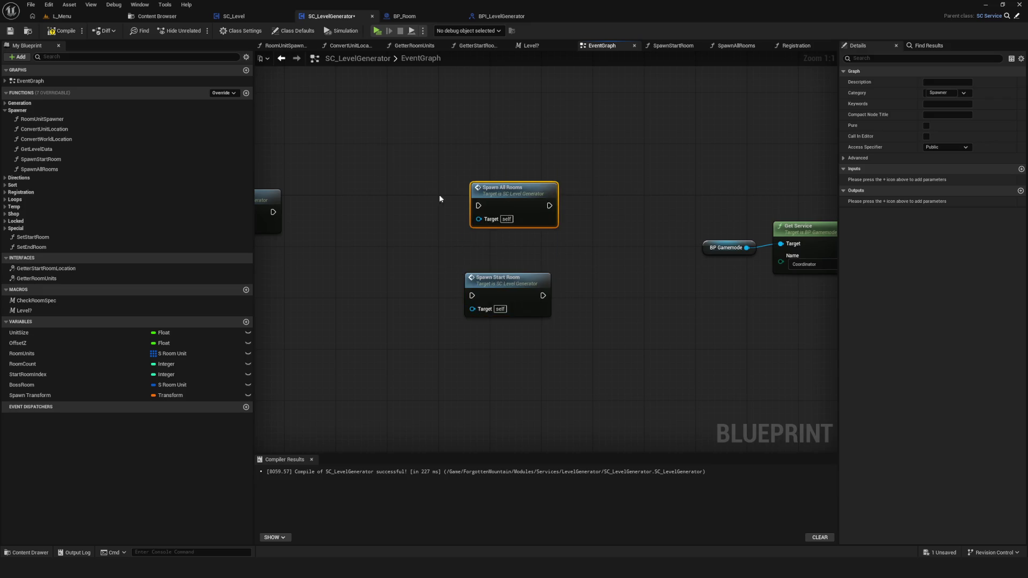
mouse_move(274, 212)
left_mouse_down()
mouse_move(478, 206)
mouse_move(496, 197)
left_mouse_up()
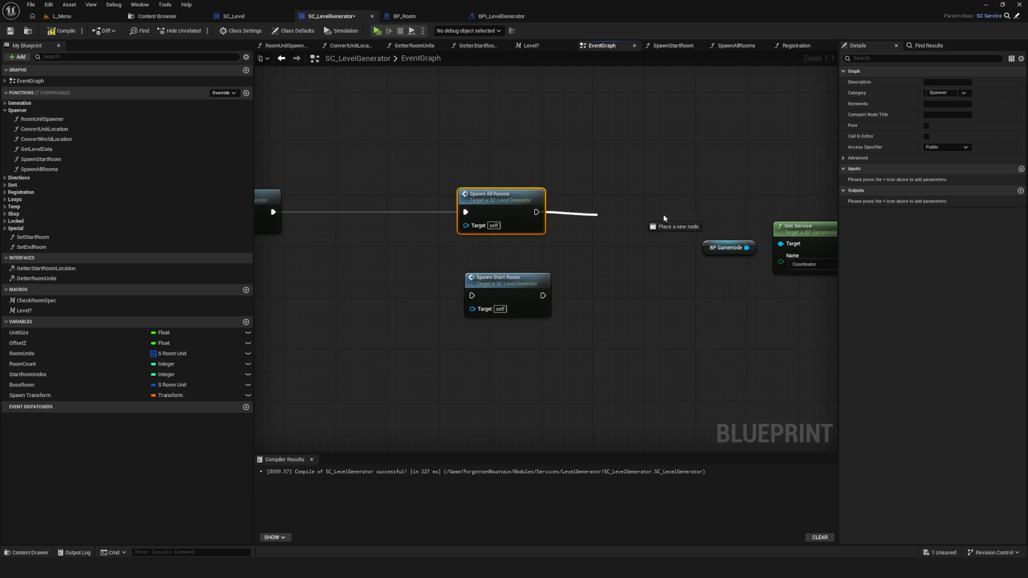
left_click_drag(614, 213, 745, 212)
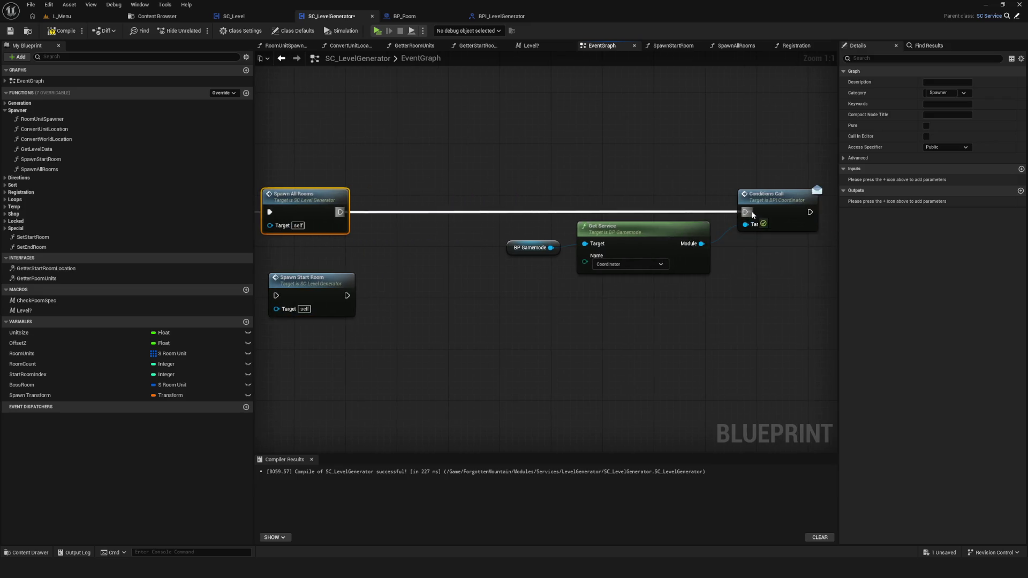
Save SC_LevelGenerator and start a new game in a full-screen play preview
left_click(6, 34)
left_click(377, 31)
left_click(535, 227)
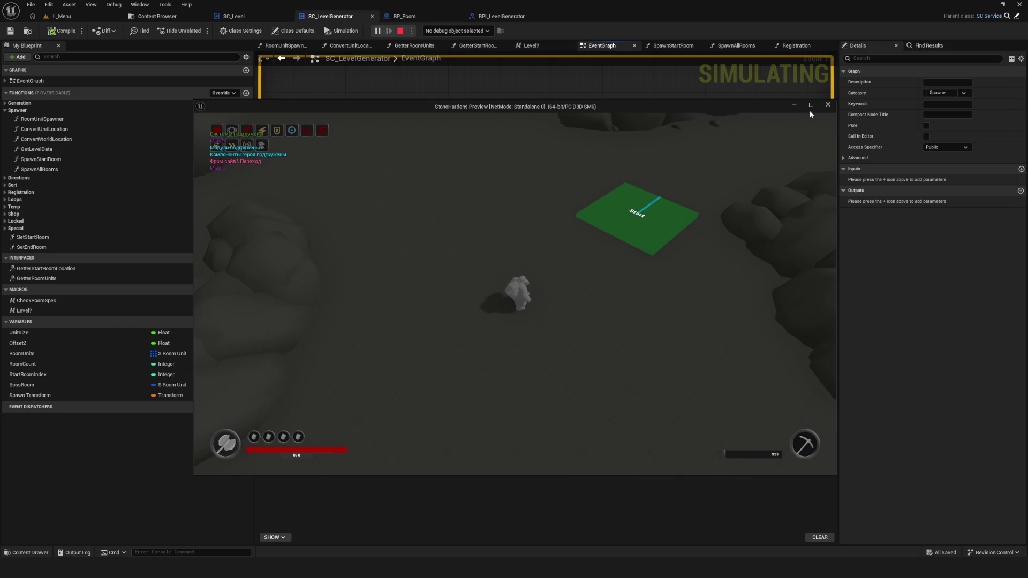
left_click(810, 105)
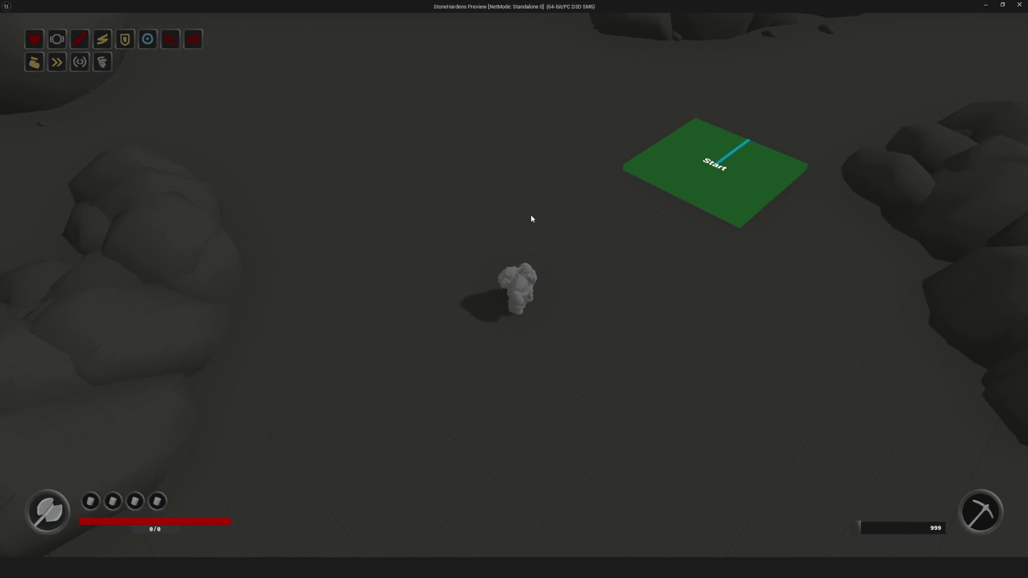
Fly the debug camera over the generated cavern rooms and Shop marker, then stop the preview
key("semicolon")
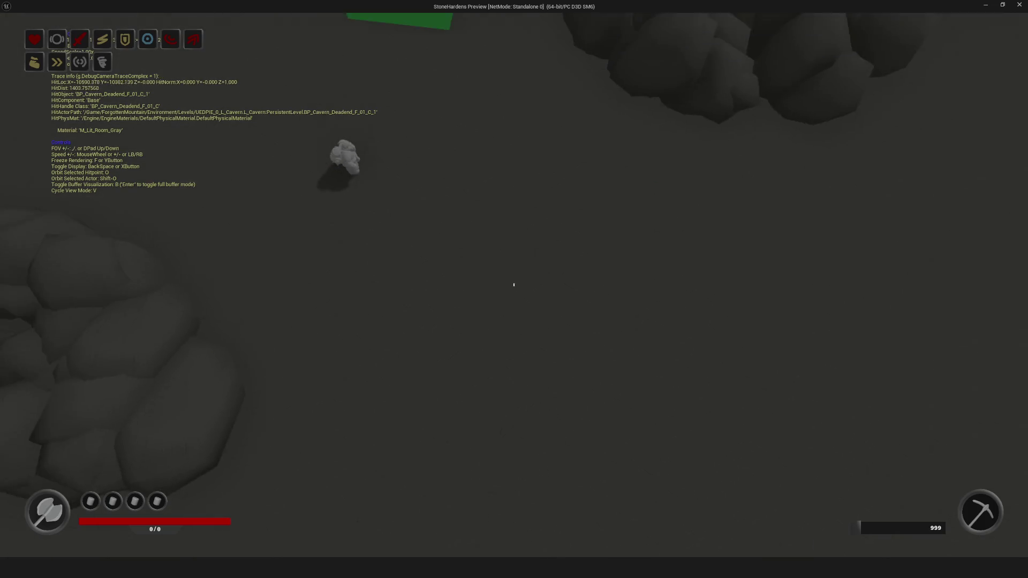
key("s")
key("d")
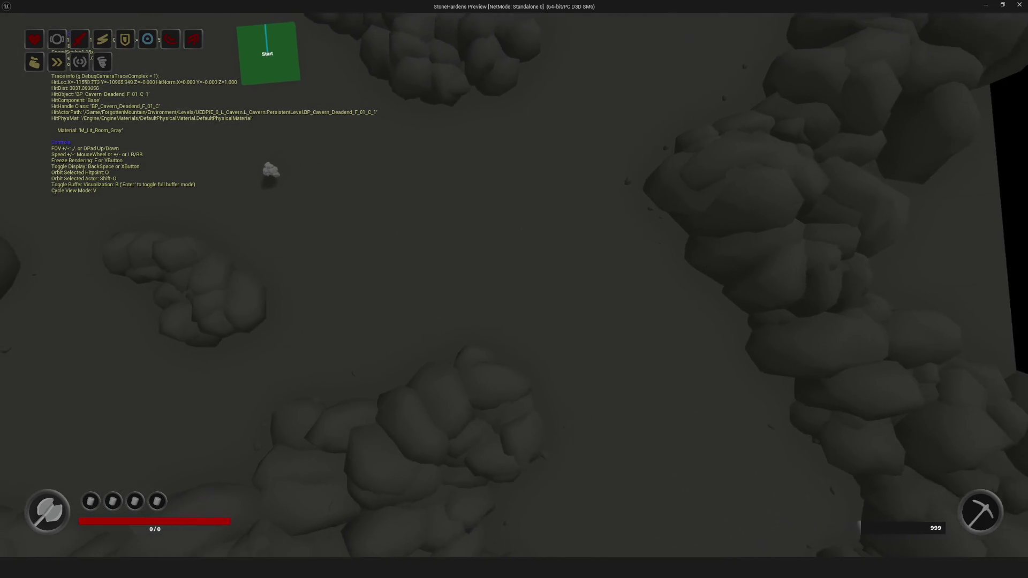
key("s")
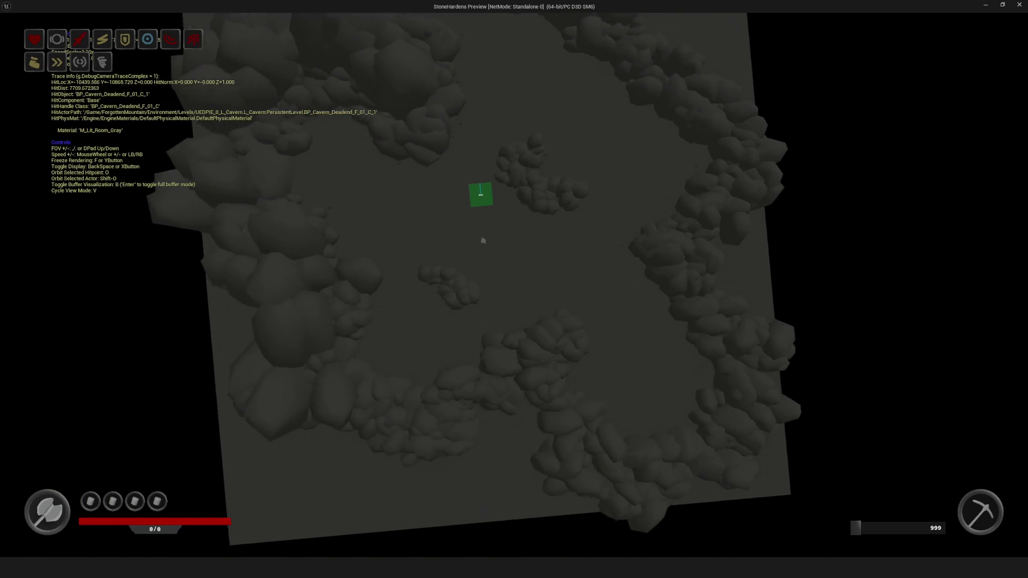
scroll(483, 241, "up", 5)
key("w")
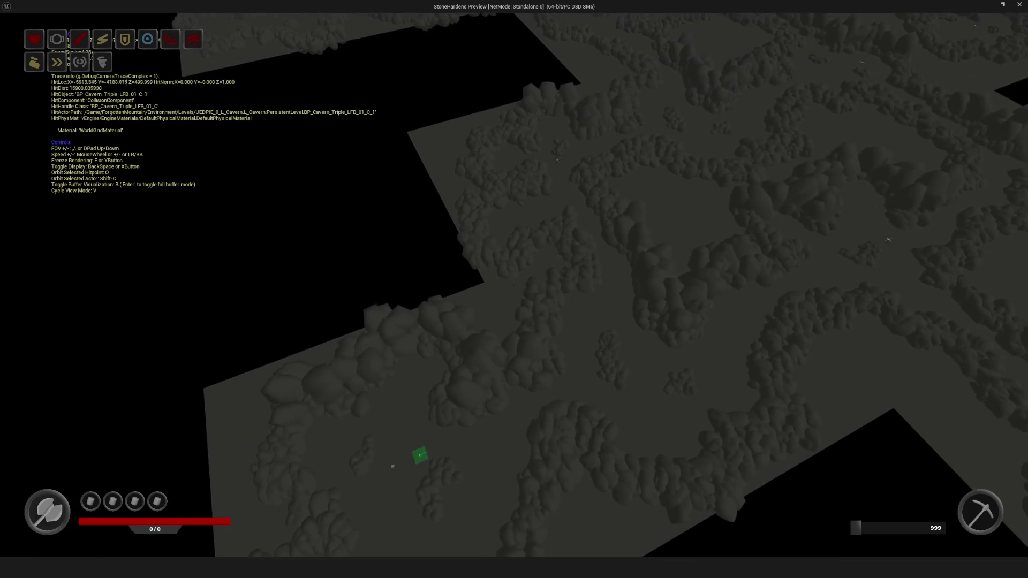
key("s")
scroll(514, 289, "up", 1)
key("w")
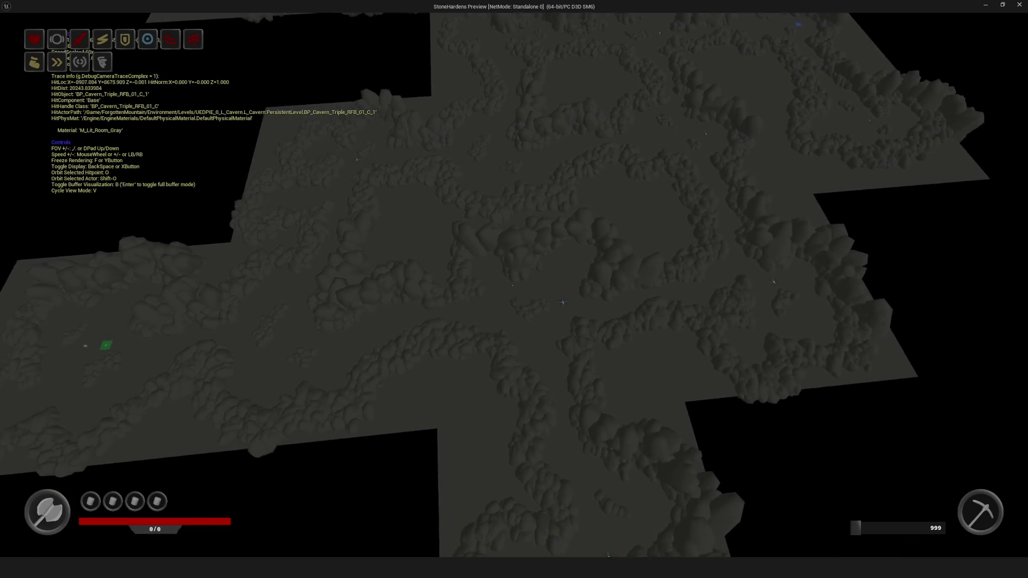
key("w")
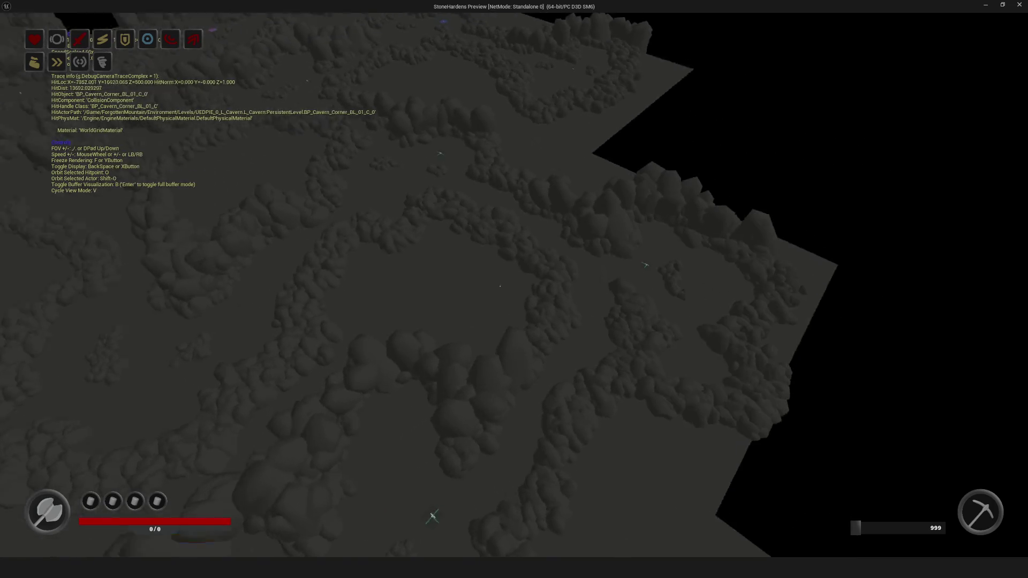
mouse_move(514, 289)
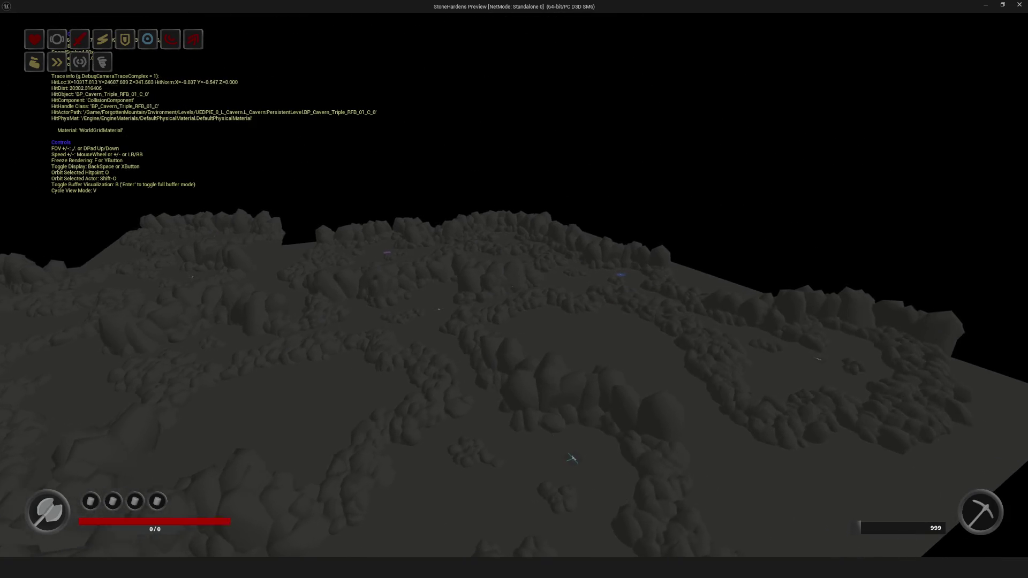
key("w")
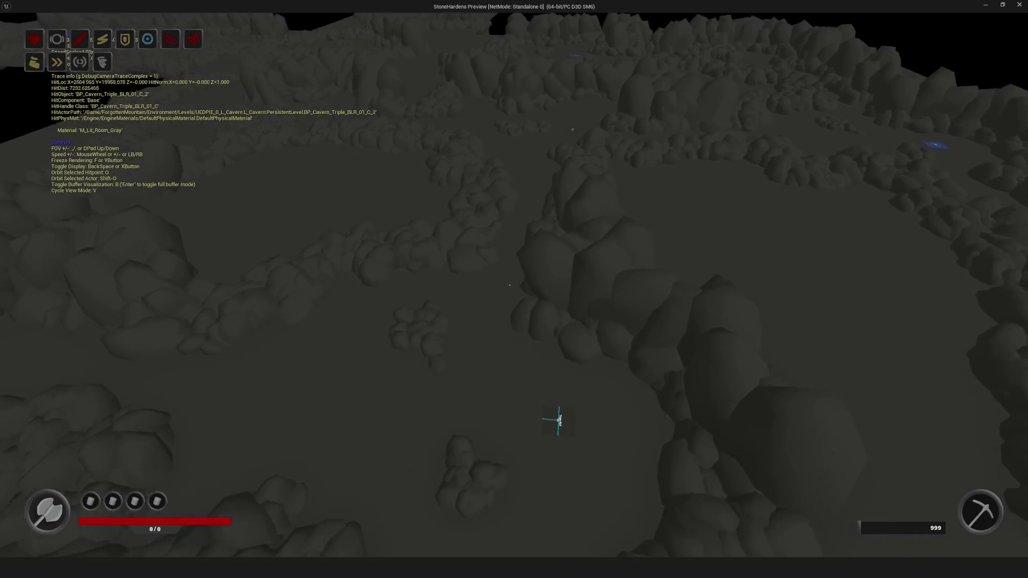
mouse_move(375, 386)
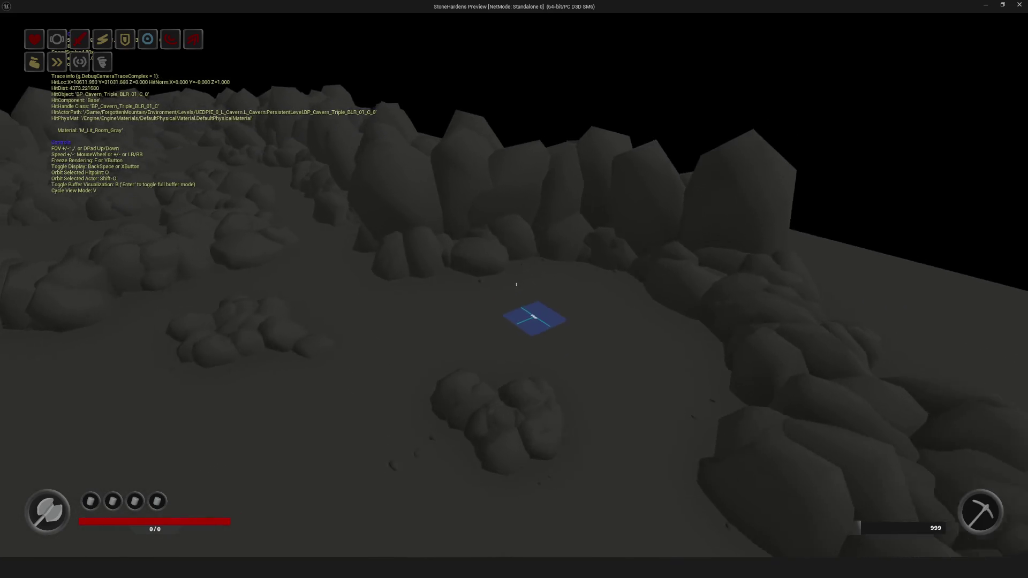
key("w")
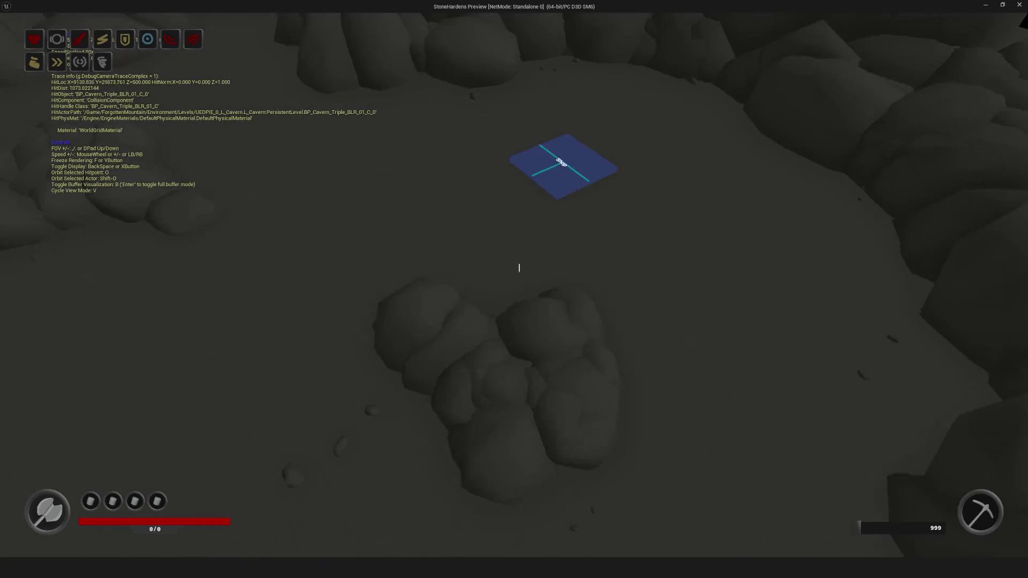
key("s")
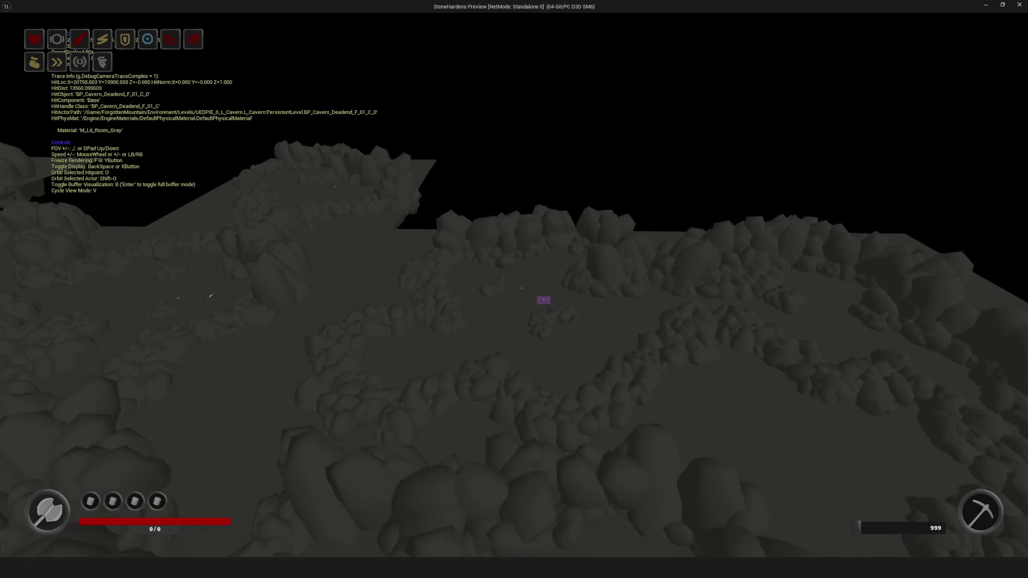
key("a")
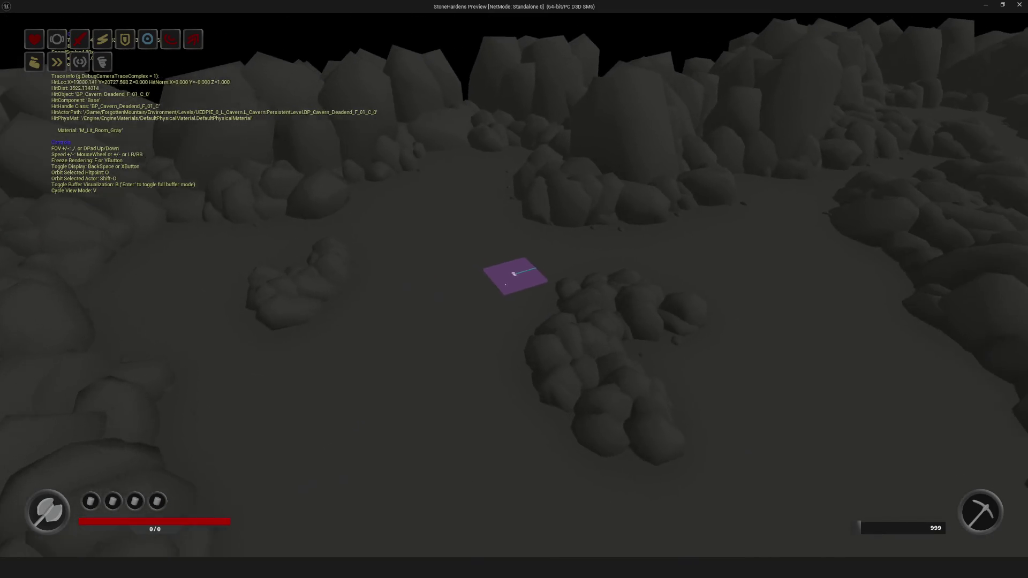
key("s")
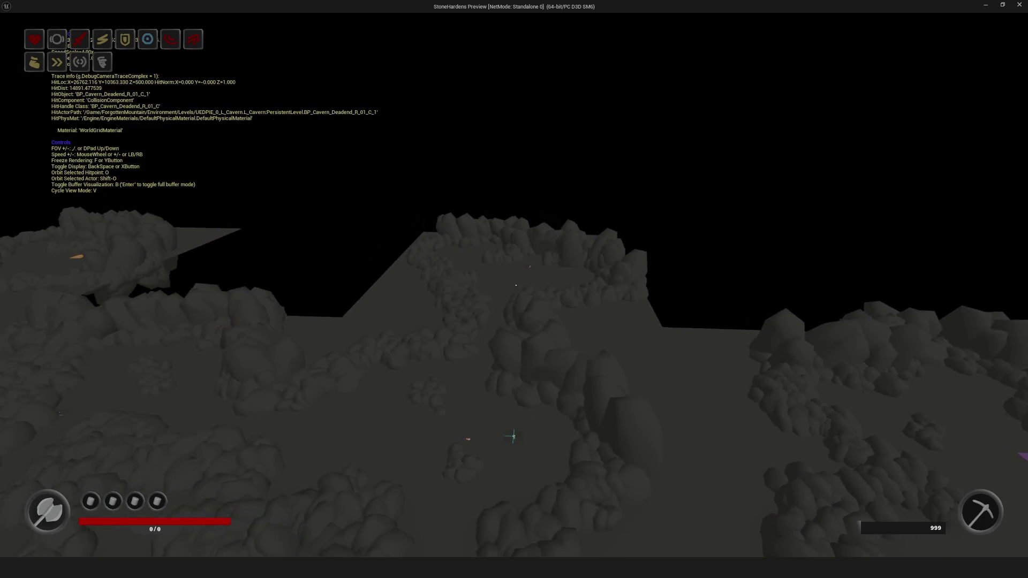
key("w")
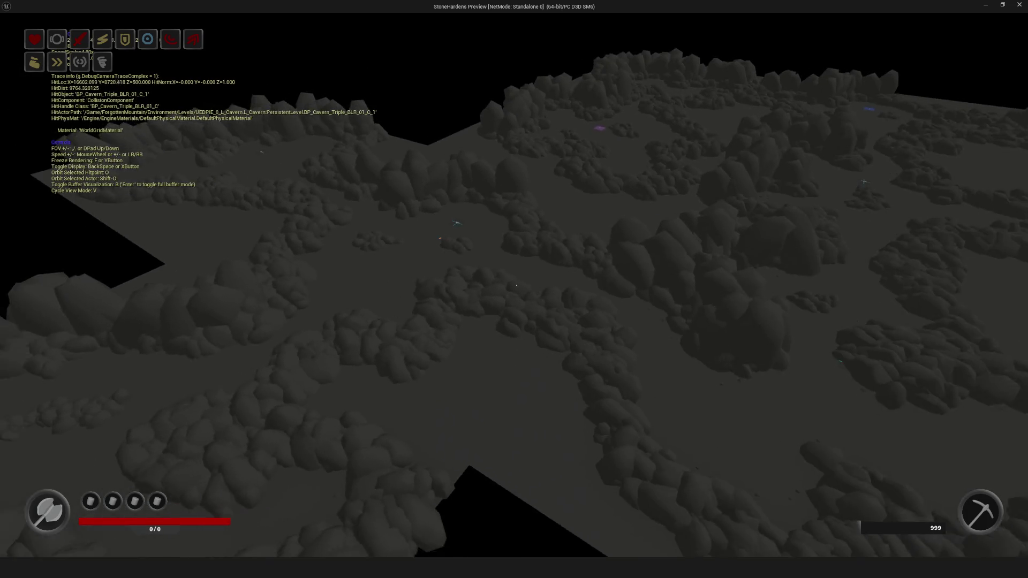
key("s")
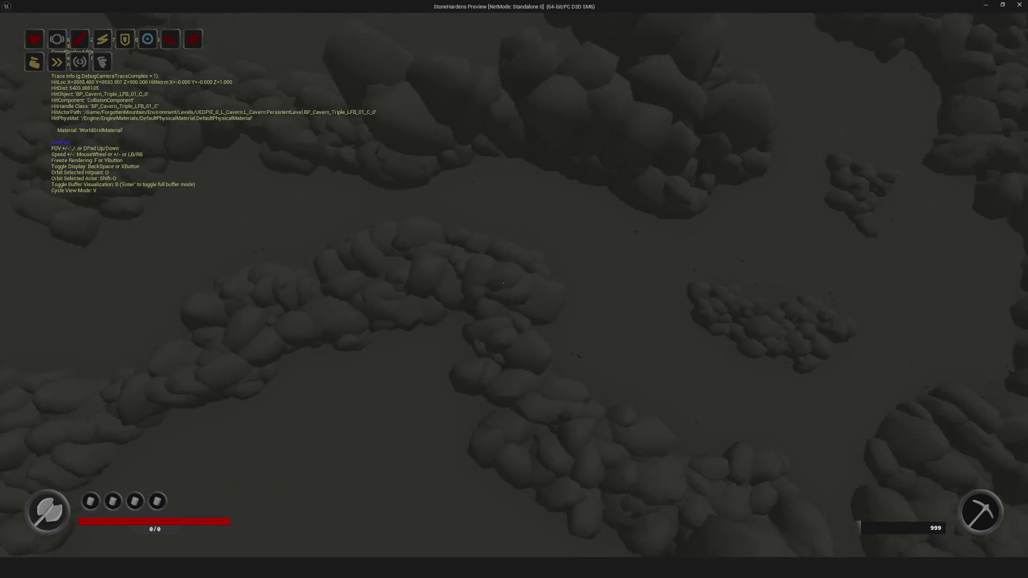
key("s")
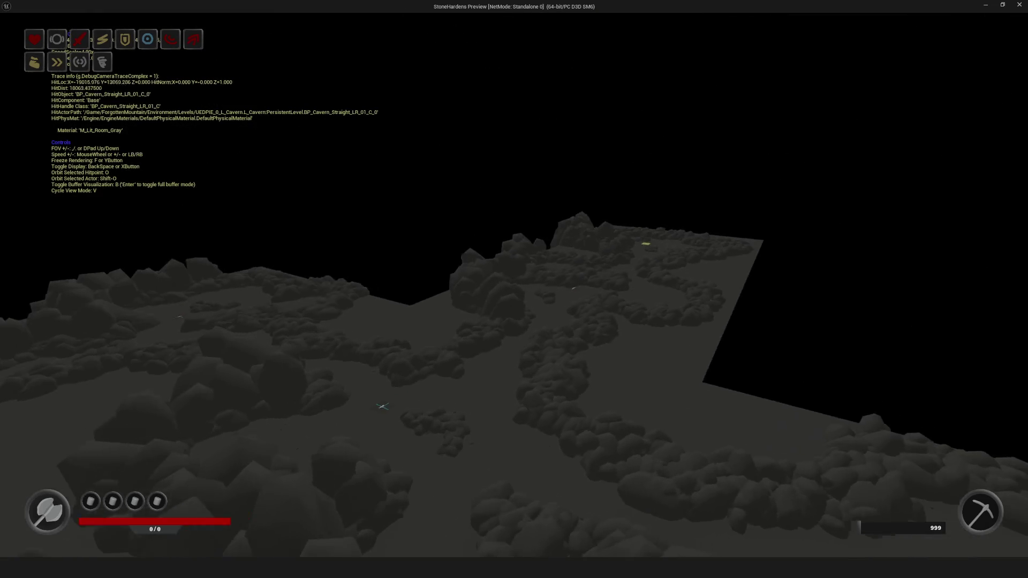
key("w")
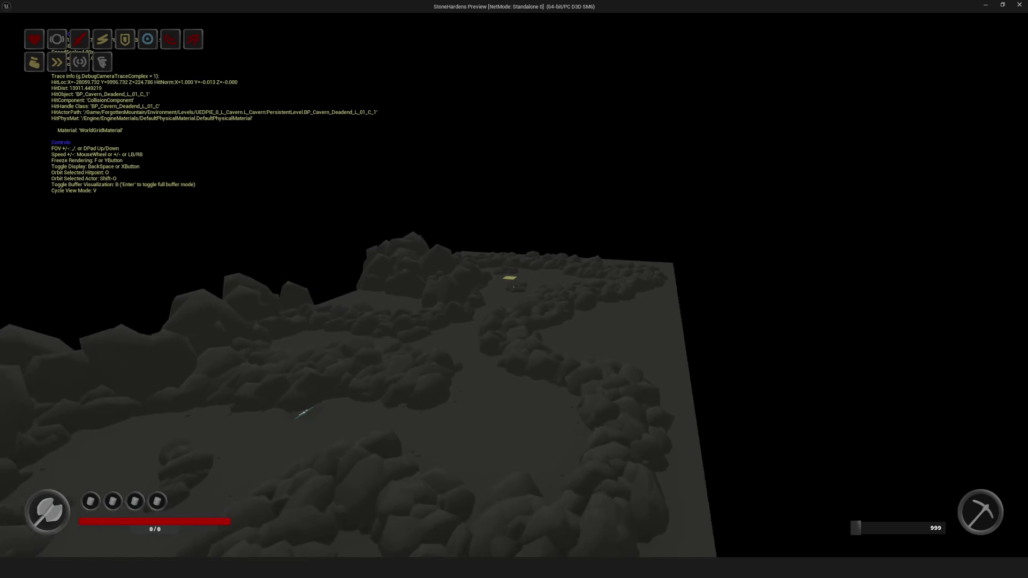
key("w")
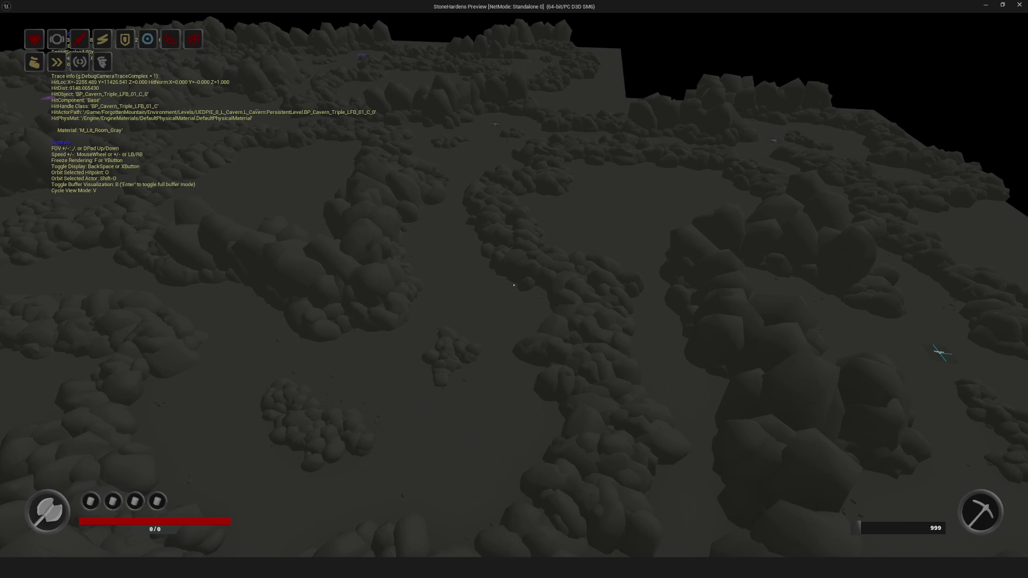
key("Escape")
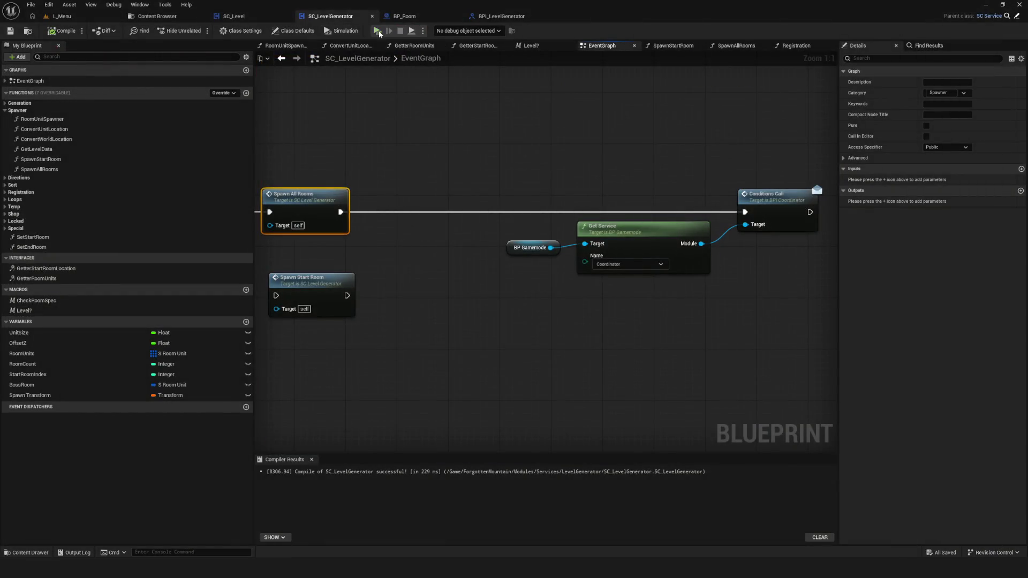
left_click(377, 31)
left_click(521, 237)
left_click(522, 240)
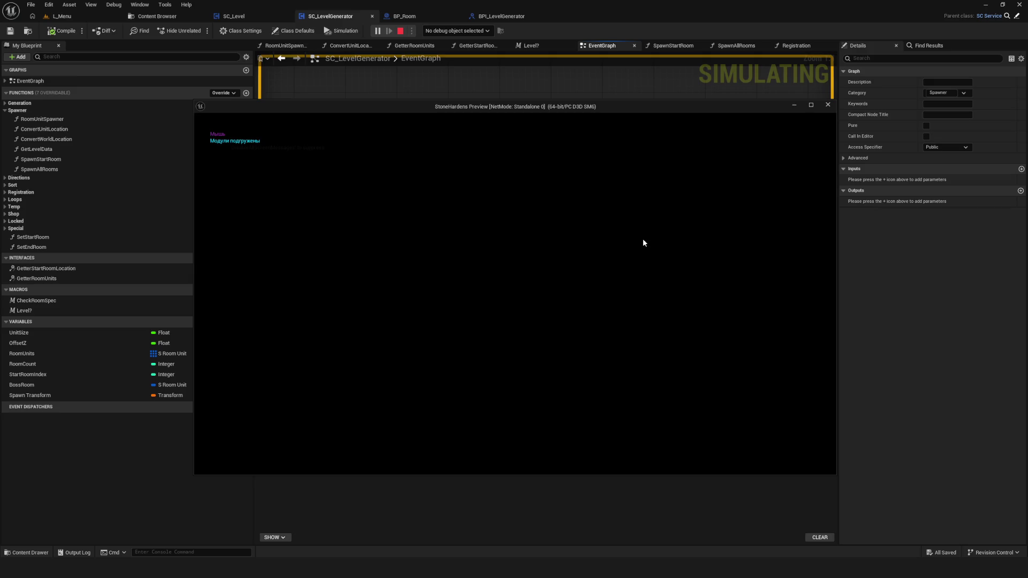
key("semicolon")
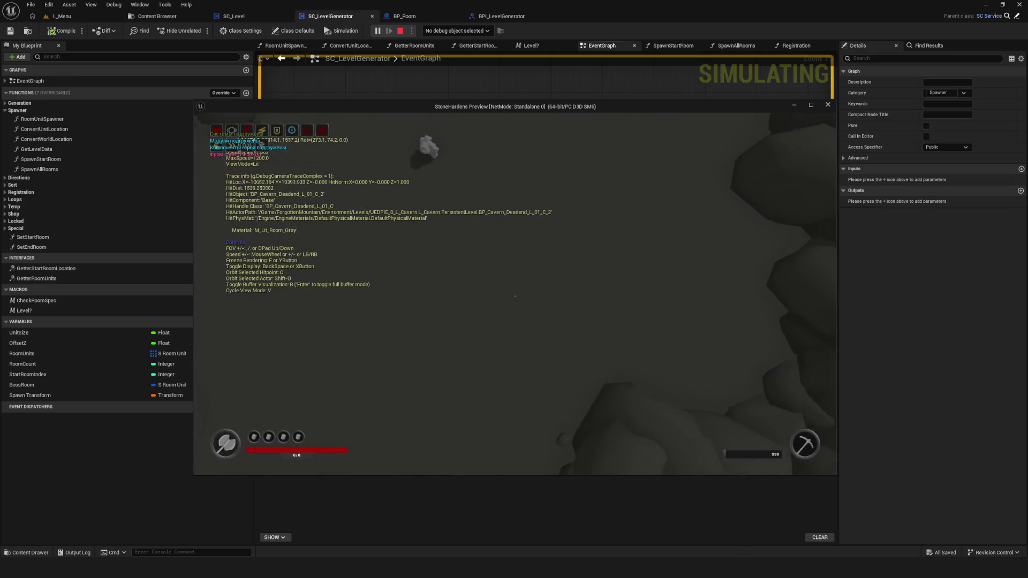
scroll(514, 295, "up", 5)
key("s")
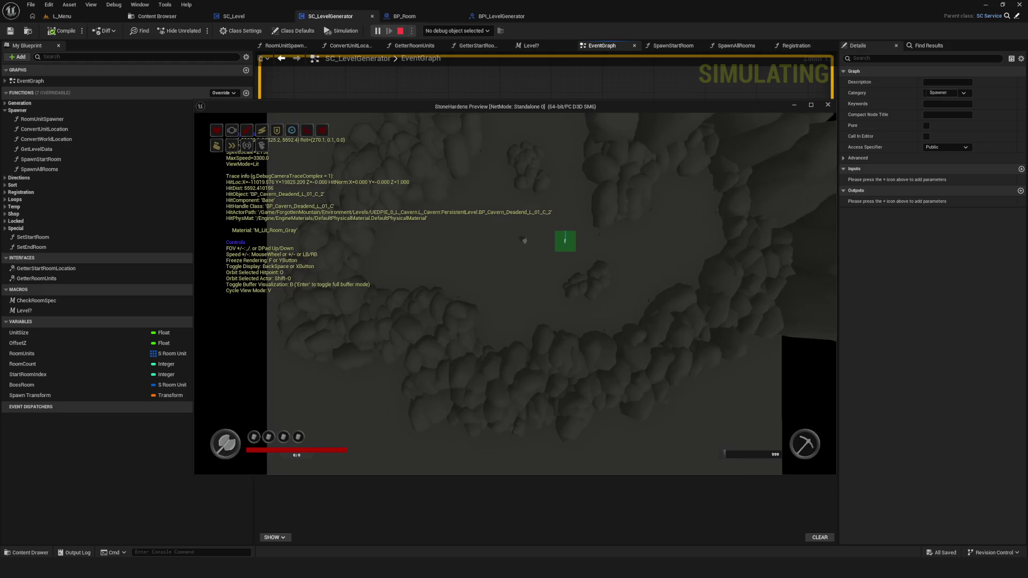
scroll(514, 293, "up", 3)
key("s")
scroll(515, 293, "up", 2)
key("s")
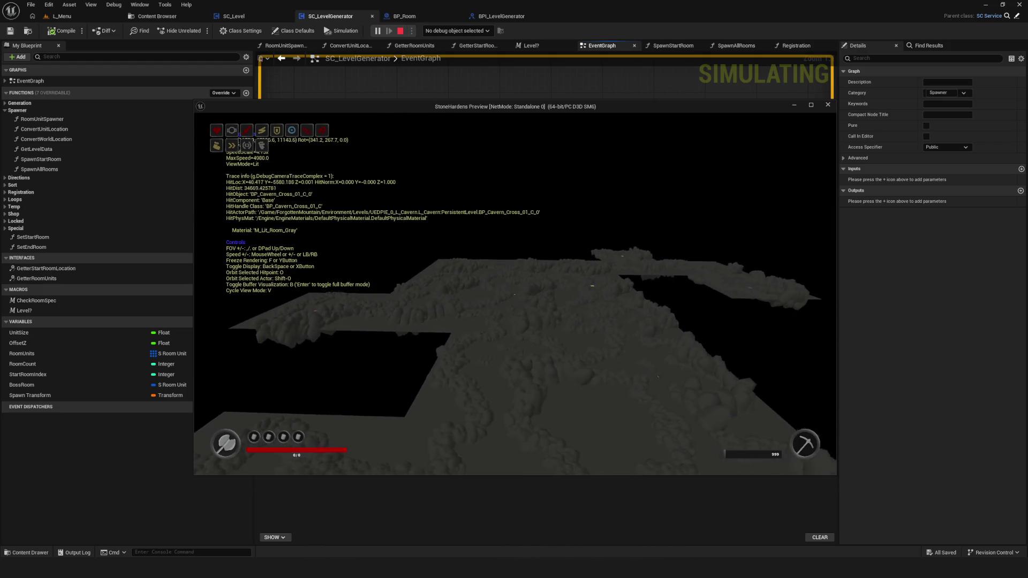
key("s")
key("w")
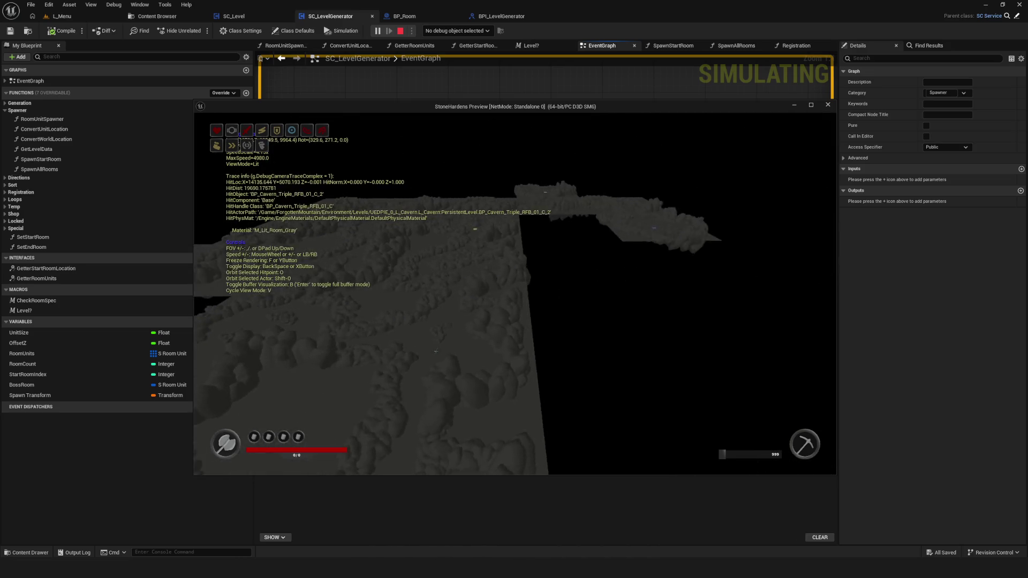
key("Escape")
scroll(497, 266, "down", 5)
scroll(568, 271, "up", 5)
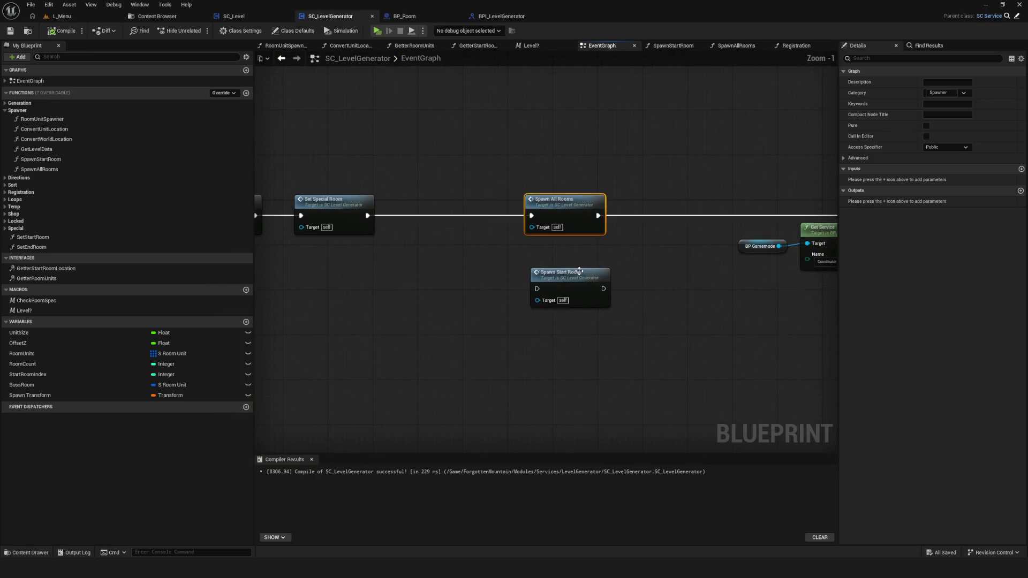
Save SC_LevelGenerator and bring the Set and spawn nodes into view
left_click_drag(568, 270, 602, 267)
left_click(19, 35)
scroll(692, 256, "up", 1)
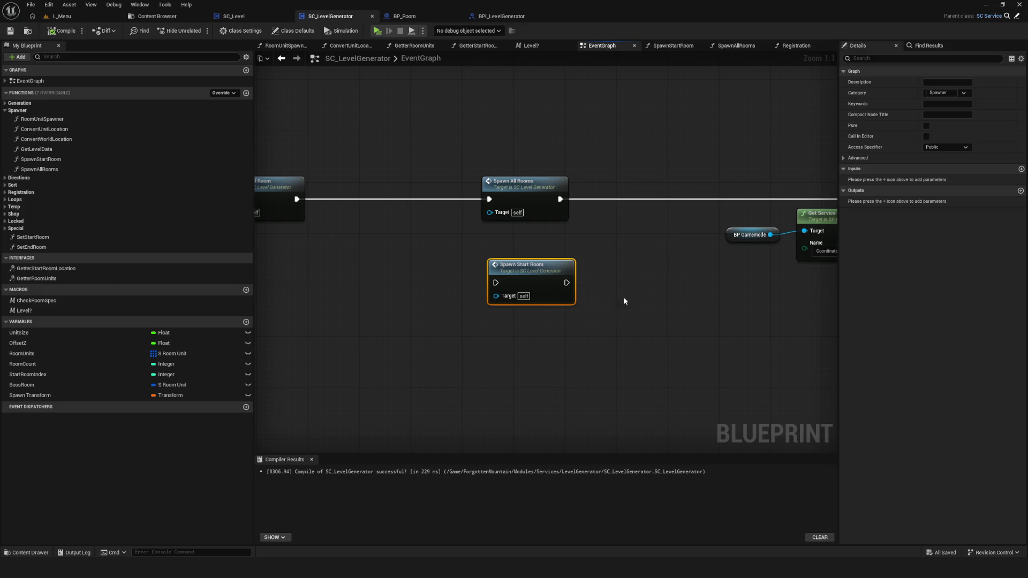
scroll(553, 266, "down", 5)
scroll(539, 302, "up", 5)
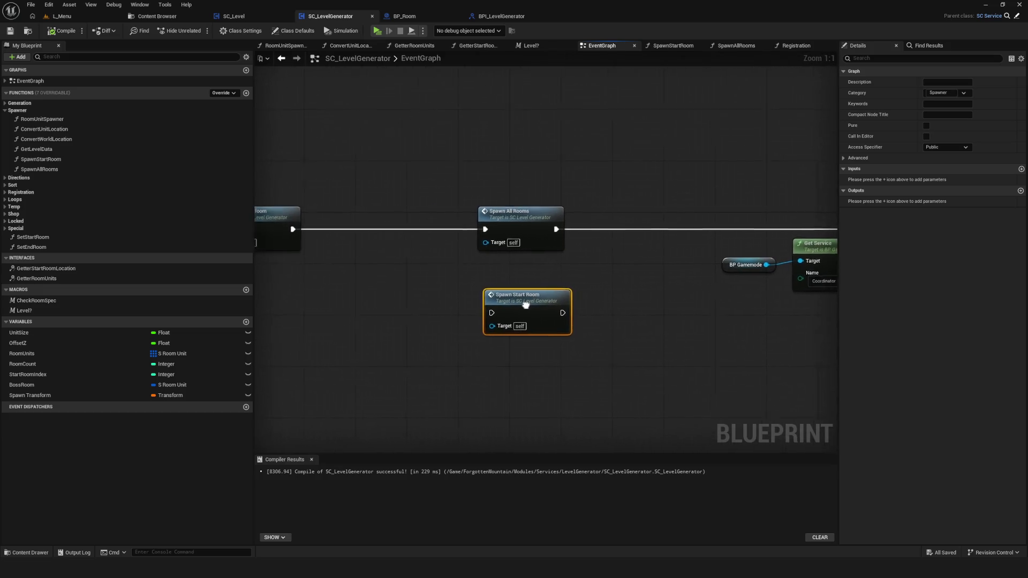
mouse_move(496, 282)
left_mouse_down()
mouse_move(488, 235)
mouse_move(498, 223)
mouse_move(466, 261)
mouse_move(499, 279)
left_mouse_up()
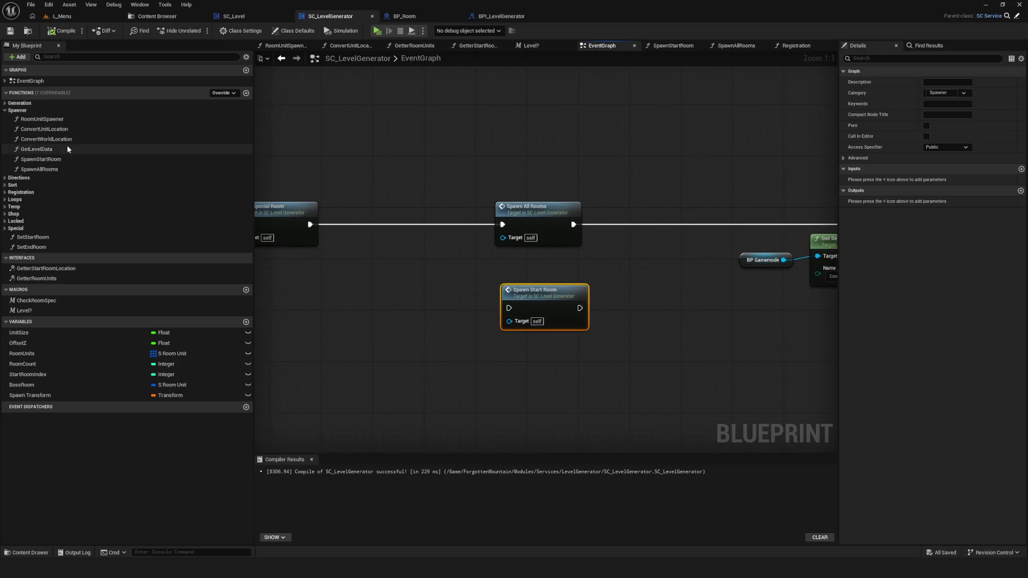
left_click_drag(552, 153, 733, 149)
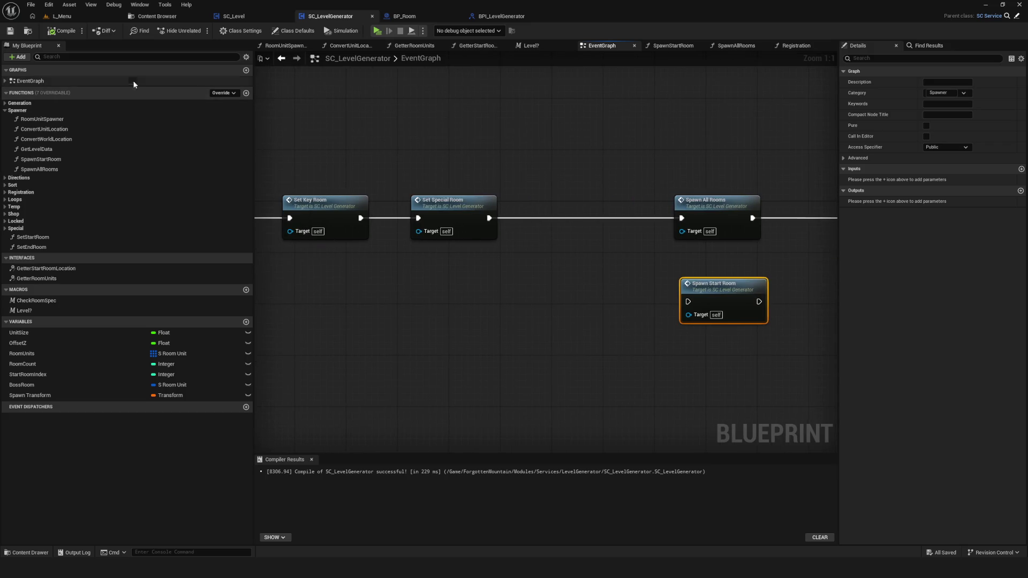
left_click_drag(607, 231, 513, 228)
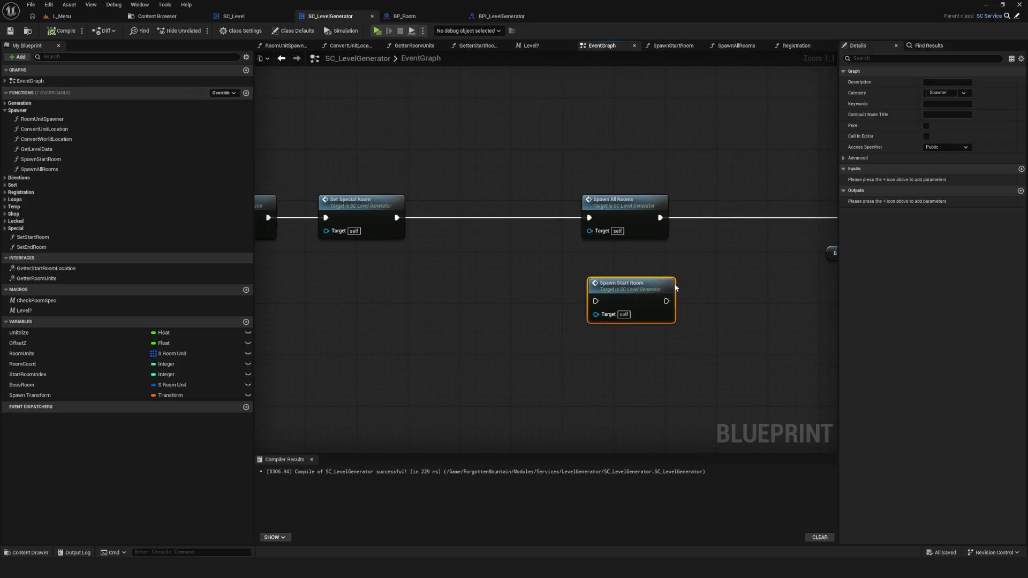
Detach Spawn All Rooms, route Set Special Room through Spawn Start Room onward, and save
left_click(589, 218, "alt")
left_click(660, 217, "alt")
left_click_drag(615, 203, 608, 132)
left_click_drag(629, 308, 620, 217)
left_click_drag(397, 218, 589, 211)
left_click_drag(678, 214, 559, 242)
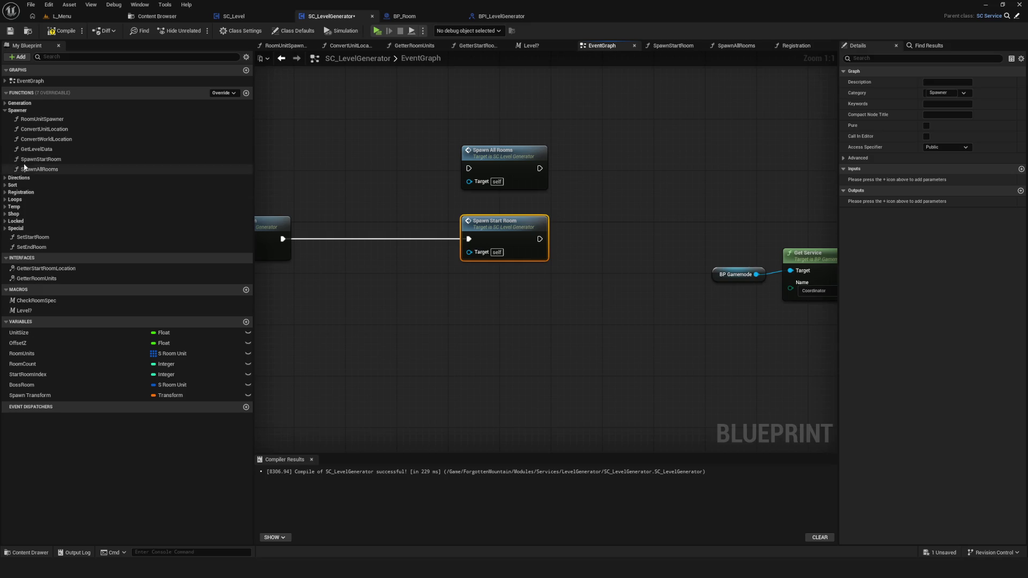
left_click_drag(540, 238, 764, 239)
scroll(602, 227, "down", 12)
scroll(601, 226, "up", 7)
left_click(10, 31)
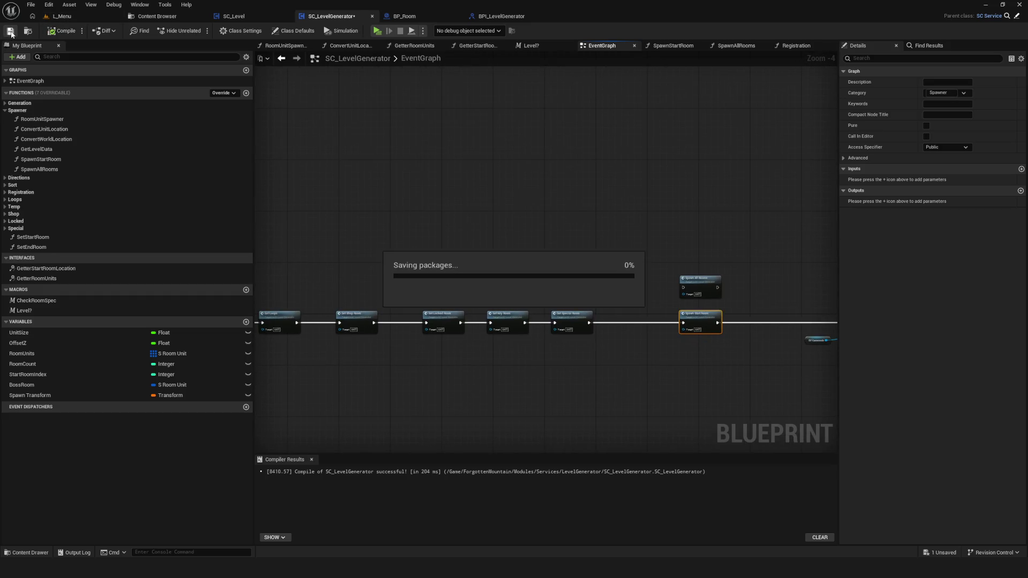
Close all graph tabs except EventGraph with Close Other Tabs
scroll(503, 249, "down", 3)
scroll(514, 256, "up", 2)
left_click_drag(514, 255, 488, 236)
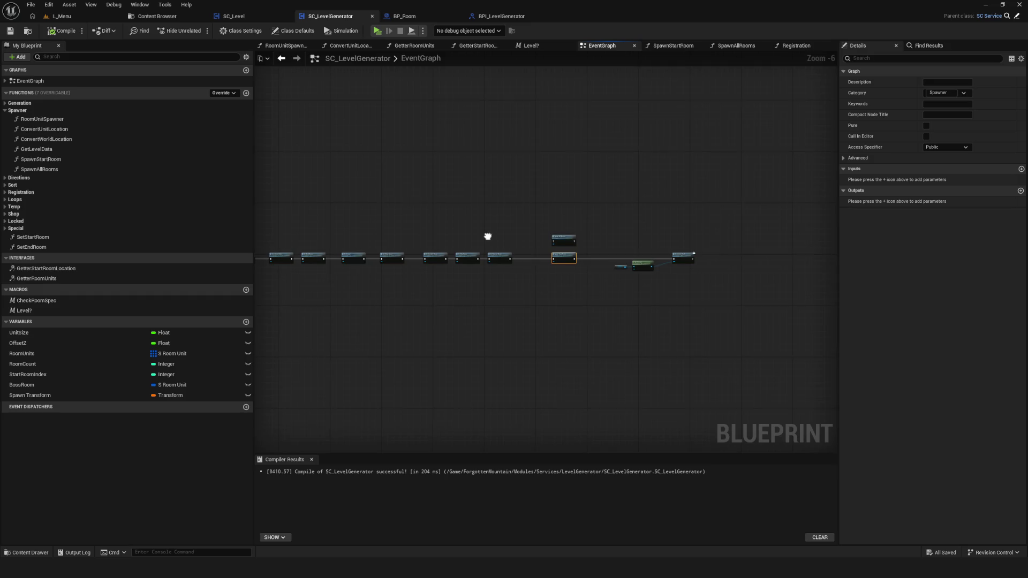
scroll(615, 257, "up", 5)
scroll(639, 242, "down", 1)
right_click(606, 45)
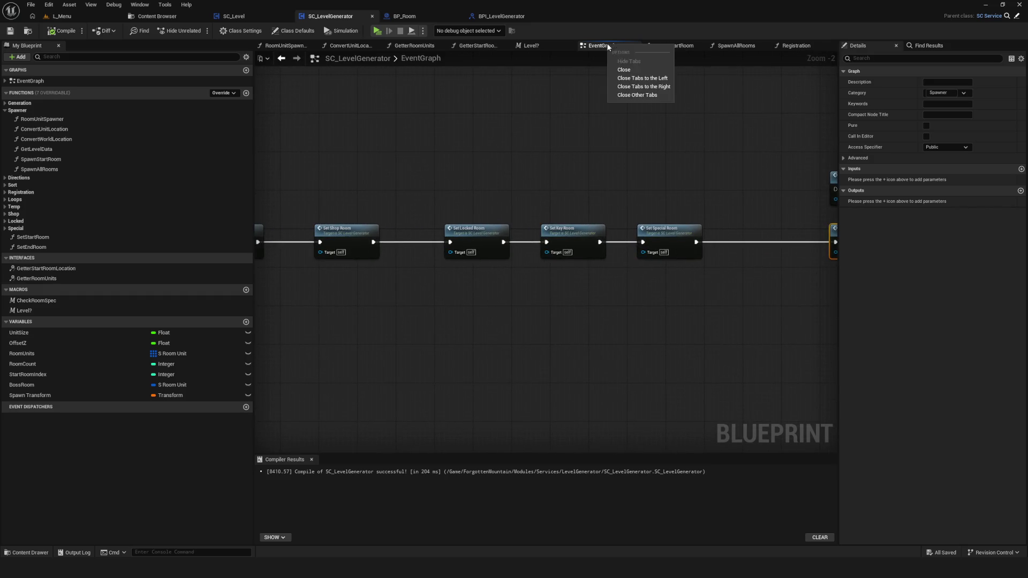
left_click(663, 96)
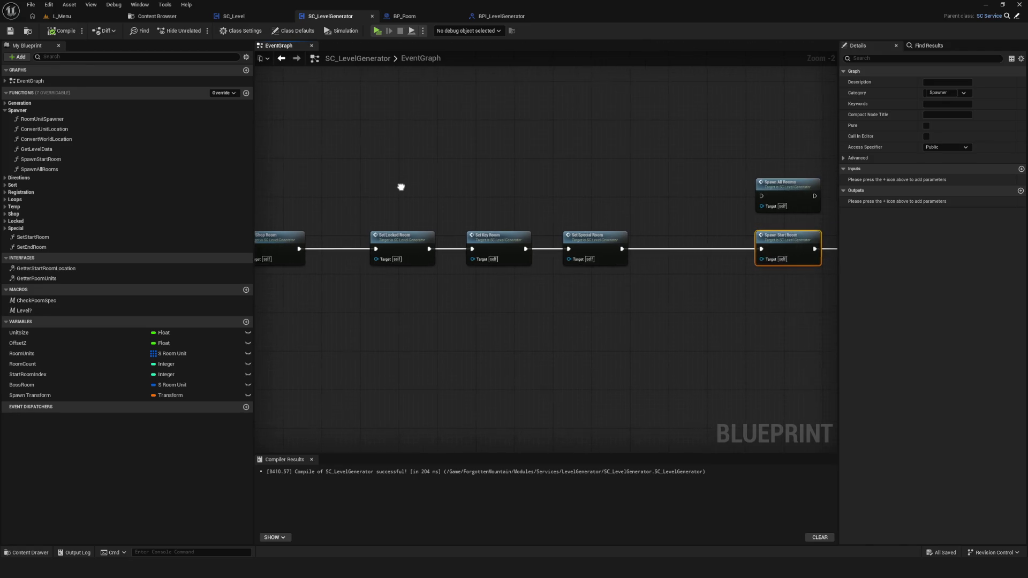
Switch to the BPI_LevelGenerator interface asset
scroll(756, 177, "down", 5)
scroll(748, 195, "up", 4)
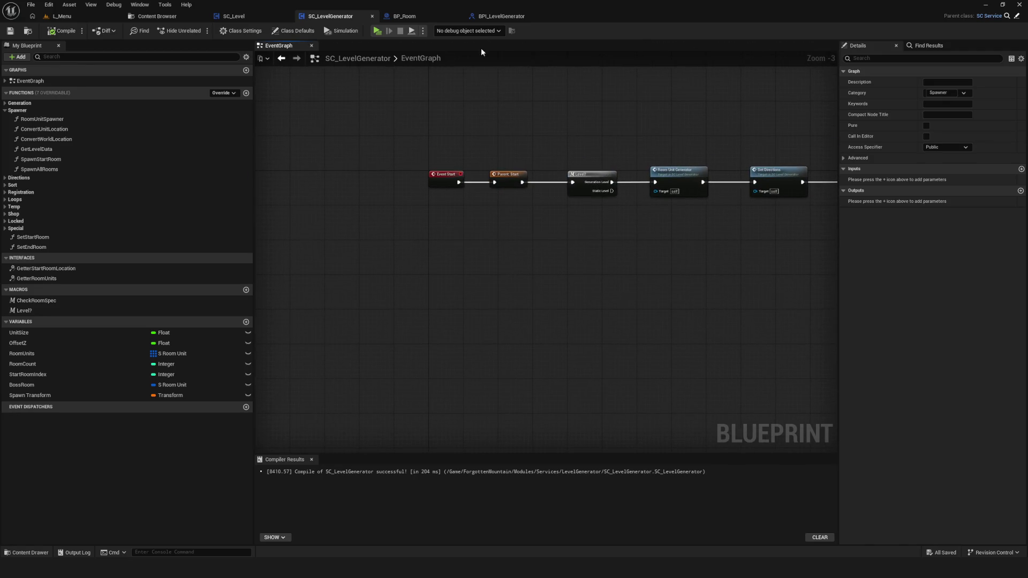
left_click(519, 16)
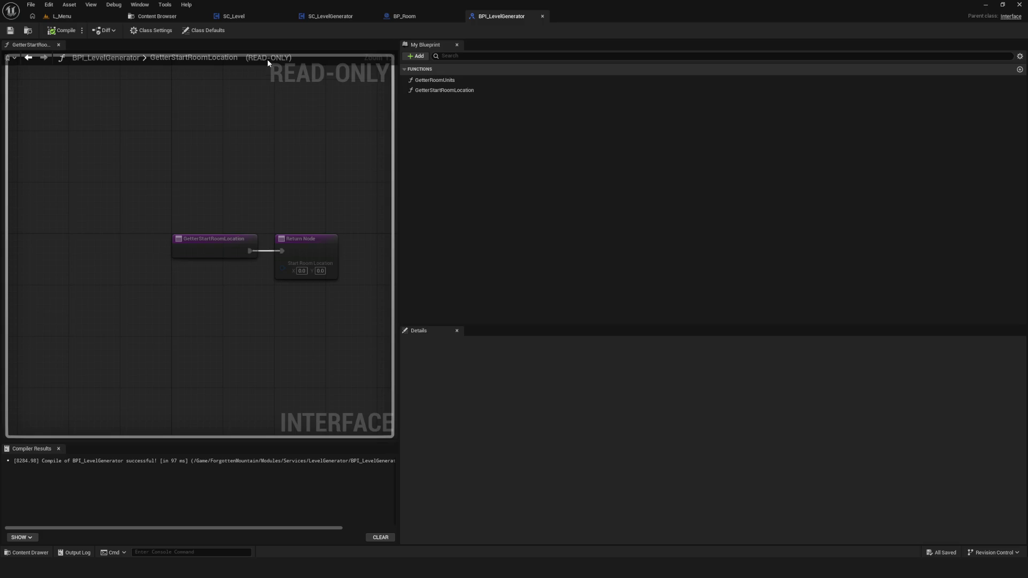
Cycle through the open asset tabs, ending on the SC_LevelGenerator blueprint
left_click(157, 16)
left_click(234, 16)
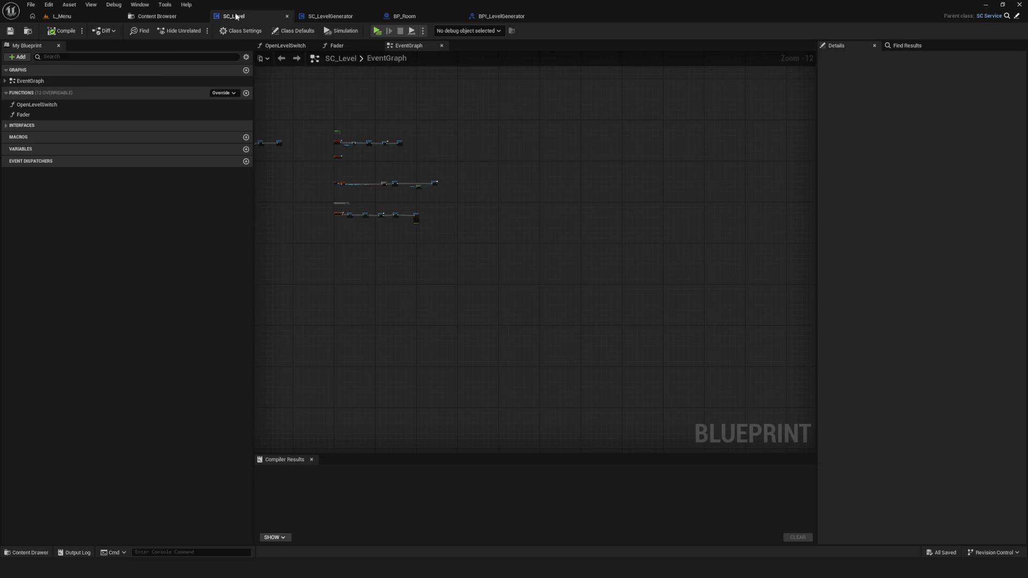
left_click(330, 17)
left_click(404, 16)
left_click(494, 18)
left_click(403, 18)
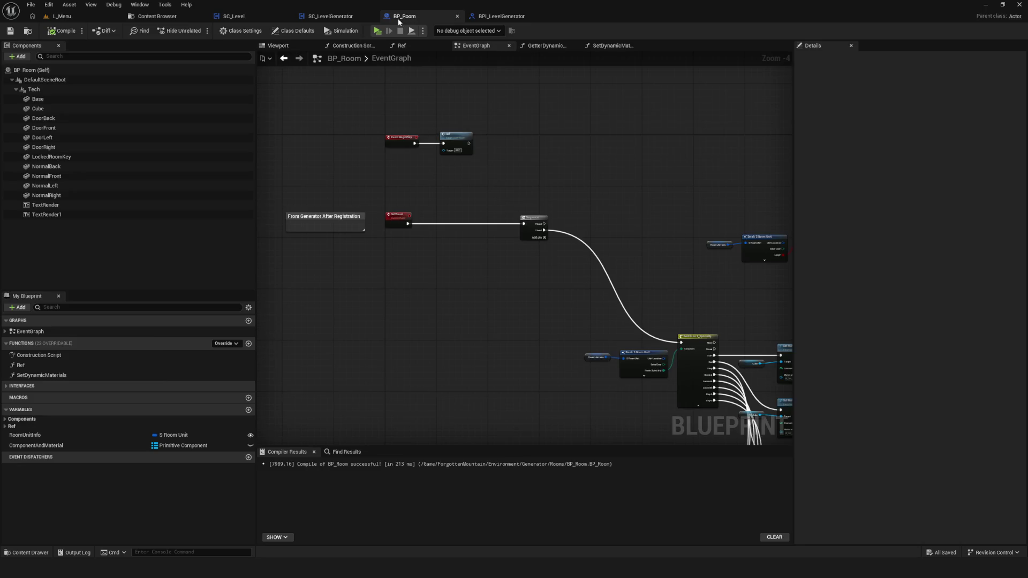
left_click(330, 16)
left_click(234, 16)
left_click(177, 17)
left_click(234, 16)
left_click(331, 16)
left_click(404, 16)
left_click(494, 16)
left_click(425, 16)
left_click(331, 16)
left_click(234, 16)
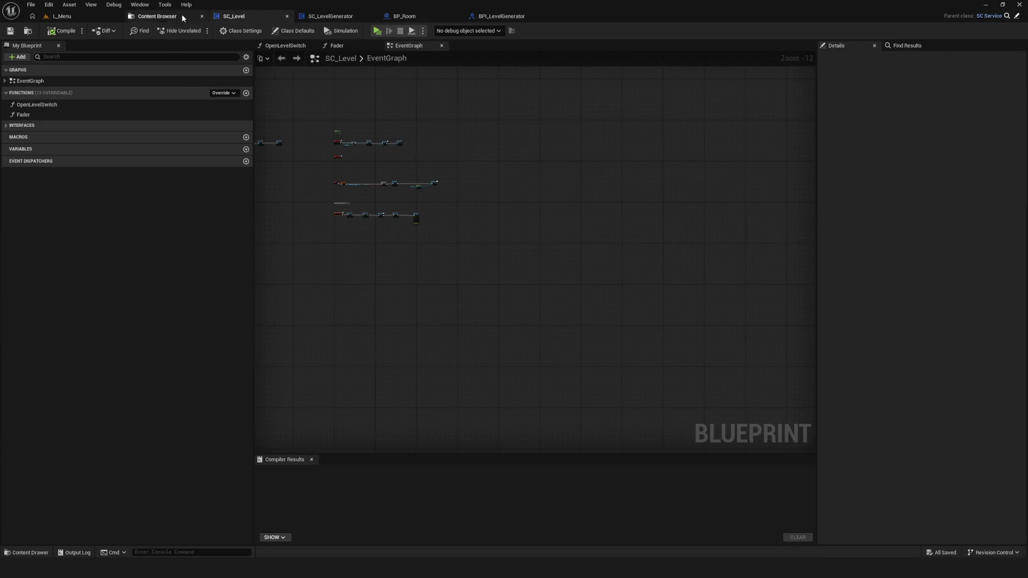
left_click(161, 16)
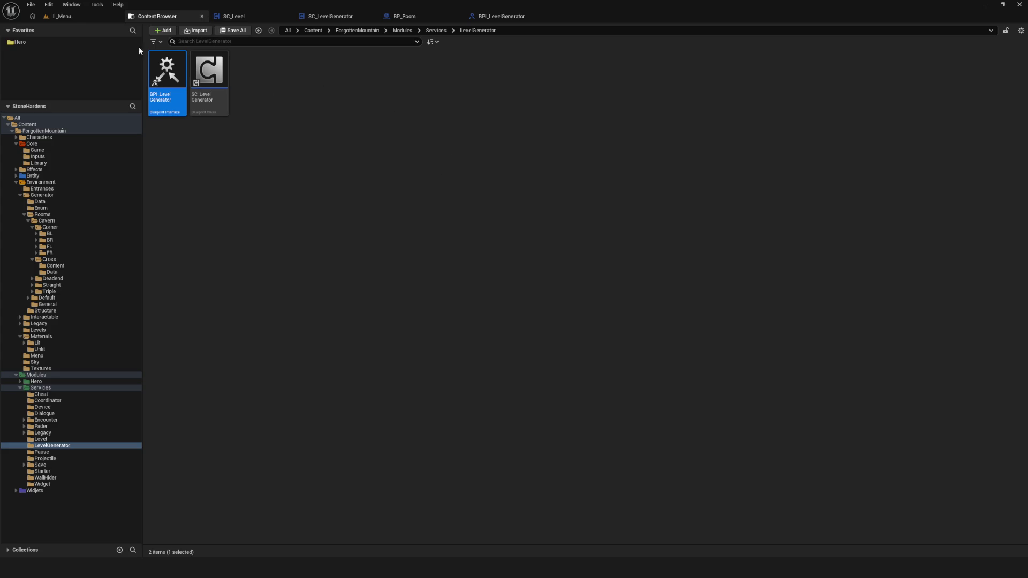
left_click(78, 16)
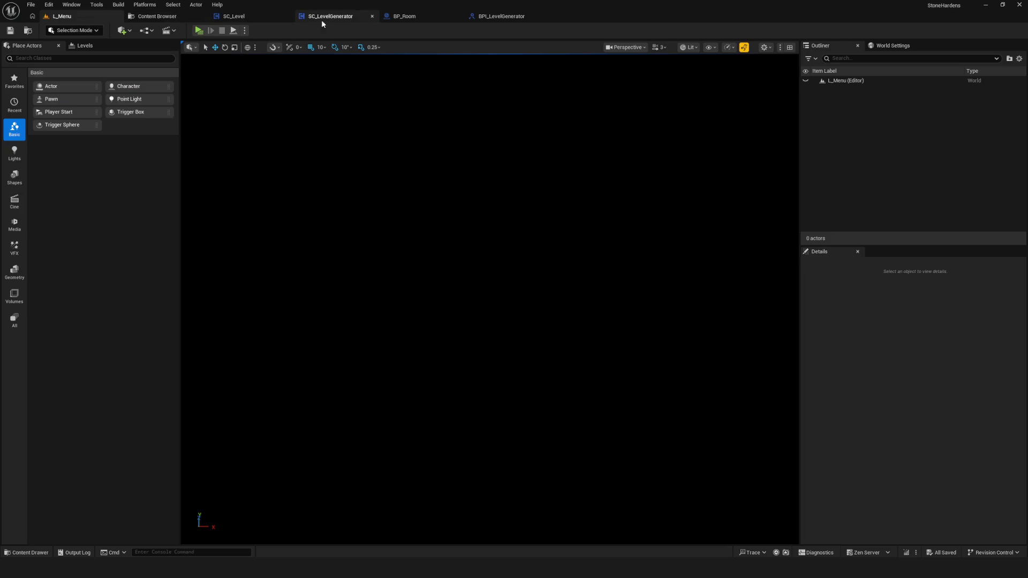
left_click(350, 20)
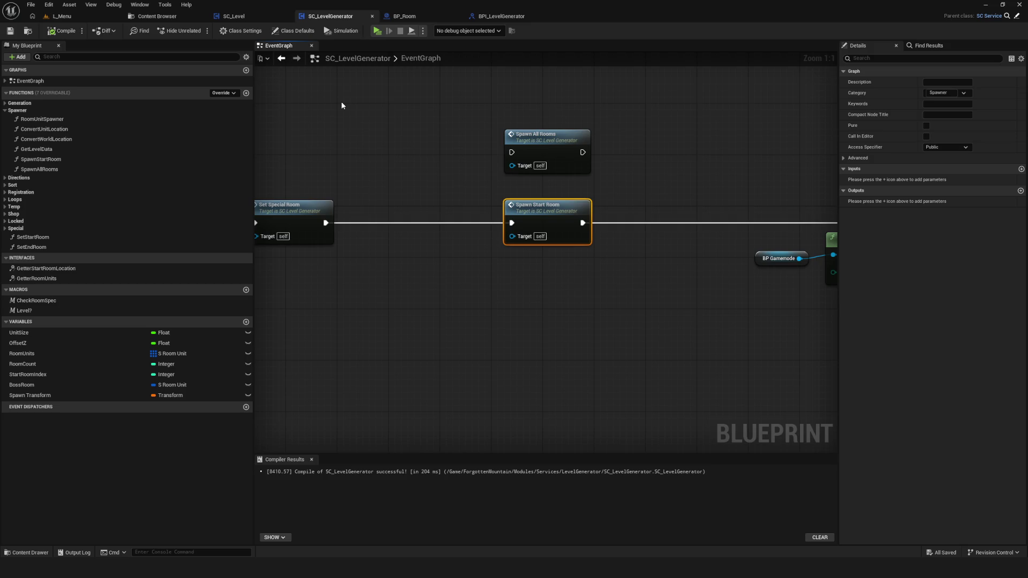
Pan the EventGraph to centre Spawn Start Room, Get Service and Conditions Call
mouse_move(385, 133)
left_mouse_down()
mouse_move(539, 152)
mouse_move(548, 124)
left_mouse_up()
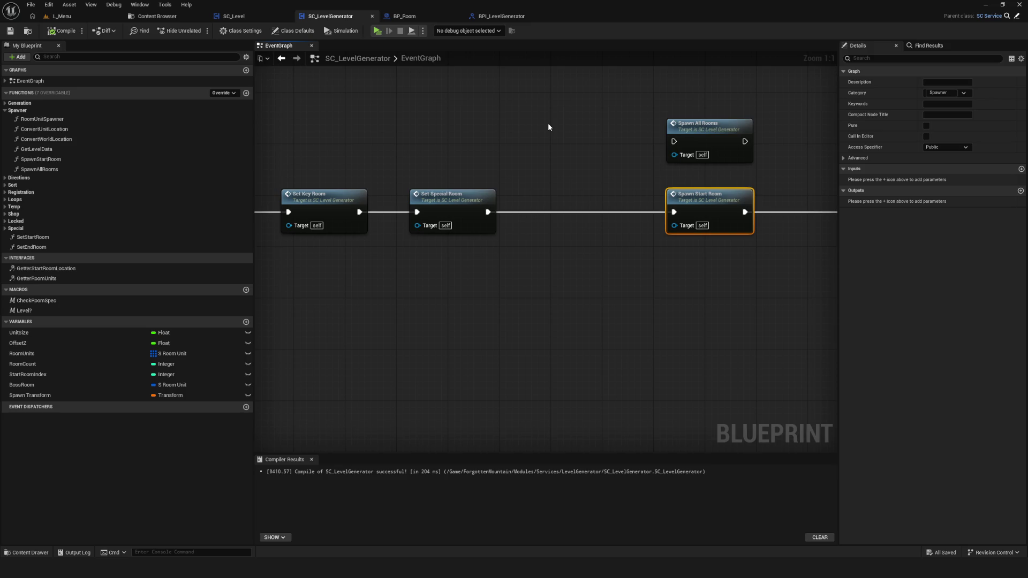
left_click_drag(560, 131, 261, 162)
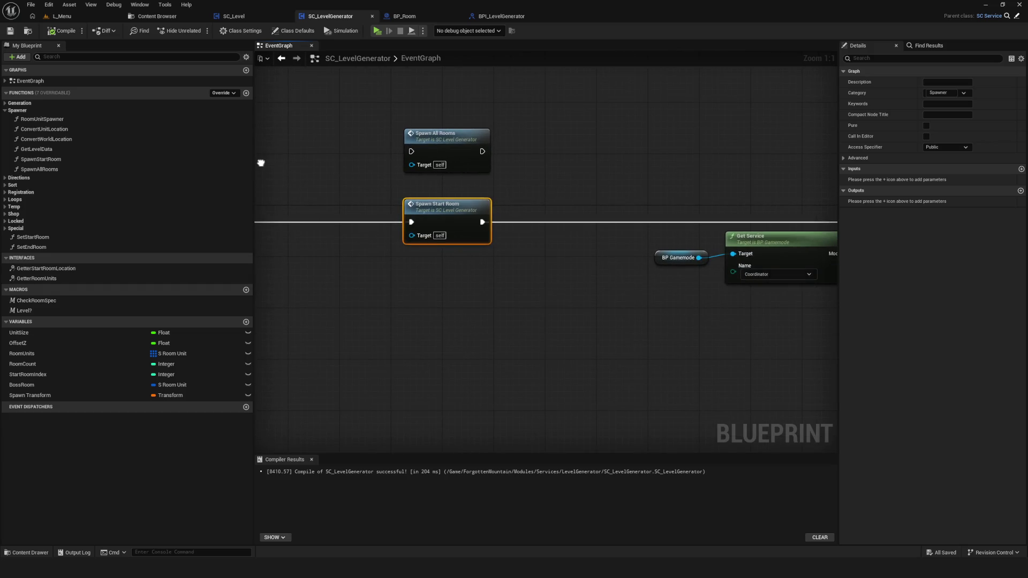
scroll(278, 163, "down", 6)
scroll(392, 188, "up", 6)
mouse_move(392, 188)
left_mouse_down()
mouse_move(401, 179)
mouse_move(557, 165)
left_mouse_up()
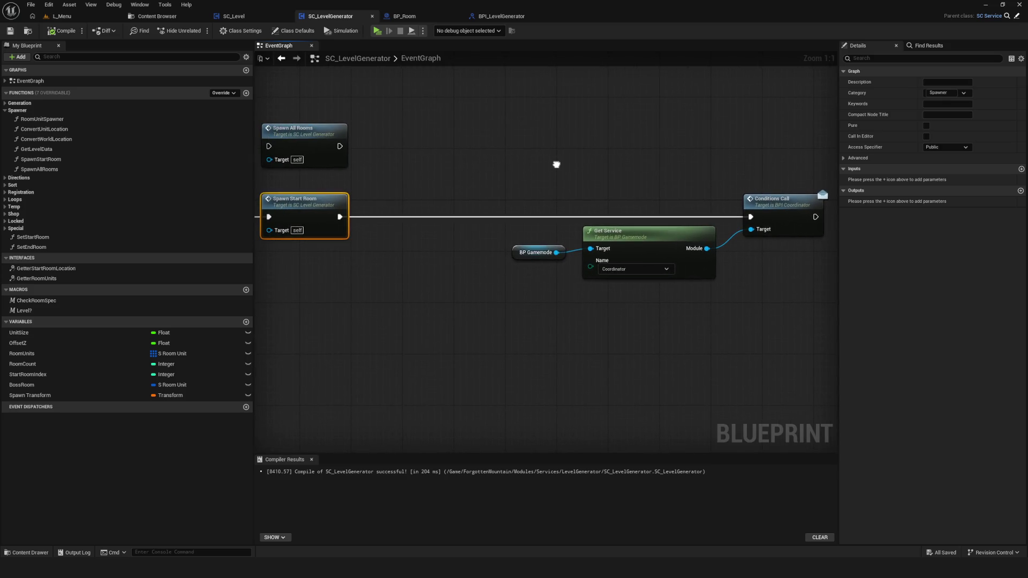
left_click_drag(556, 164, 556, 165)
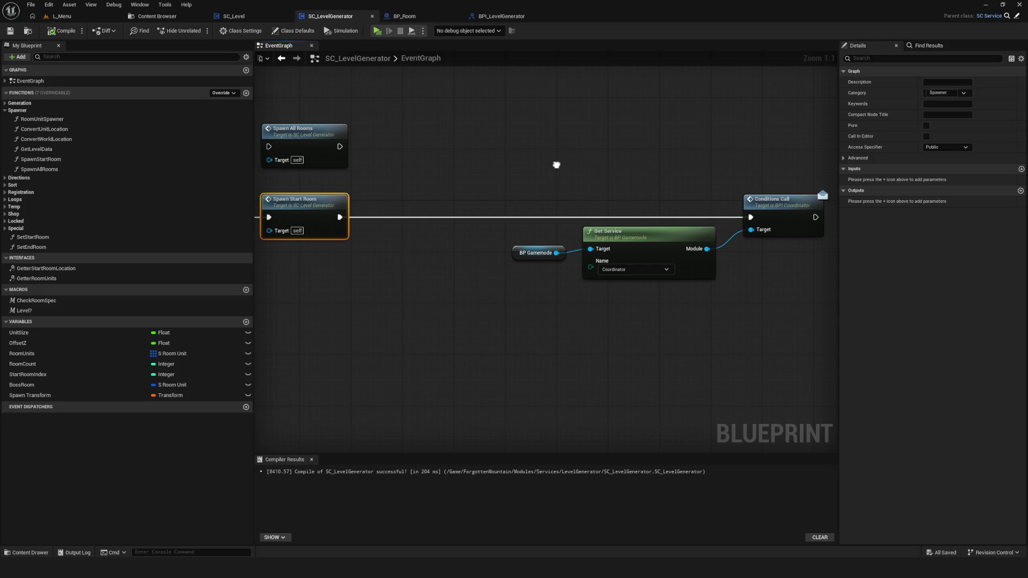
Step through SpawnStartRoom and SpawnAllRooms into RoomUnitSpawner, selecting its SpawnActor node
left_click_drag(556, 165, 571, 175)
double_click(345, 217)
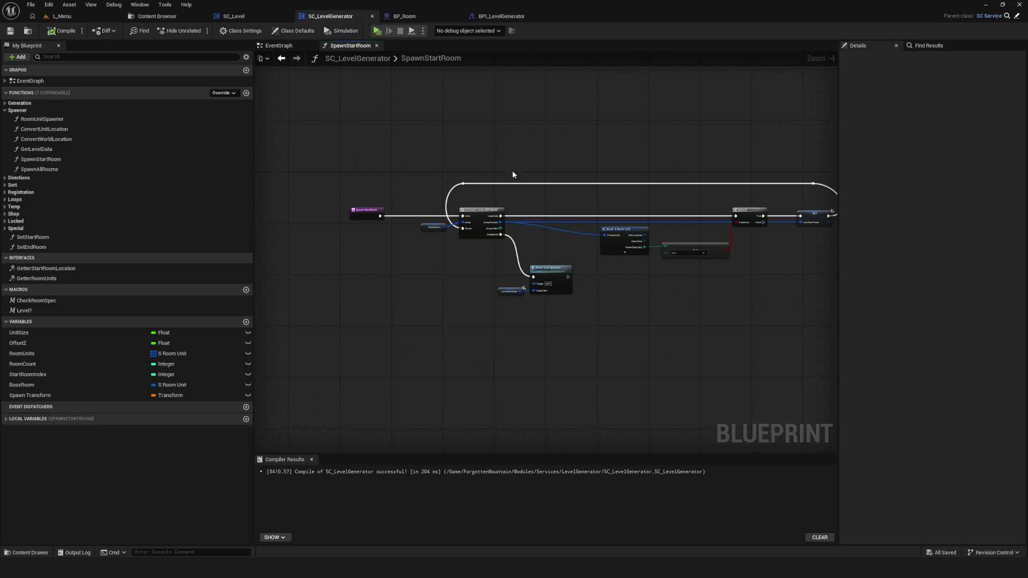
left_click(281, 58)
double_click(322, 142)
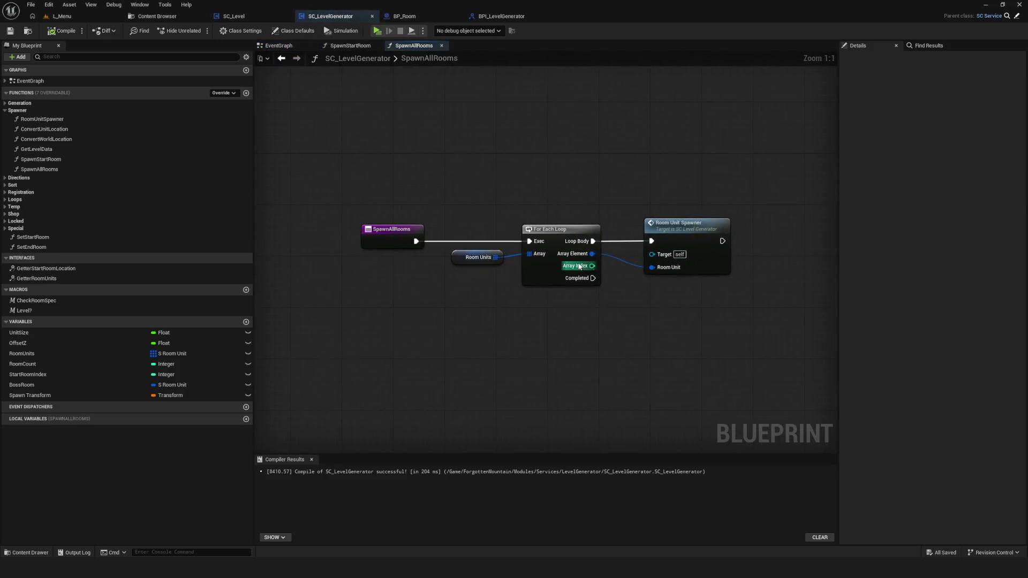
double_click(696, 224)
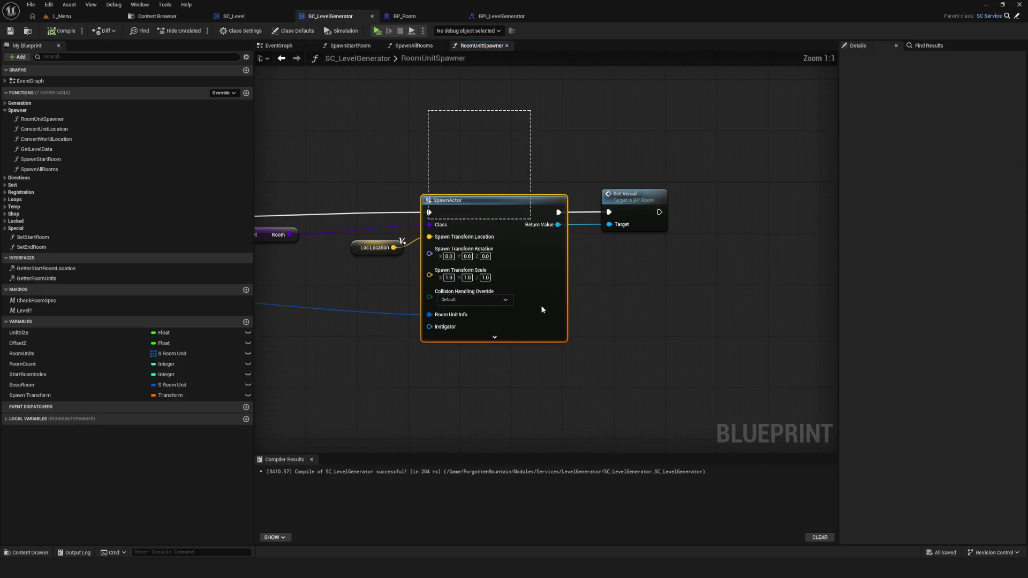
left_click(538, 265)
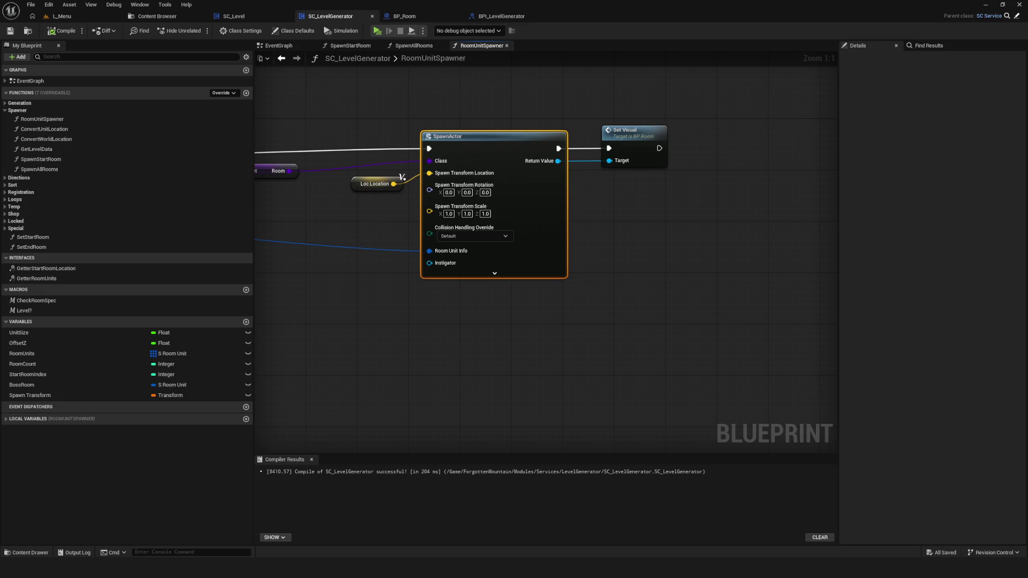
scroll(531, 361, "down", 6)
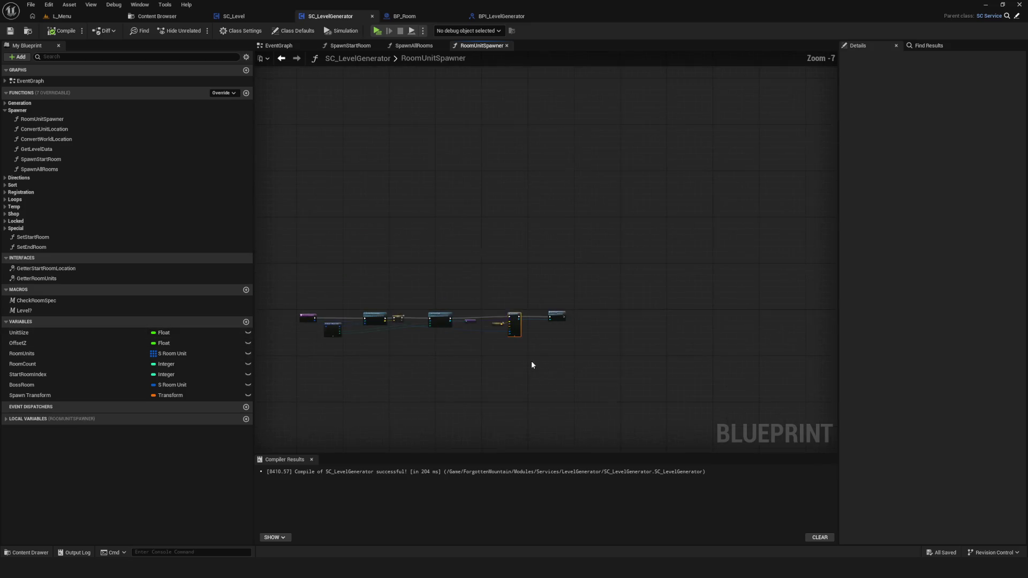
Hand-write 'Spawn Actor' in red beside the SpawnActor node and begin 'Class' below it
scroll(497, 358, "up", 5)
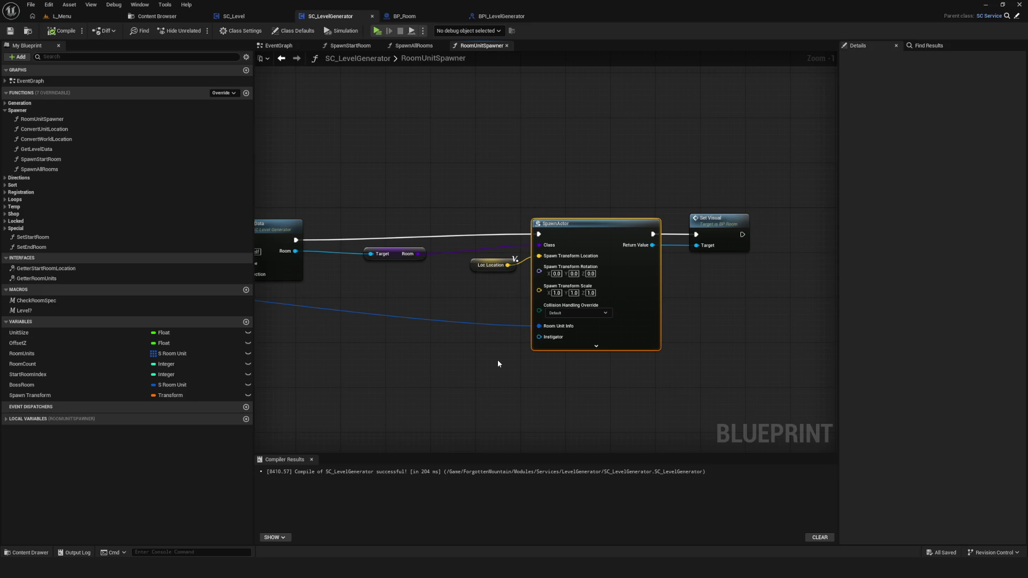
scroll(471, 268, "down", 5)
left_click_drag(535, 302, 452, 287)
mouse_move(572, 250)
left_mouse_down()
mouse_move(563, 250)
mouse_move(559, 275)
mouse_move(608, 274)
mouse_move(683, 245)
mouse_move(693, 259)
mouse_move(712, 251)
left_mouse_up()
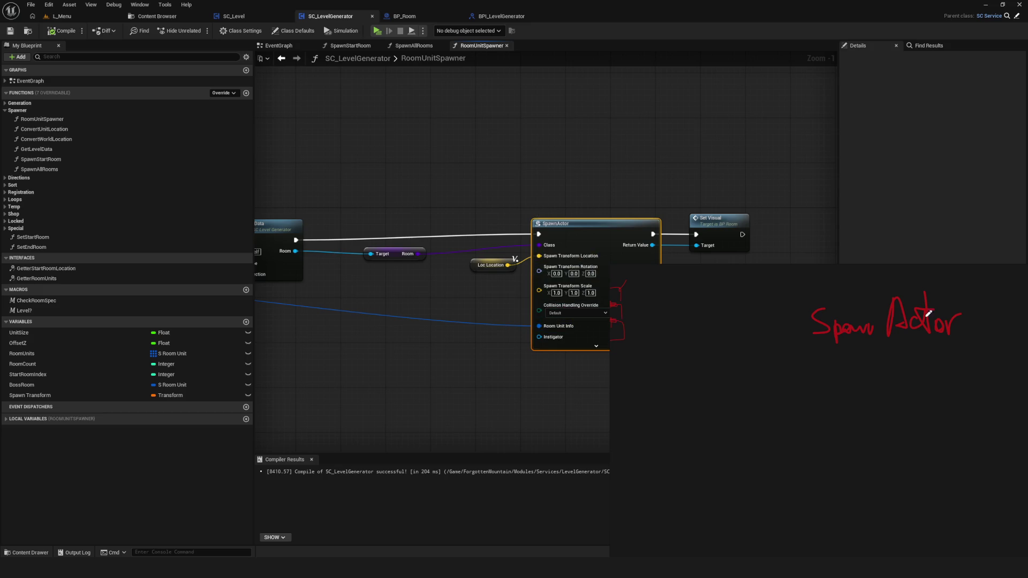
mouse_move(747, 376)
left_mouse_down()
mouse_move(764, 368)
mouse_move(773, 385)
mouse_move(787, 385)
mouse_move(794, 367)
mouse_move(804, 400)
mouse_move(791, 401)
left_mouse_up()
Undo the oversized last letter of 'Class' and add a question mark after 'Spawn Actor'
key("ctrl+z")
mouse_move(853, 290)
left_mouse_down()
mouse_move(861, 287)
mouse_move(853, 323)
left_mouse_up()
left_click(855, 356)
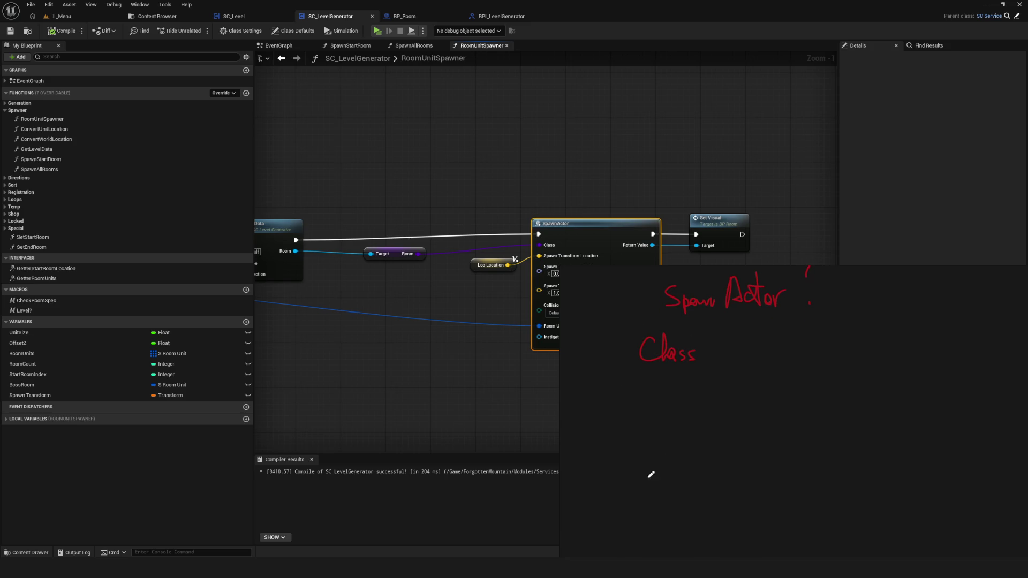
Write 'Asyncload' below 'Class' with a curved arrow leading to a box
mouse_move(638, 447)
left_mouse_down()
mouse_move(679, 452)
mouse_move(654, 484)
mouse_move(683, 466)
mouse_move(695, 487)
mouse_move(705, 461)
left_mouse_up()
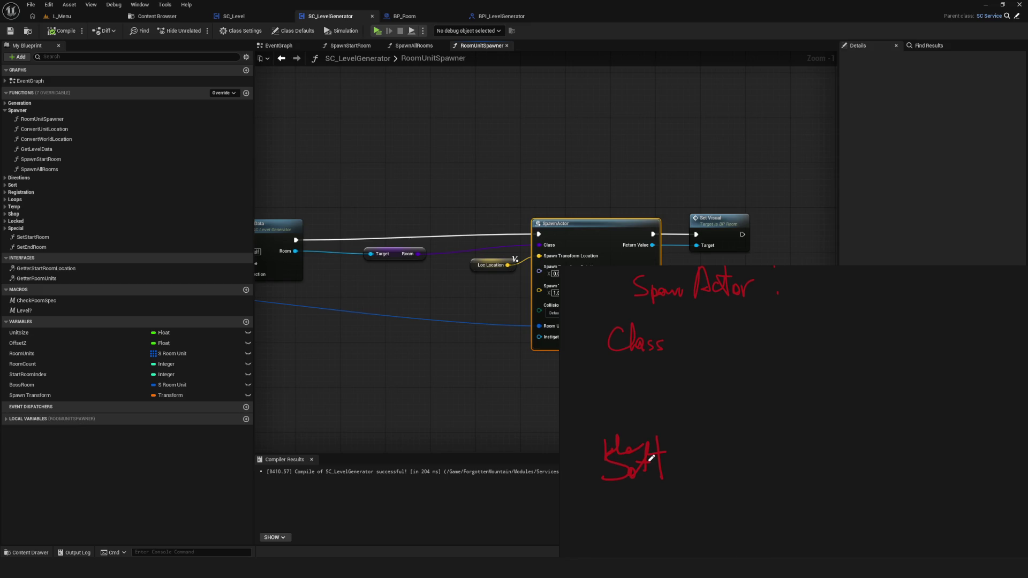
mouse_move(654, 466)
left_mouse_down()
mouse_move(725, 393)
mouse_move(732, 405)
mouse_move(805, 411)
mouse_move(810, 403)
mouse_move(852, 416)
mouse_move(875, 395)
mouse_move(872, 427)
left_mouse_up()
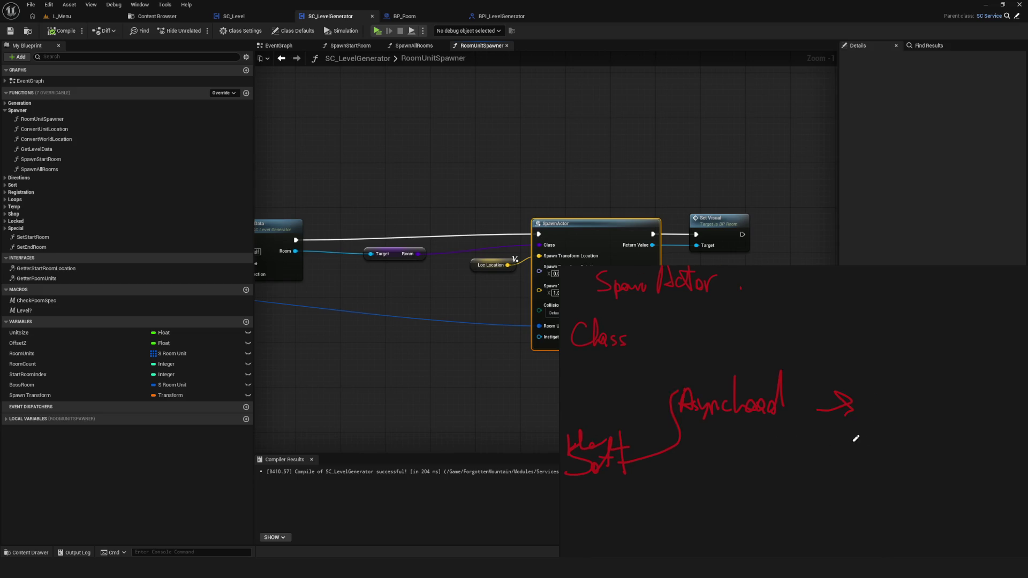
mouse_move(875, 381)
left_mouse_down()
mouse_move(940, 373)
mouse_move(864, 378)
left_mouse_up()
left_click_drag(936, 406, 938, 399)
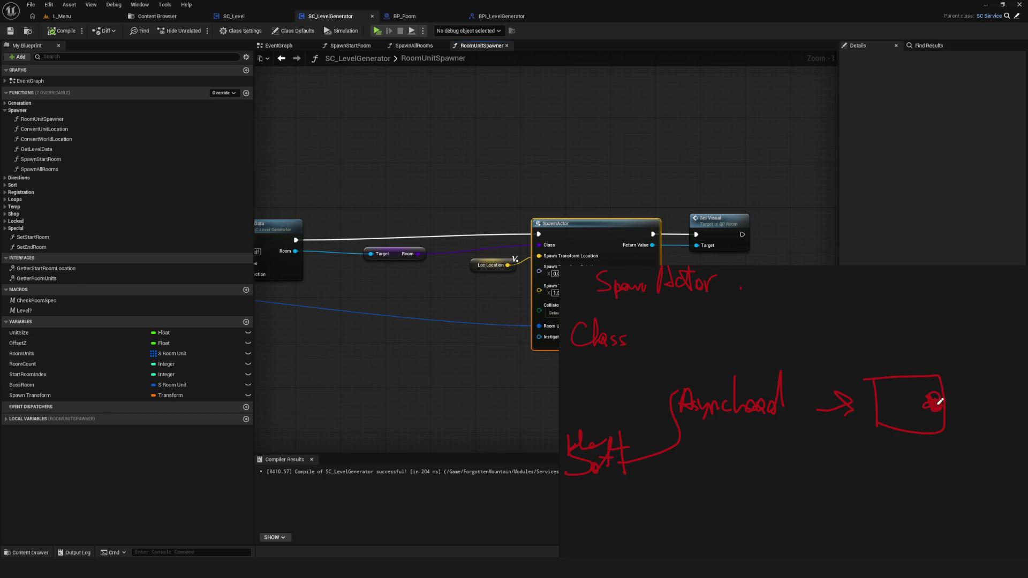
Circle 'Spawn Actor' and 'Class', undo the extra circle around 'Class', and shift the sketch
scroll(884, 428, "down", 2)
scroll(688, 312, "up", 4)
scroll(688, 312, "down", 3)
mouse_move(699, 288)
left_mouse_down()
mouse_move(808, 402)
mouse_move(688, 277)
left_mouse_up()
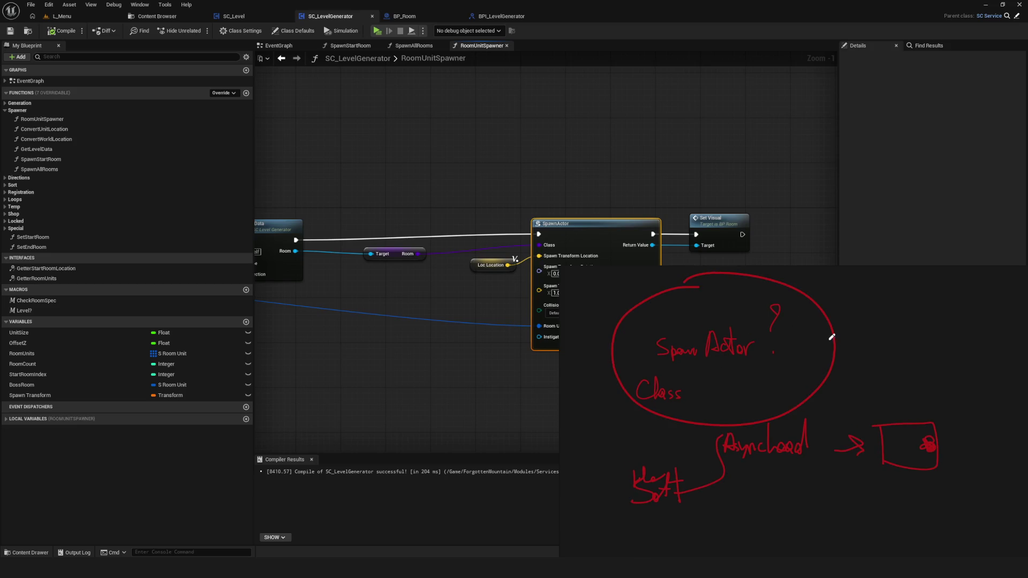
scroll(728, 370, "down", 1)
scroll(723, 378, "up", 3)
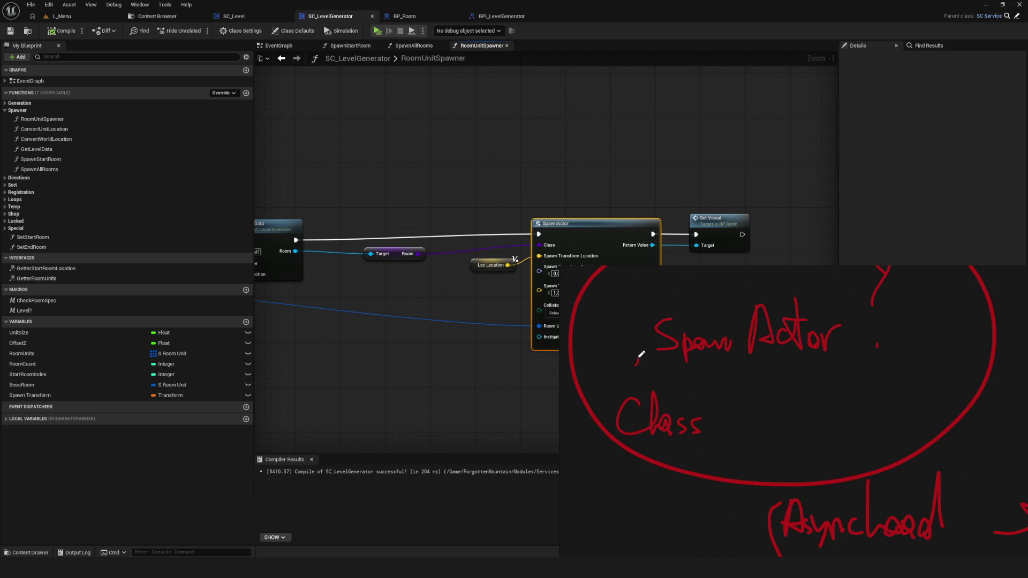
mouse_move(653, 384)
left_mouse_down()
mouse_move(689, 374)
mouse_move(619, 378)
left_mouse_up()
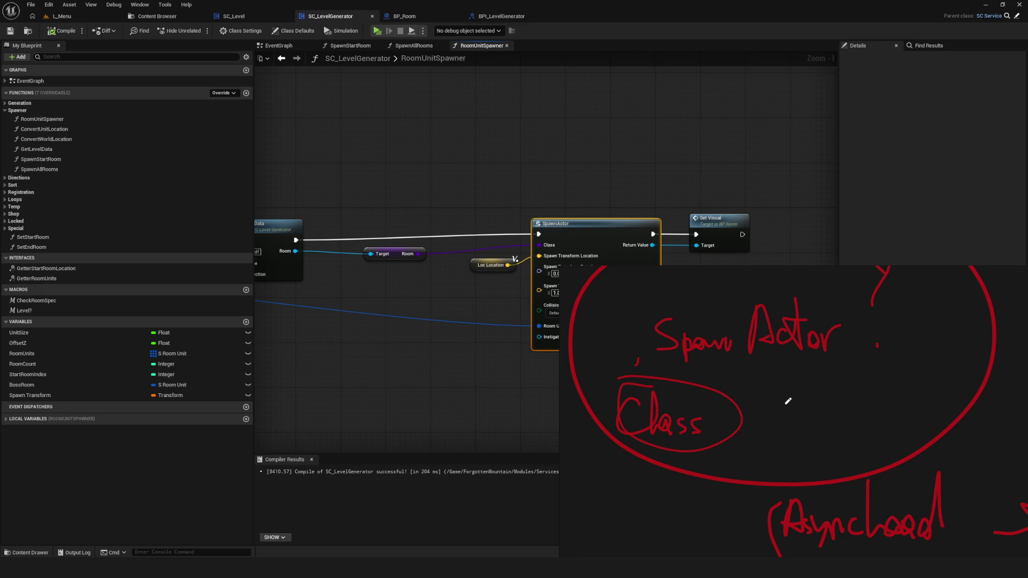
key("ctrl+z")
key("ctrl+z")
scroll(638, 396, "down", 2)
scroll(696, 401, "up", 2)
mouse_move(719, 403)
left_mouse_down()
mouse_move(783, 429)
mouse_move(883, 412)
mouse_move(836, 402)
left_mouse_up()
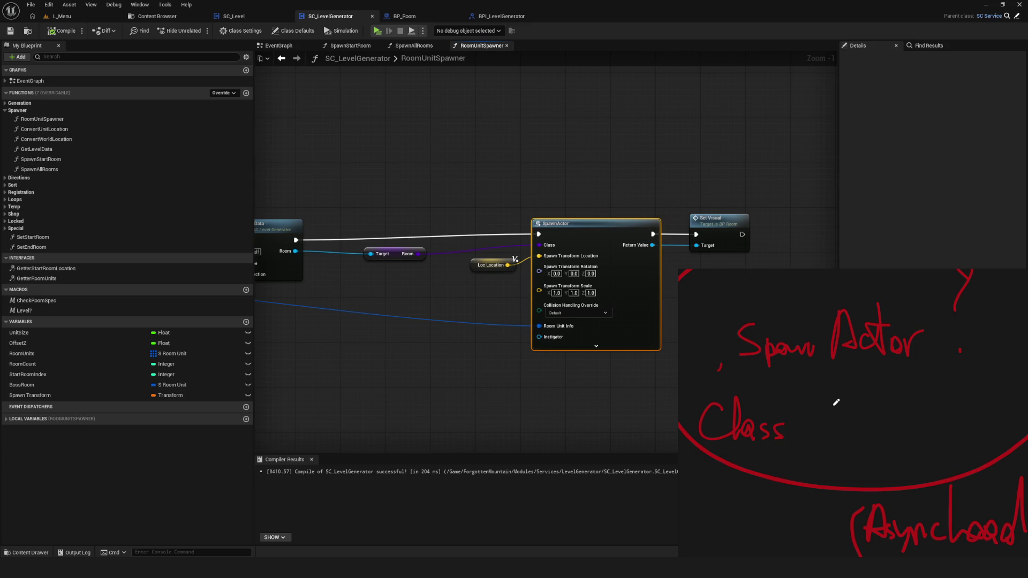
scroll(652, 250, "up", 1)
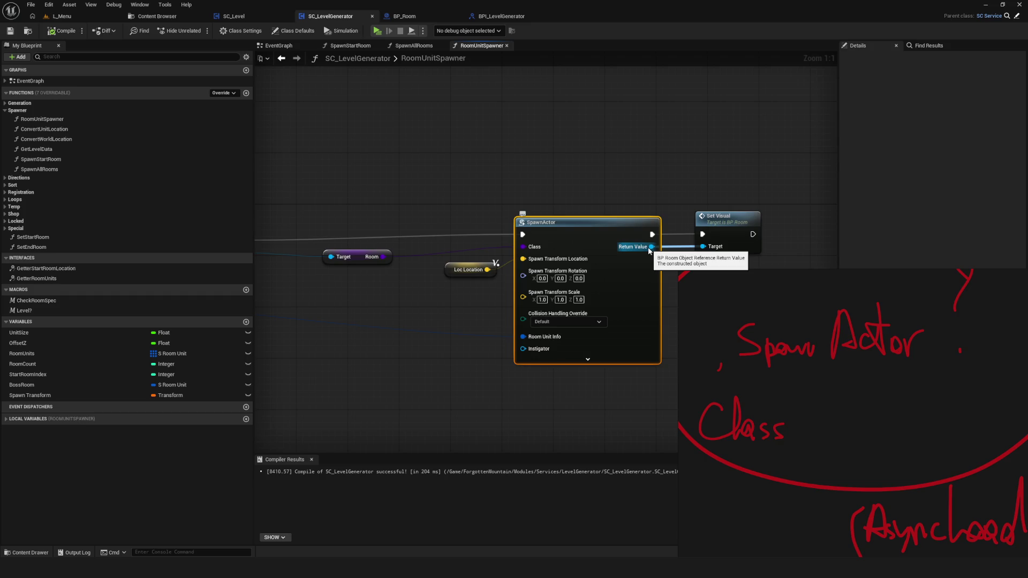
left_click_drag(651, 250, 491, 251)
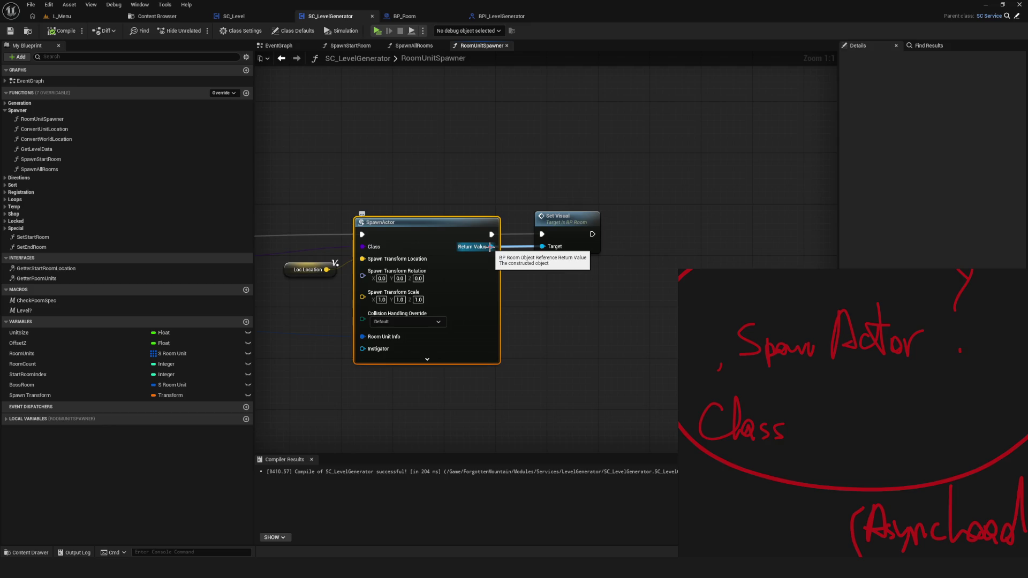
left_click_drag(490, 246, 532, 284)
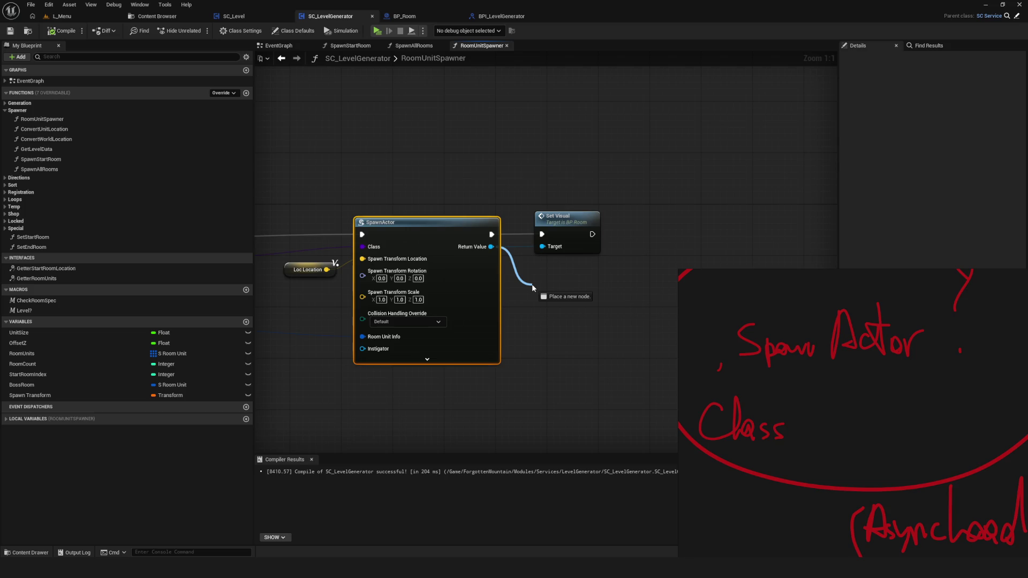
left_click_drag(532, 284, 532, 283)
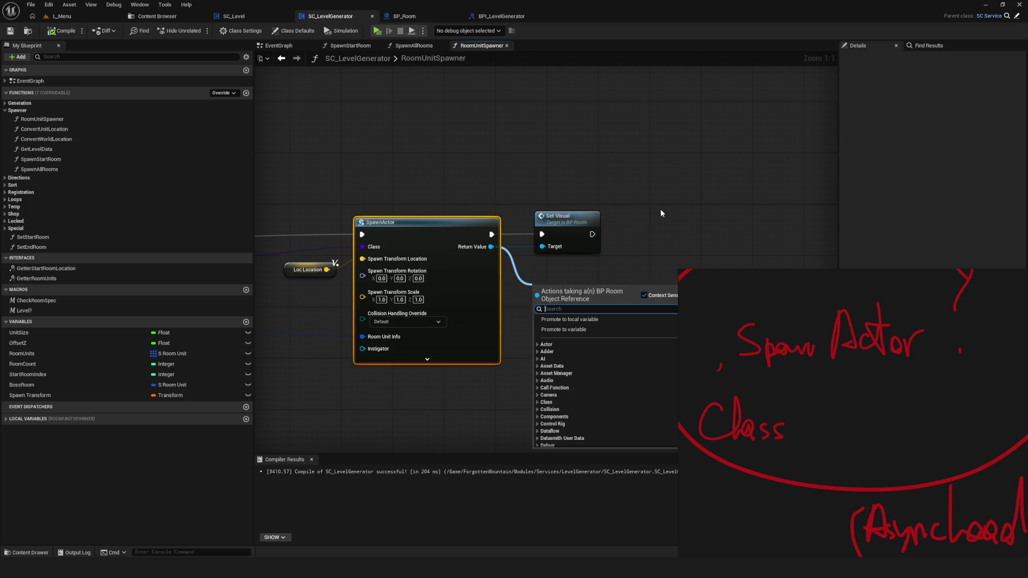
left_click(620, 274)
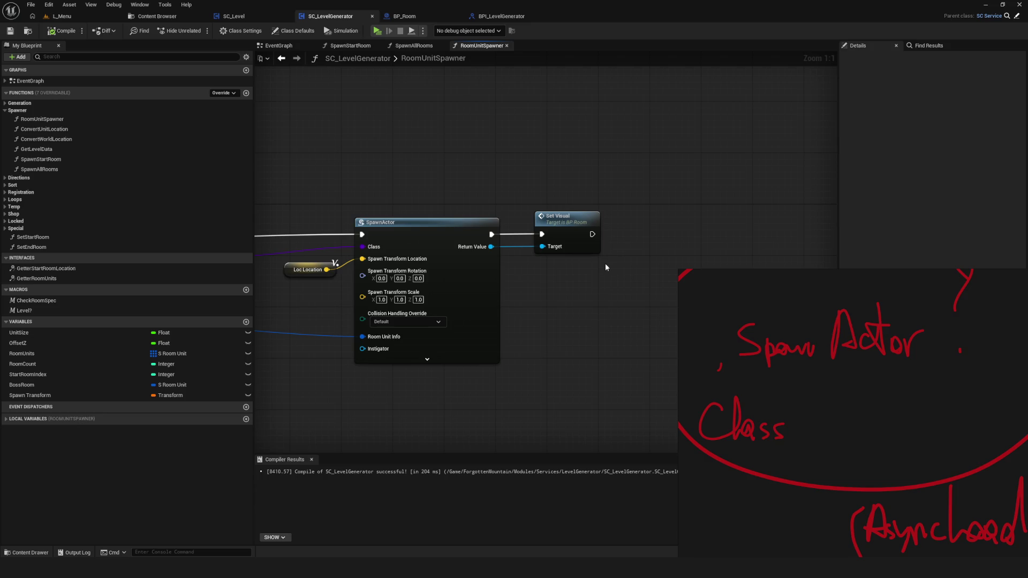
mouse_move(476, 124)
left_mouse_down()
mouse_move(543, 326)
mouse_move(586, 368)
left_mouse_up()
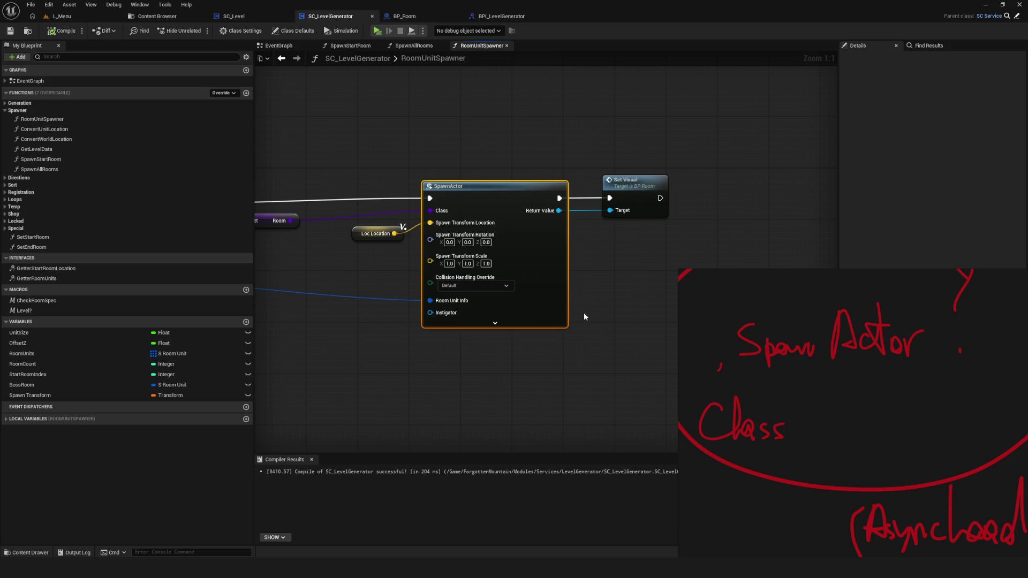
mouse_move(276, 221)
left_mouse_down()
mouse_move(303, 227)
mouse_move(367, 187)
mouse_move(419, 123)
left_mouse_up()
Add a Spawn Actor from Class node fed by the Room getter, then hide the sketch window
type("spawn")
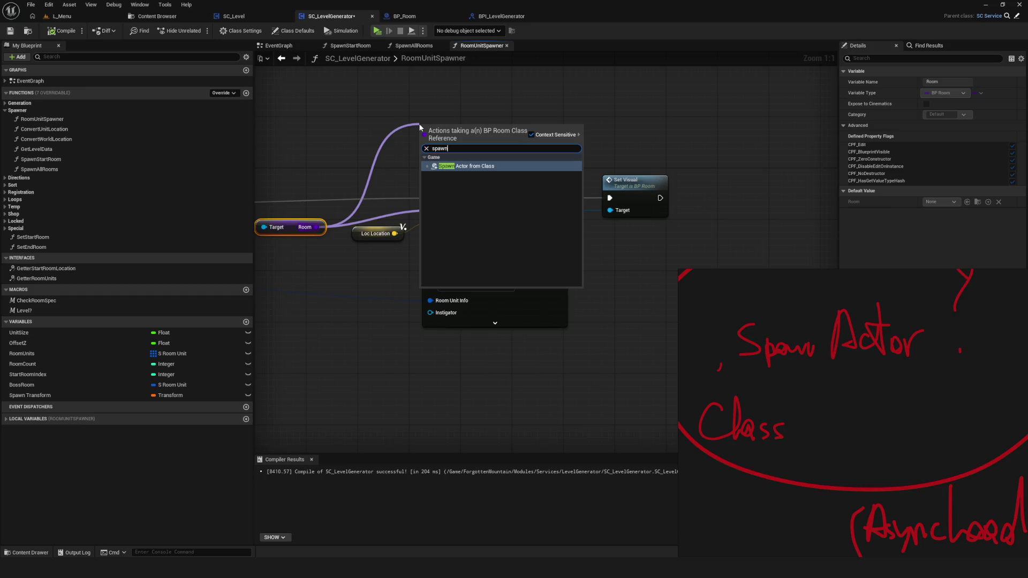
key("BackSpace")
key("BackSpace")
key("BackSpace")
type("load")
key("BackSpace")
key("BackSpace")
key("BackSpace")
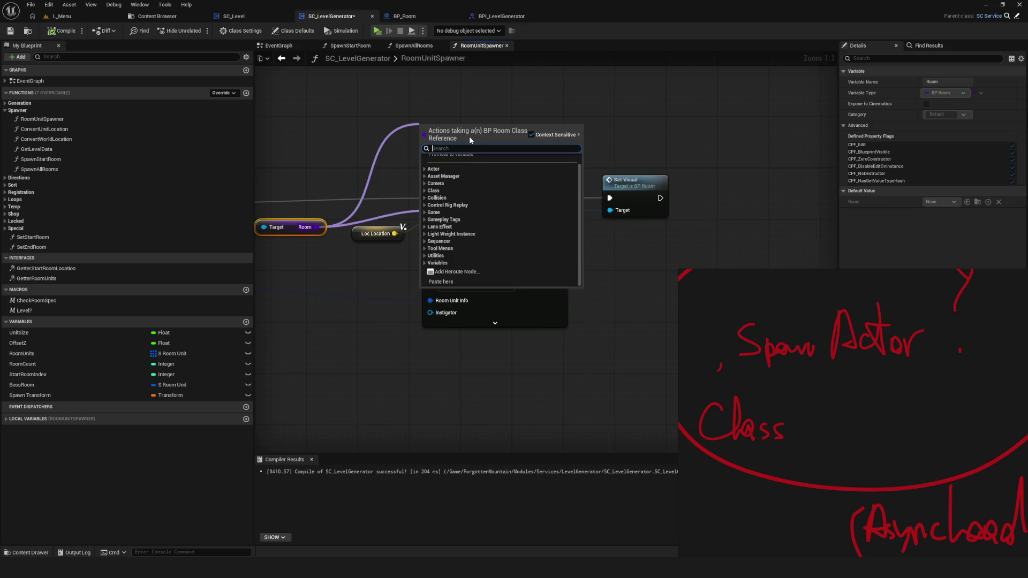
type("spawn")
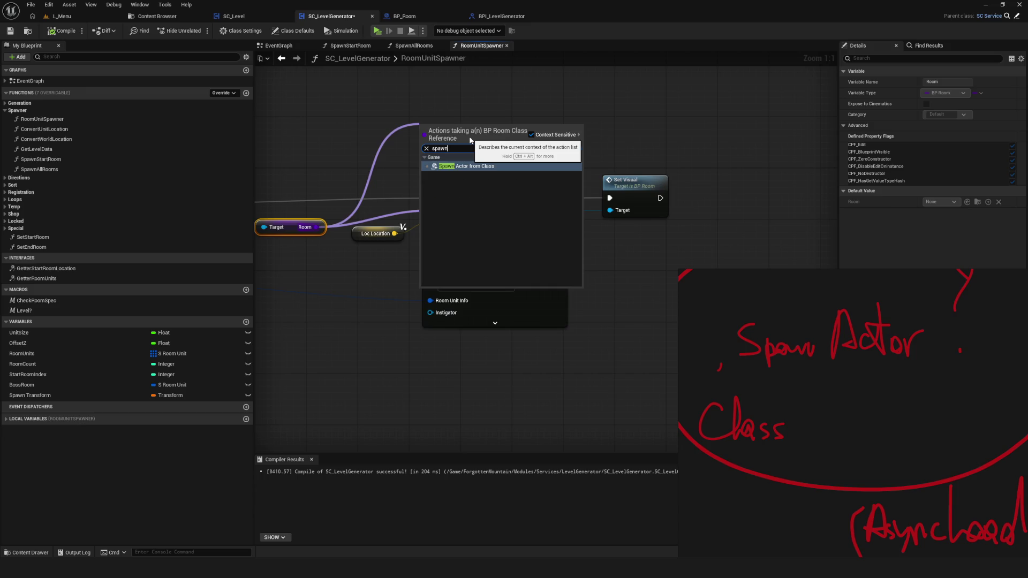
left_click(506, 169)
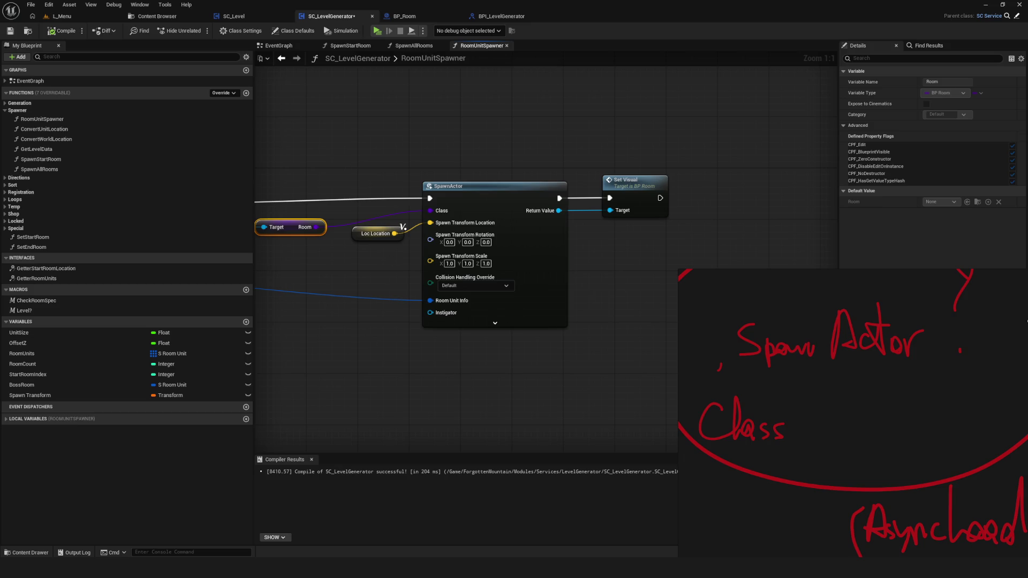
left_click_drag(1026, 307, 787, 329)
left_click(895, 296)
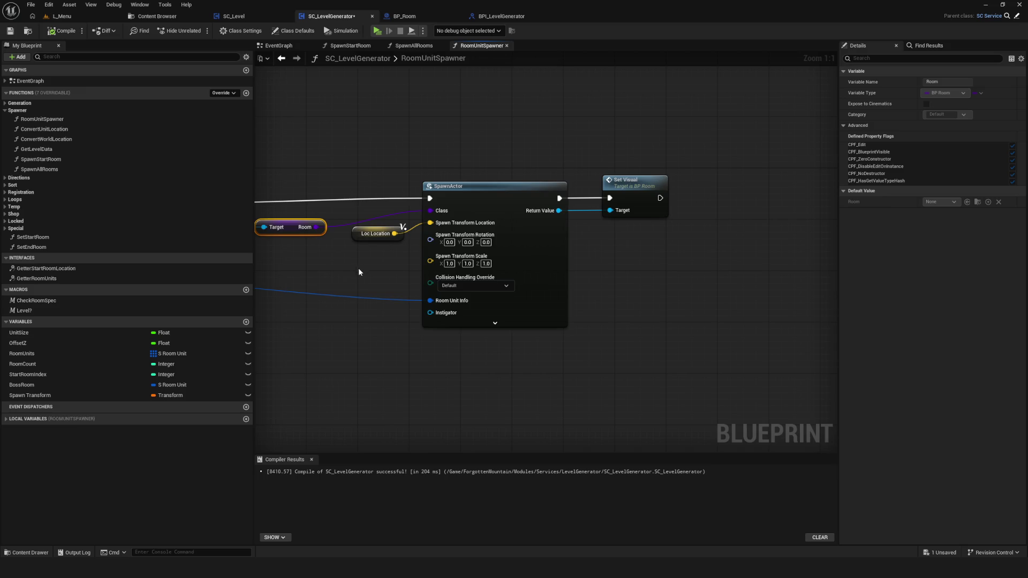
Pan the RoomUnitSpawner graph right to show the nodes on its left side
left_click_drag(358, 270, 529, 283)
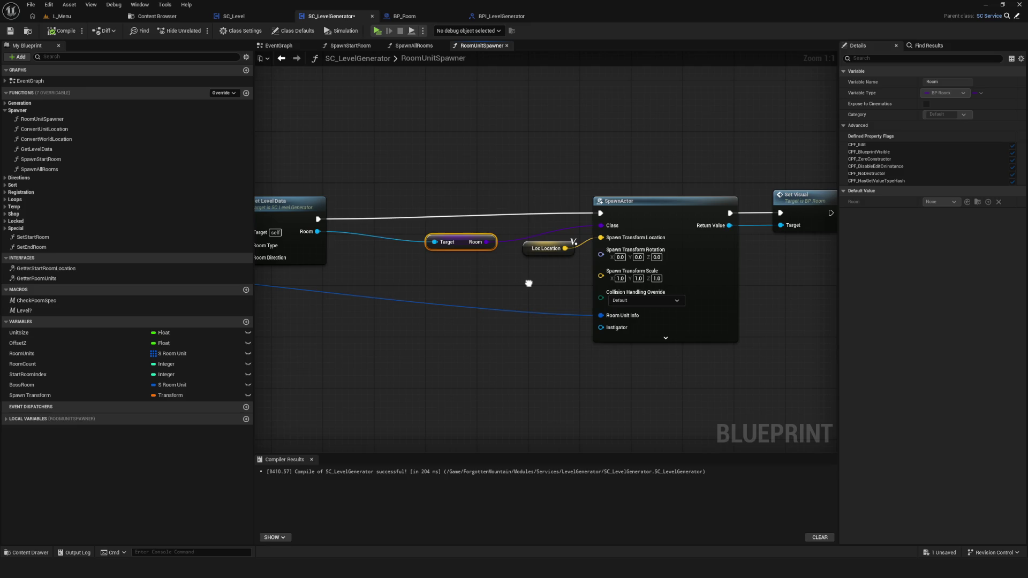
left_click_drag(529, 283, 525, 284)
Add a variable named NewVar and set its type to a BP Room reference
left_click(246, 322)
left_click(160, 409)
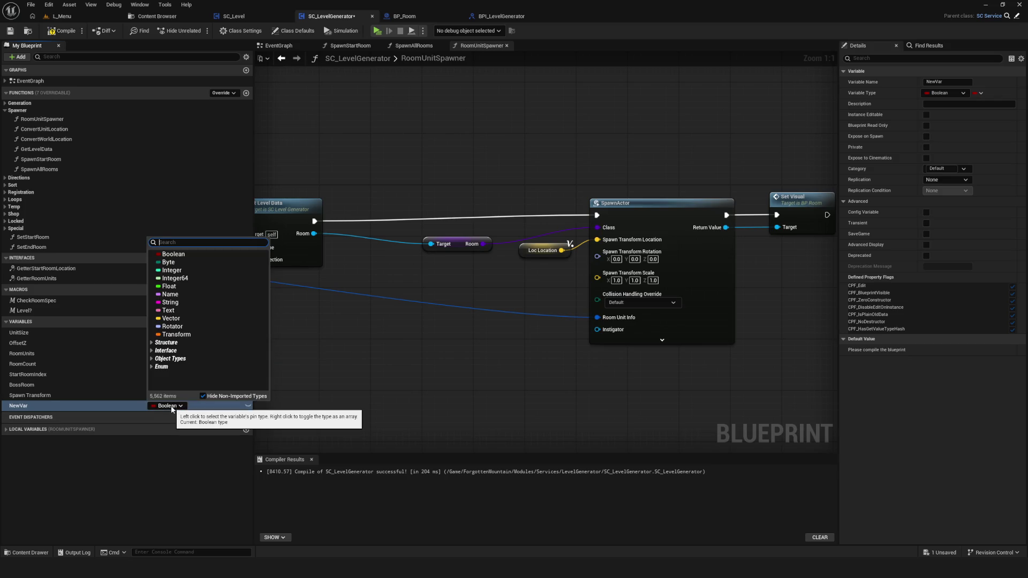
type("из")
key("BackSpace")
type("Room")
mouse_move(184, 342)
mouse_move(230, 352)
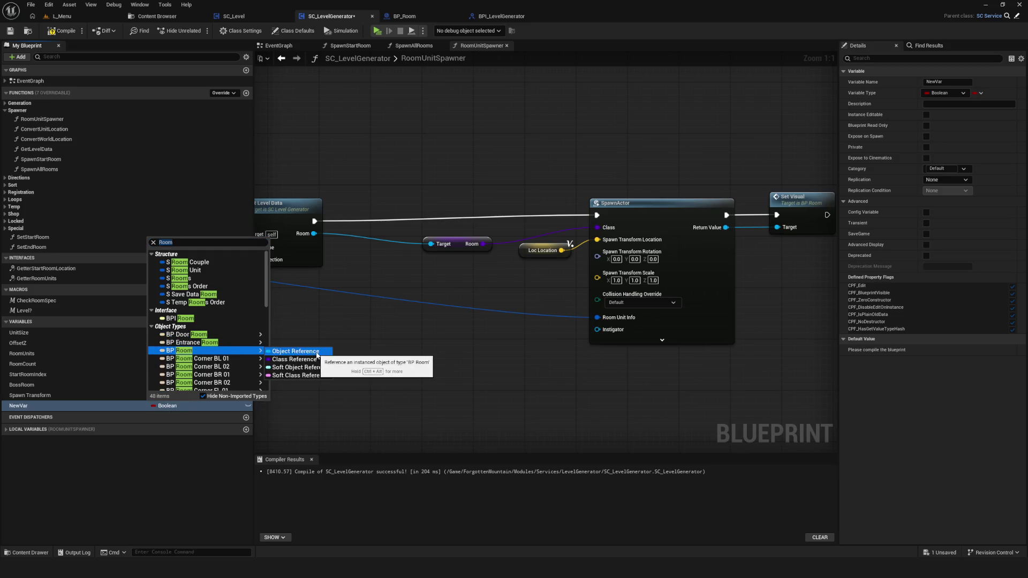
left_click(293, 376)
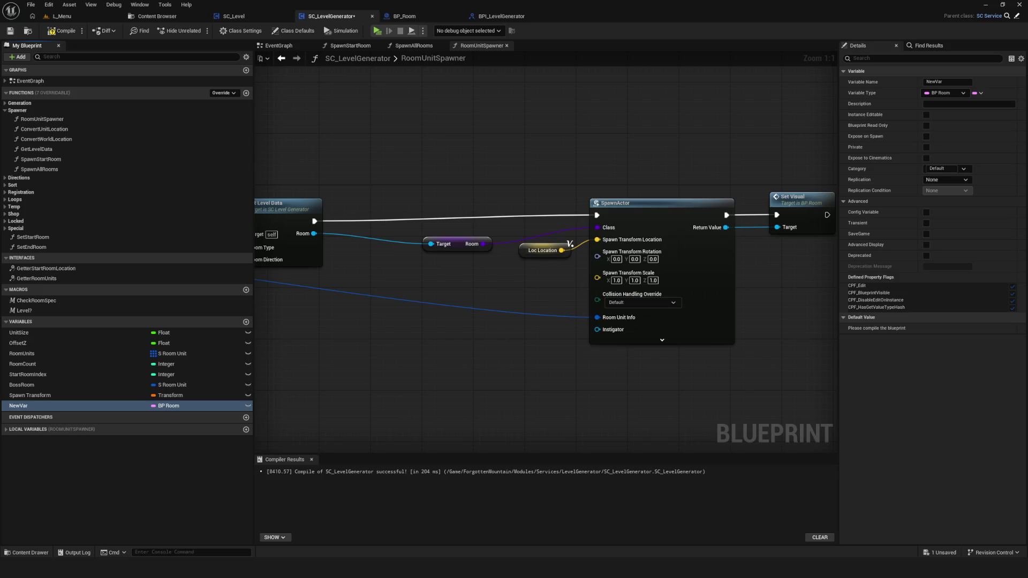
Marquee-select the Room getter and SpawnActor nodes to inspect them
left_click_drag(424, 210, 497, 269)
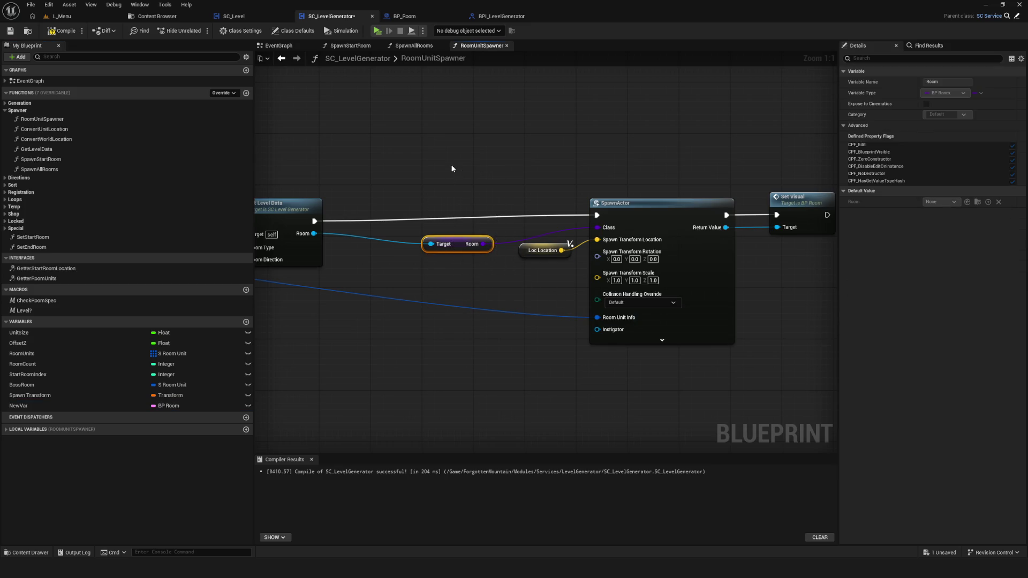
mouse_move(467, 189)
left_mouse_down()
mouse_move(490, 297)
mouse_move(499, 301)
mouse_move(506, 285)
left_mouse_up()
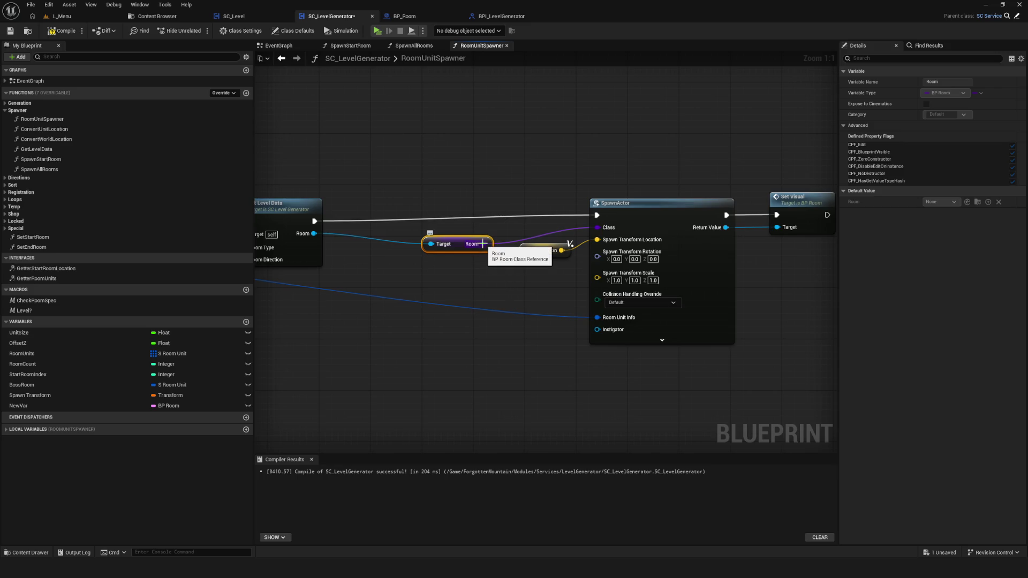
left_click_drag(467, 183, 490, 307)
mouse_move(599, 144)
left_mouse_down()
mouse_move(684, 427)
mouse_move(673, 419)
mouse_move(663, 430)
left_mouse_up()
Reselect the Room getter, drop a NewVar getter below the spawn chain, and compile
mouse_move(419, 125)
left_mouse_down()
mouse_move(468, 316)
mouse_move(498, 319)
left_mouse_up()
mouse_move(19, 406)
left_mouse_down()
mouse_move(450, 271)
mouse_move(442, 354)
left_mouse_up()
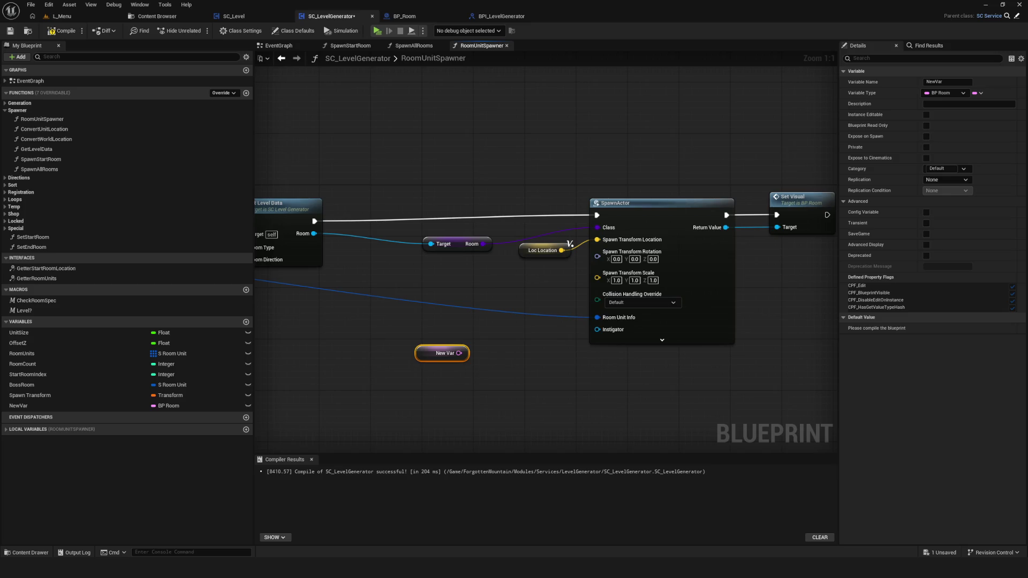
left_click(62, 31)
Save SC_LevelGenerator, inspect the GetLevelData graph, then show the LevelGenerator folder
left_click(9, 31)
mouse_move(392, 235)
left_mouse_down()
mouse_move(476, 241)
mouse_move(422, 282)
left_mouse_up()
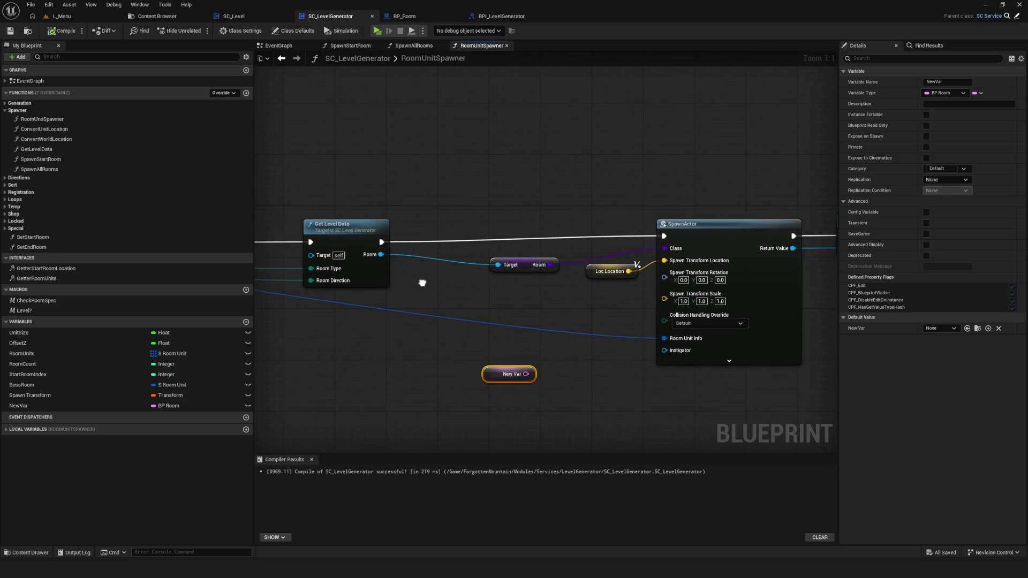
double_click(352, 232)
mouse_move(575, 296)
left_mouse_down()
mouse_move(489, 312)
mouse_move(625, 285)
mouse_move(613, 287)
left_mouse_up()
scroll(523, 299, "up", 2)
left_click(140, 16)
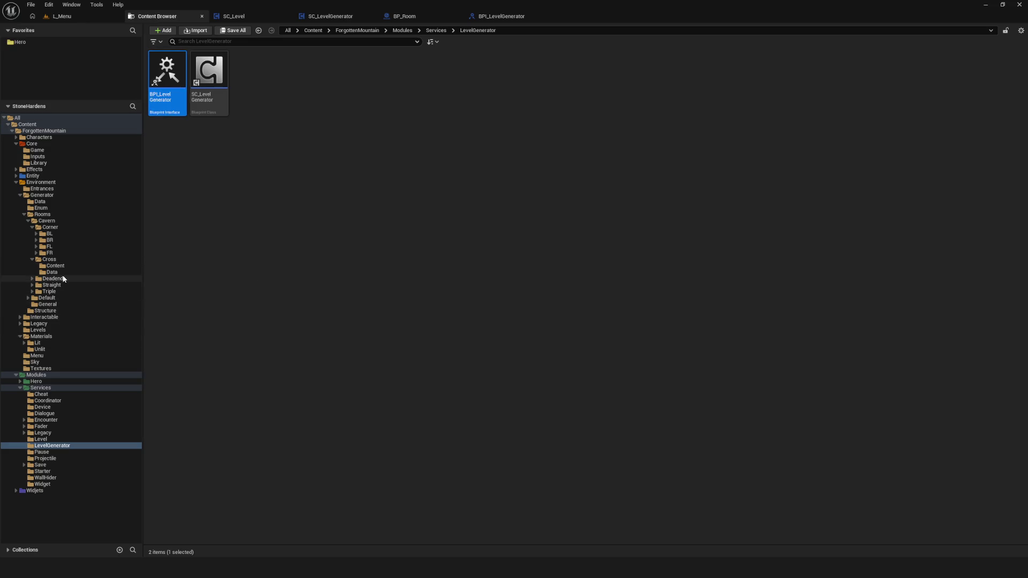
Open the PD_RoomUnit data asset from the Environment > Generator > Data folder
left_click(40, 202)
double_click(167, 72)
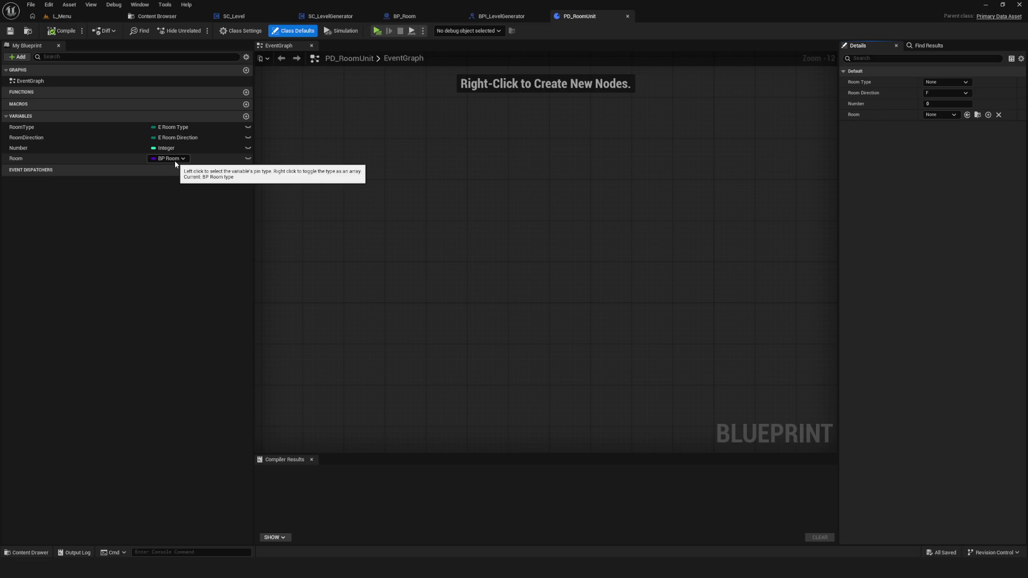
Change PD_RoomUnit's Room variable to a Soft Class Reference, then compile, save and close it
left_click(63, 30)
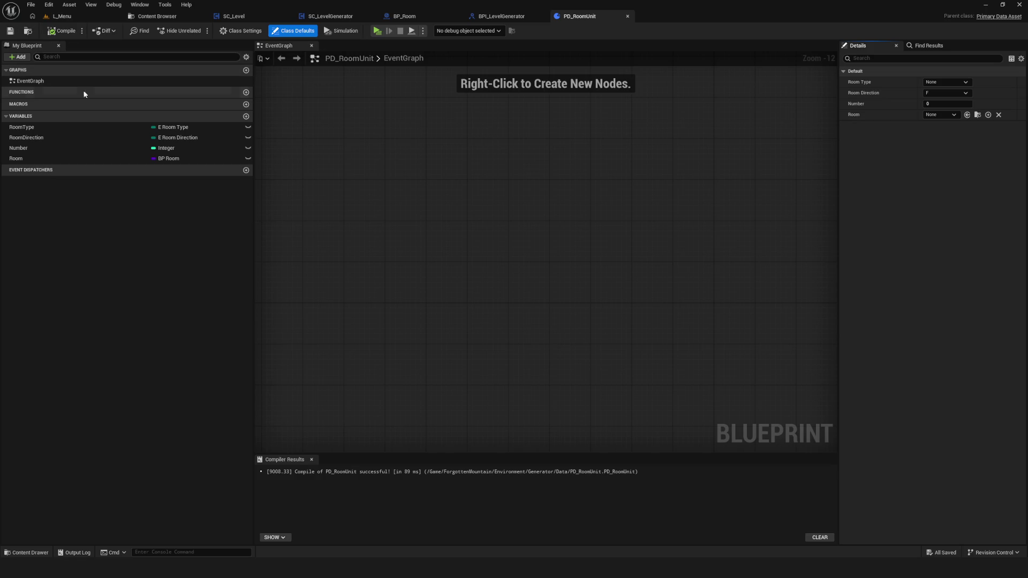
left_click(171, 159)
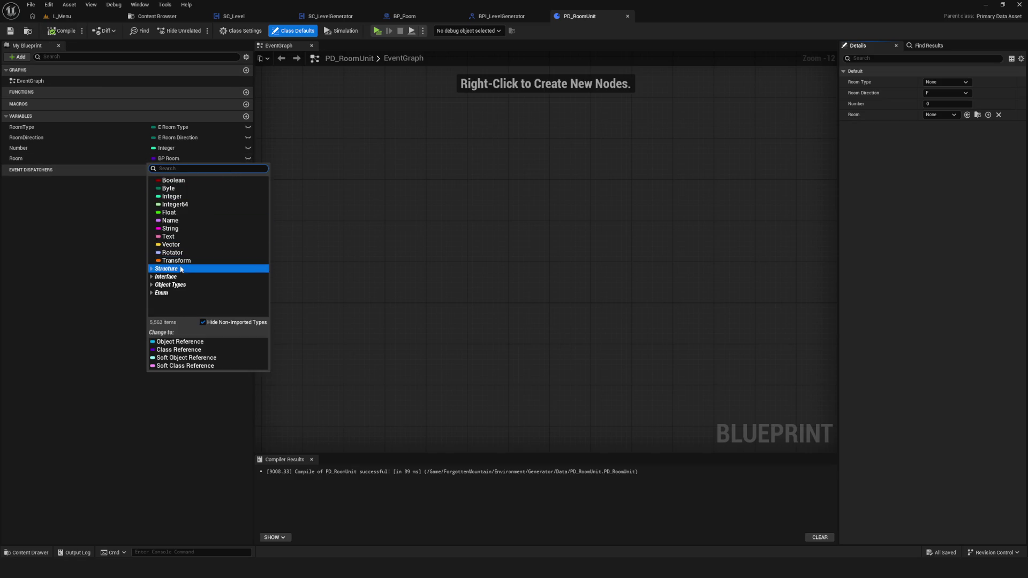
left_click(192, 366)
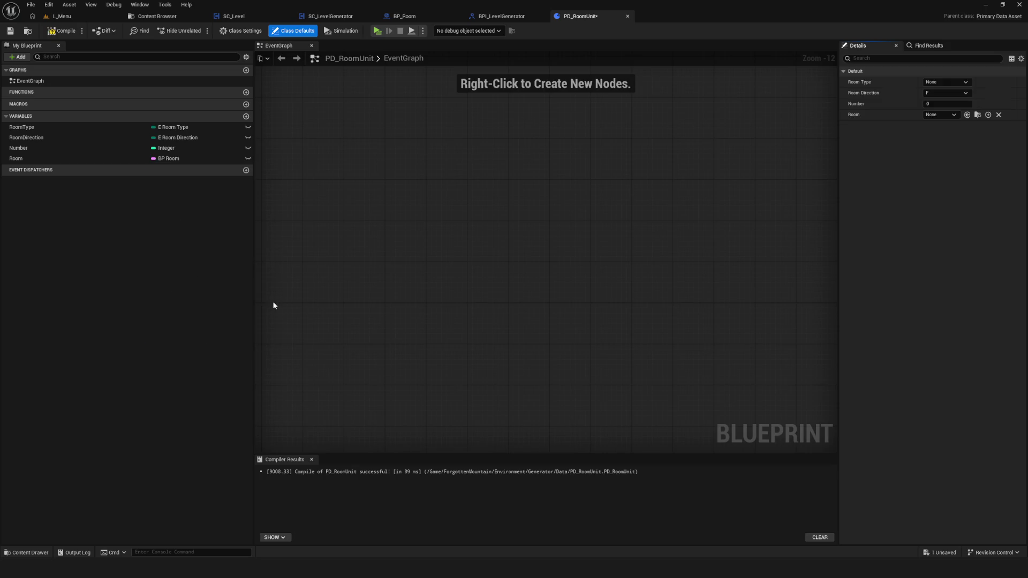
left_click(60, 32)
left_click(10, 30)
left_click(11, 31)
left_click(628, 16)
left_click(157, 16)
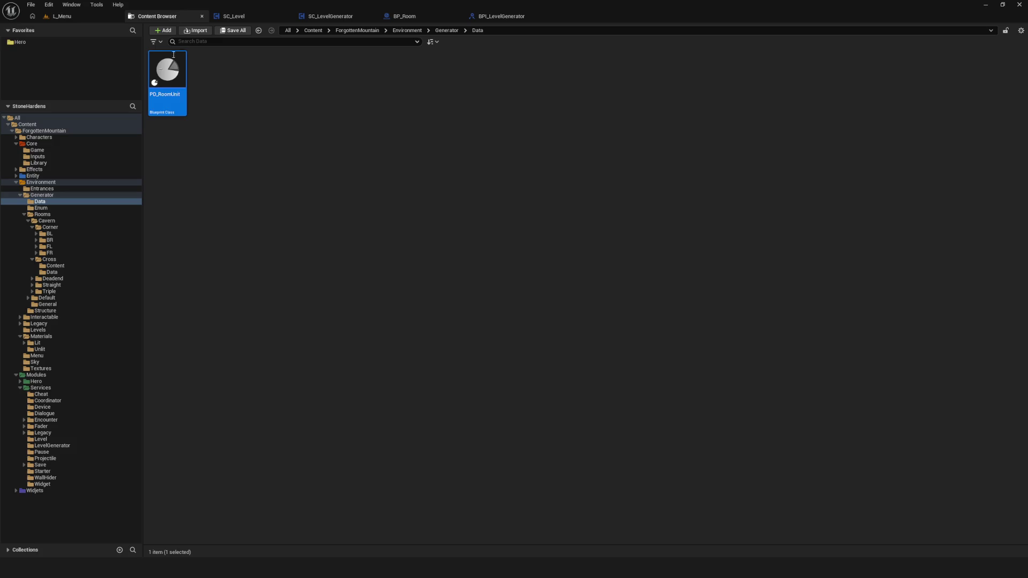
Browse to Core > Library in the Content Browser and select the FL_Rooms function library
left_click(32, 144)
double_click(262, 74)
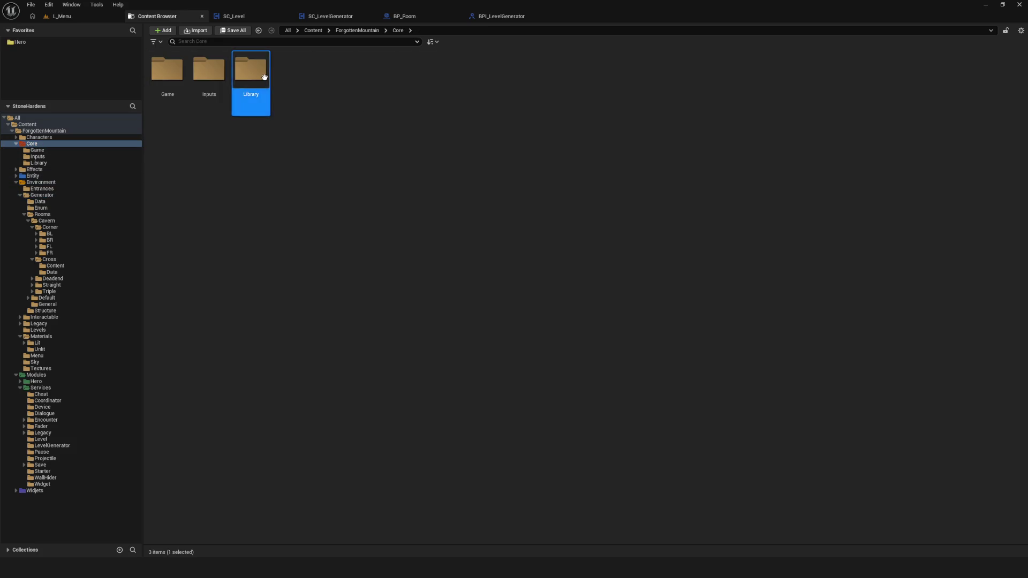
left_click(338, 80)
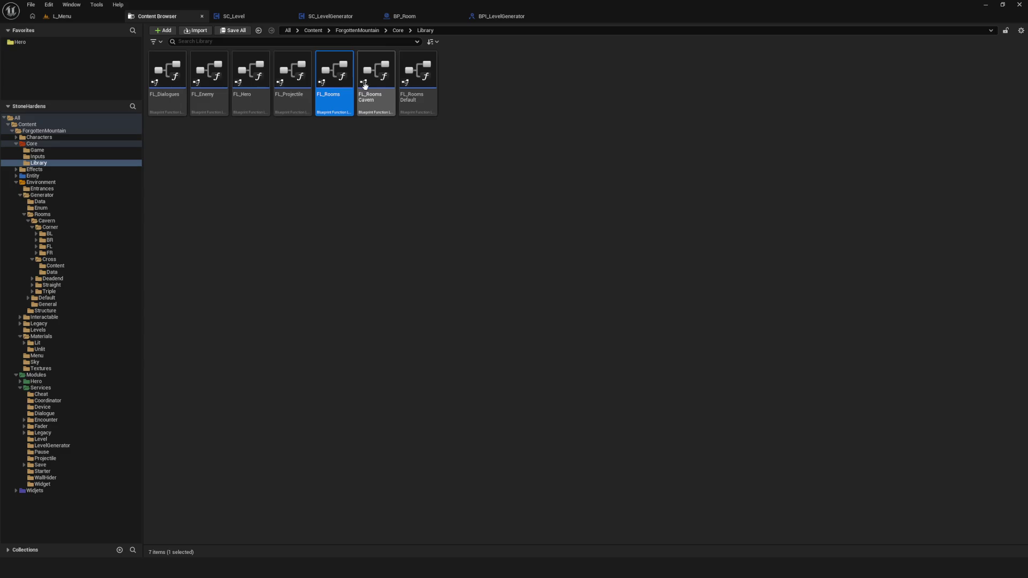
mouse_move(382, 80)
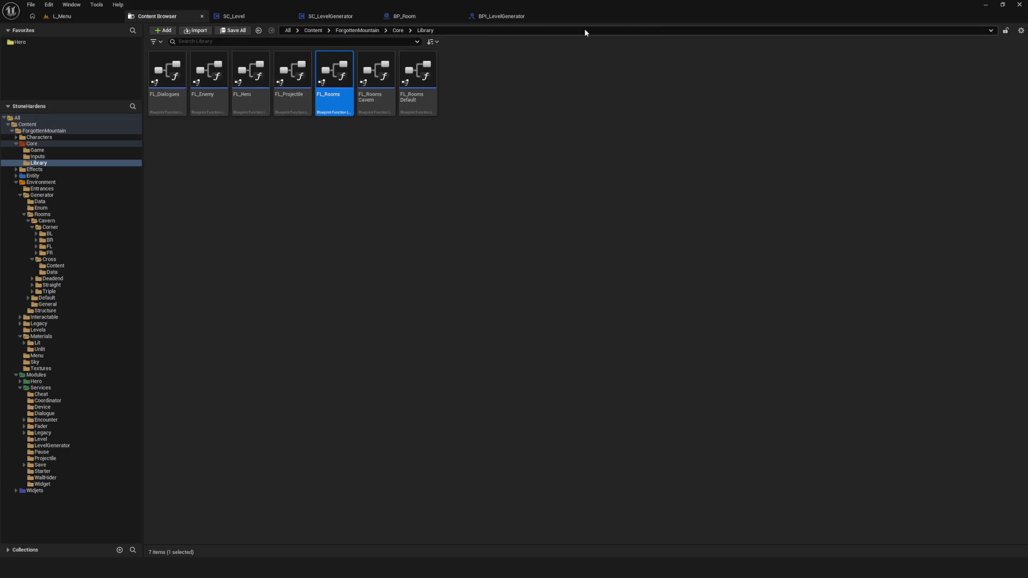
Glance at BPI_LevelGenerator, then return to SC_LevelGenerator's GetLevelData graph
left_click(522, 21)
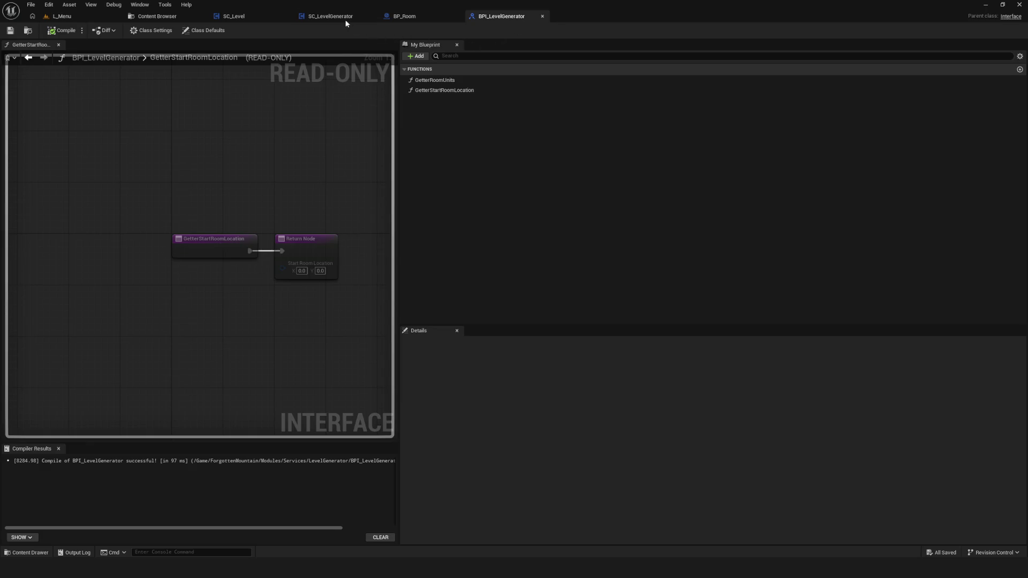
left_click(348, 18)
scroll(402, 183, "up", 1)
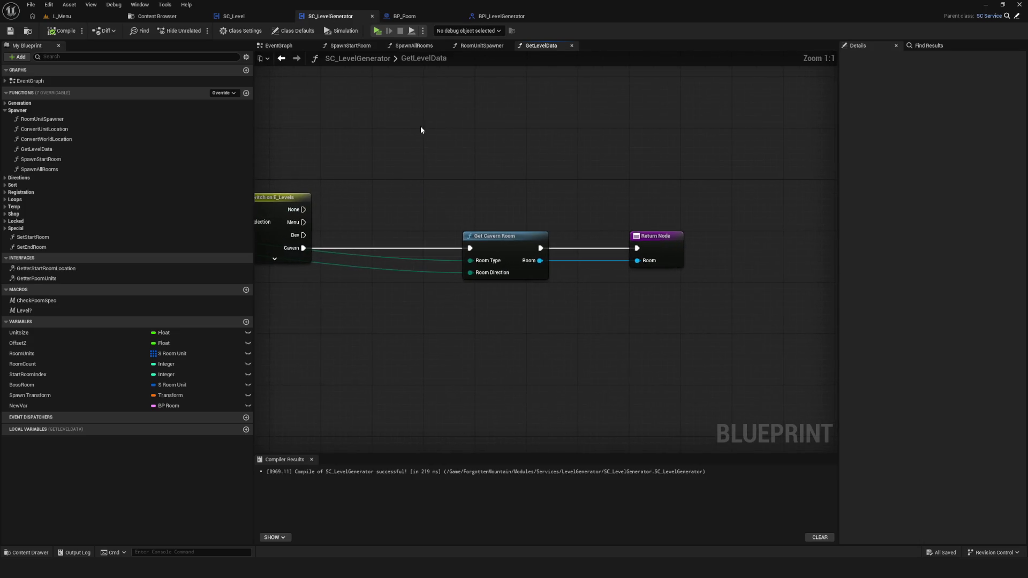
Open the RoomUnitSpawner graph and bring the SpawnActor and Set Visual nodes into view
scroll(502, 203, "down", 1)
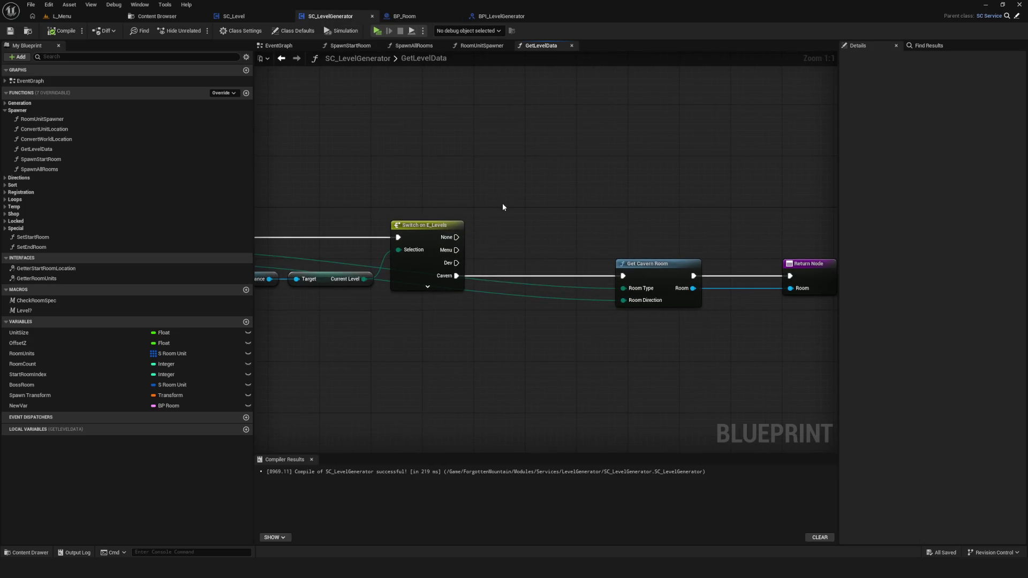
scroll(496, 201, "down", 2)
left_click(478, 46)
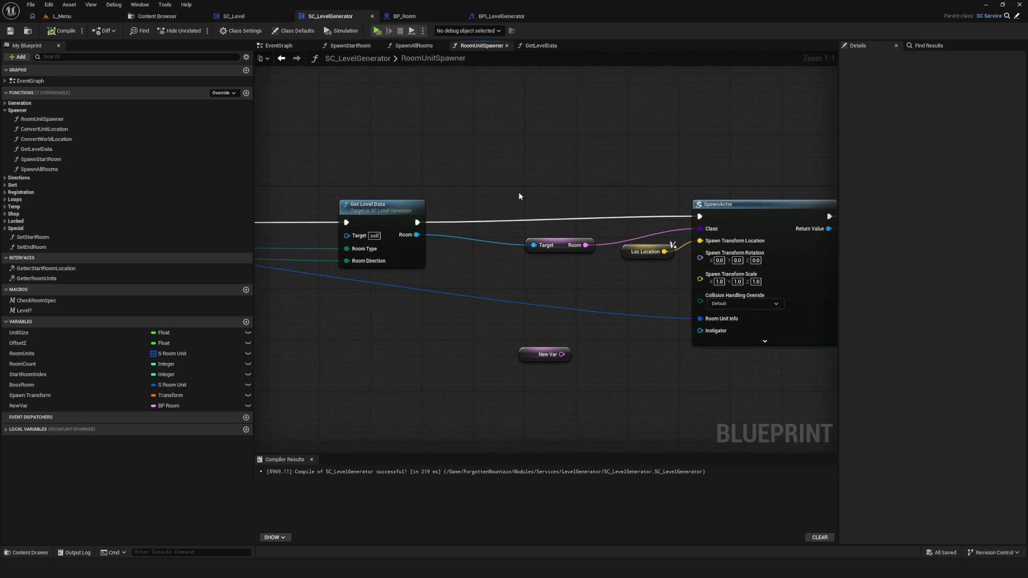
left_click_drag(530, 216, 487, 205)
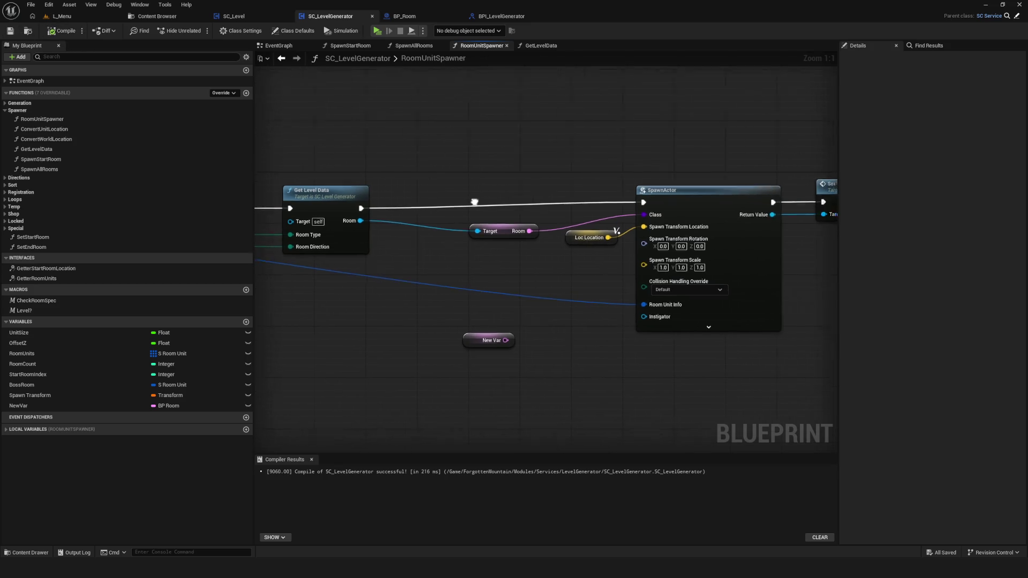
scroll(485, 215, "down", 9)
scroll(452, 214, "up", 6)
scroll(545, 187, "down", 9)
scroll(545, 188, "up", 11)
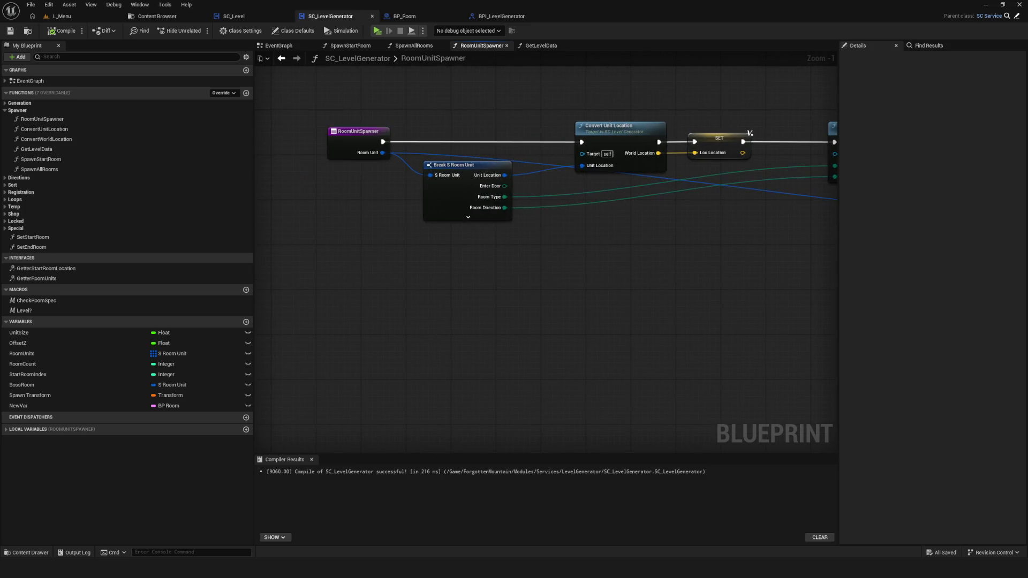
left_click_drag(750, 133, 735, 132)
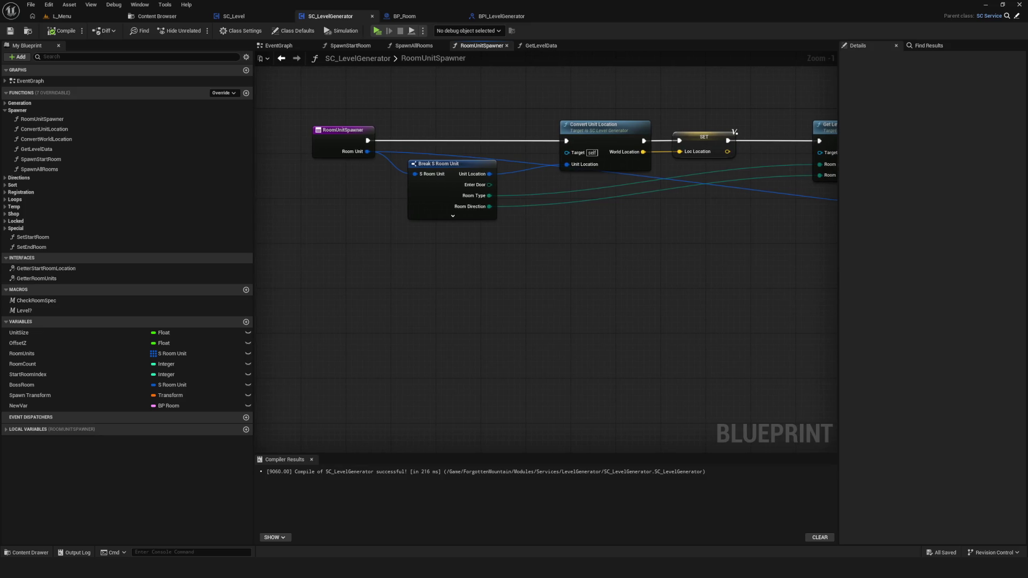
mouse_move(892, 242)
left_mouse_down()
mouse_move(660, 251)
mouse_move(837, 246)
left_mouse_up()
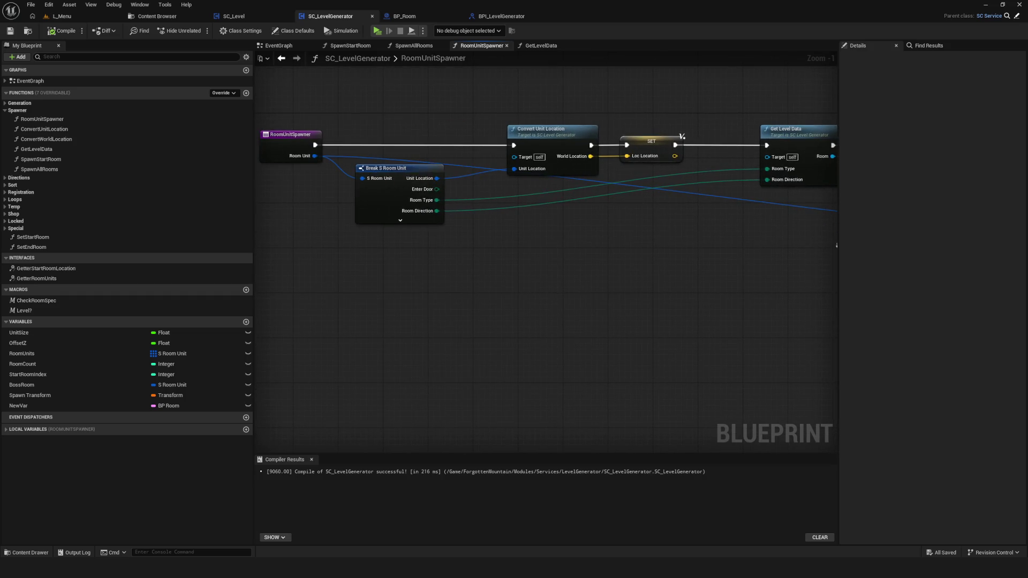
mouse_move(454, 171)
left_mouse_down()
mouse_move(684, 257)
mouse_move(180, 264)
left_mouse_up()
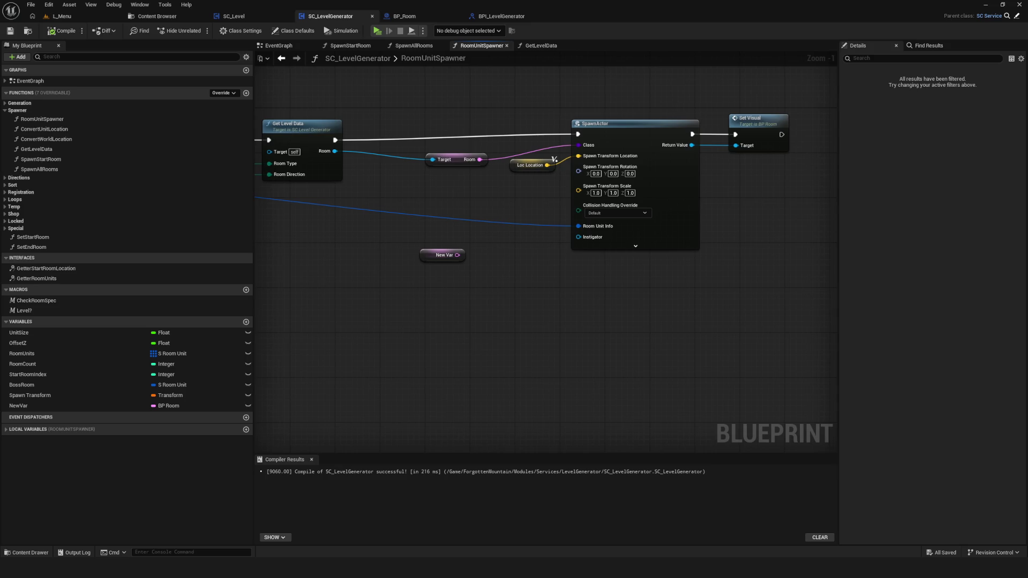
Move the Set Visual node further right, then compile and save SC_LevelGenerator
left_click_drag(750, 124, 795, 124)
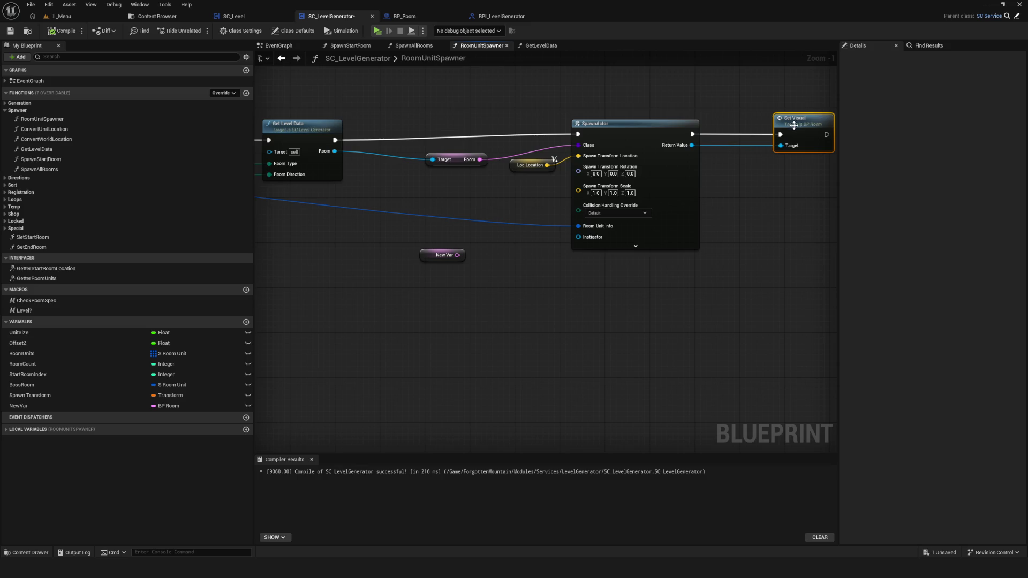
scroll(734, 171, "down", 5)
scroll(567, 207, "up", 3)
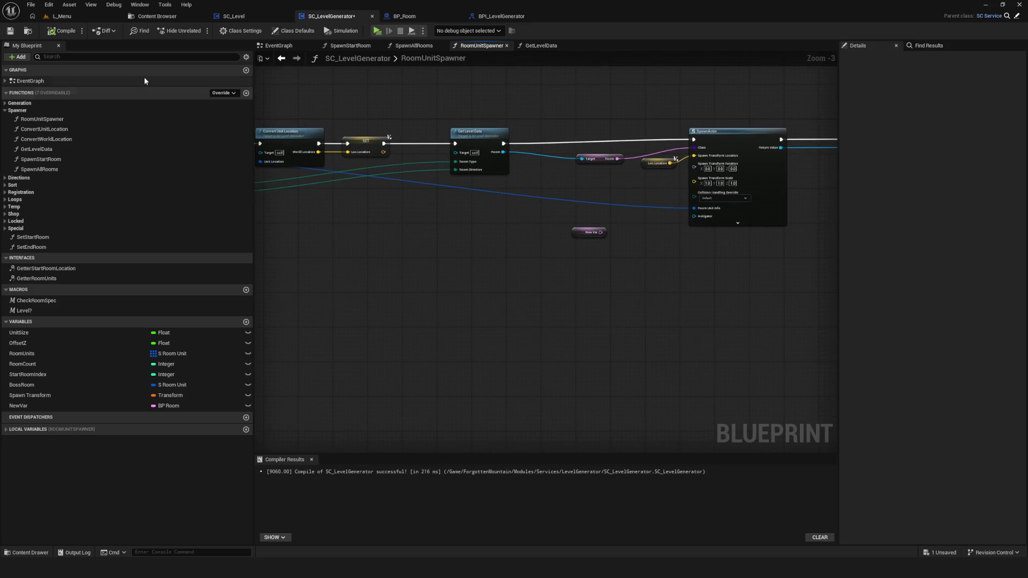
left_click(62, 35)
left_click(10, 31)
left_click_drag(585, 215, 645, 224)
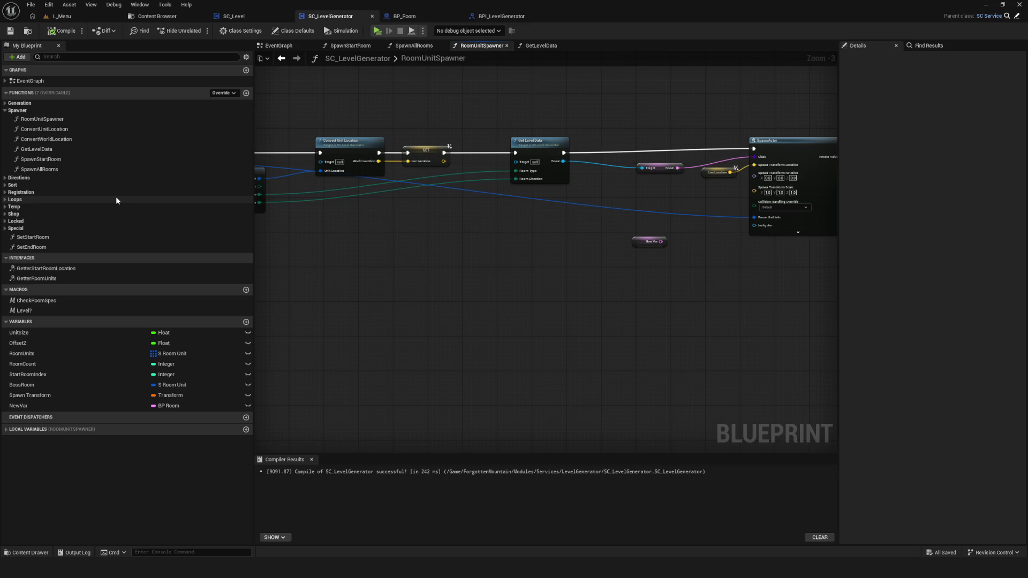
left_click_drag(329, 169, 591, 183)
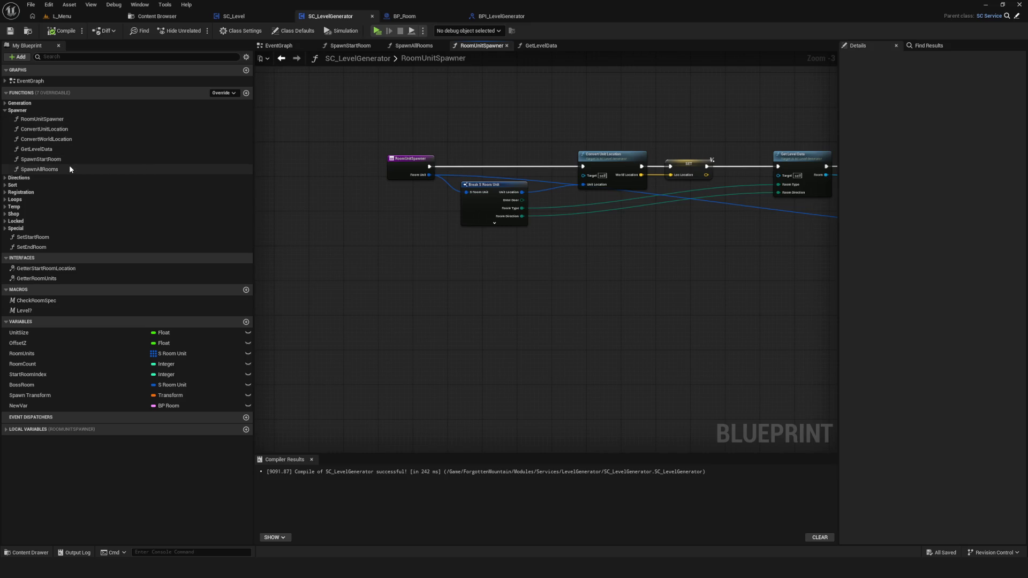
Rename the RoomUnitSpawner function to RoomUnitSpawnerSync
left_click(48, 123)
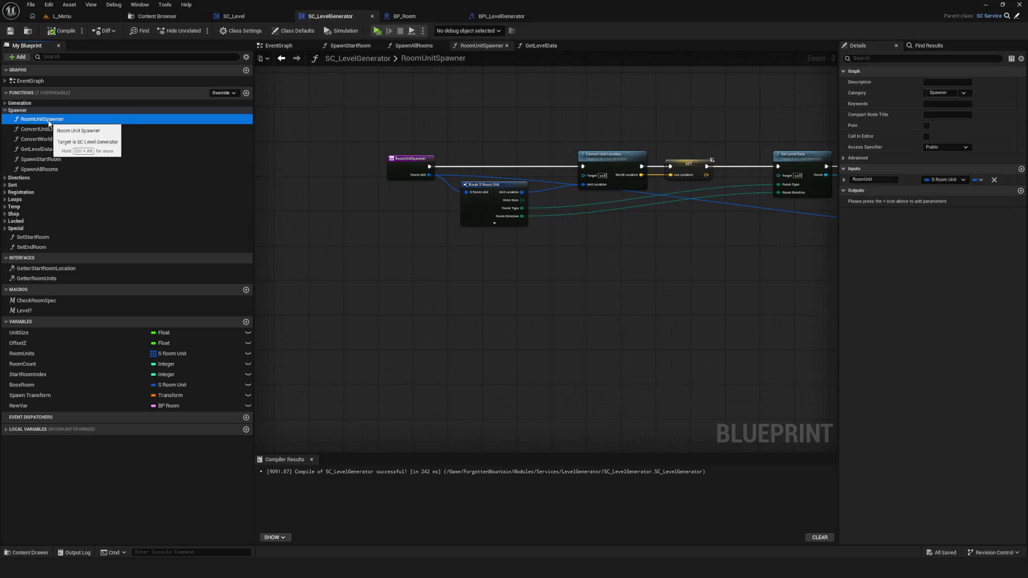
key("F2")
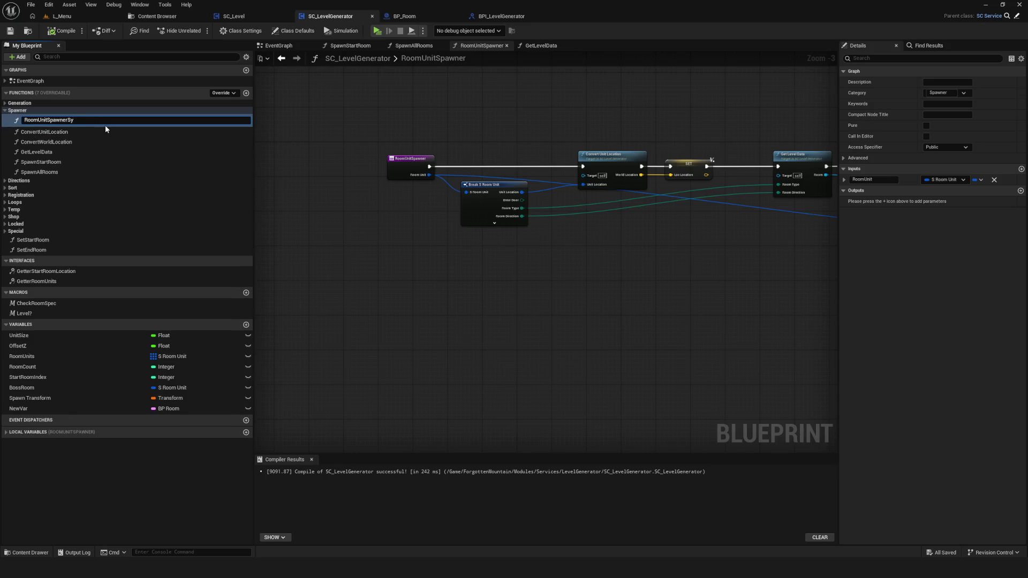
key("Return")
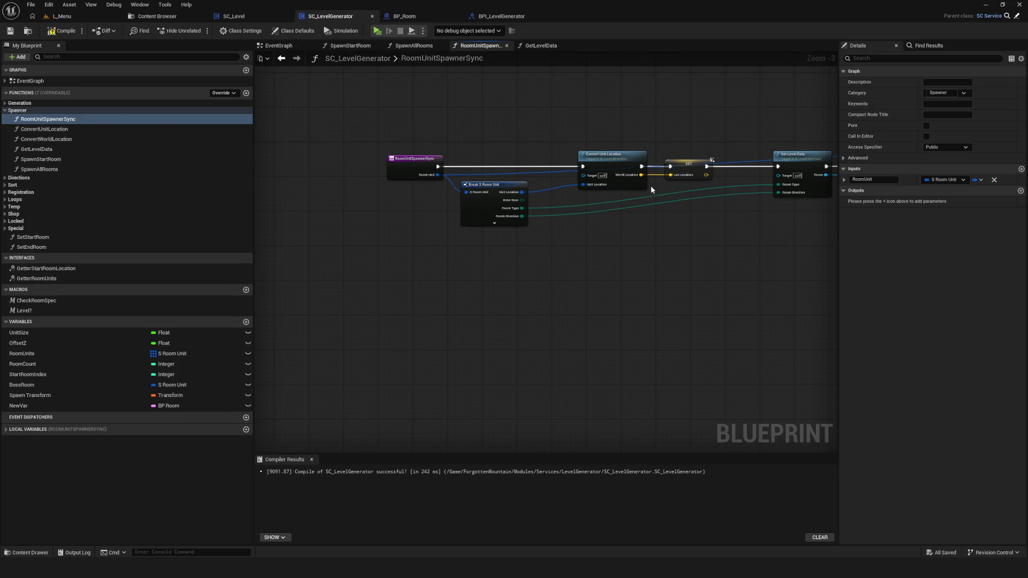
Delete the NewVar variable and recompile the blueprint
scroll(395, 210, "up", 2)
left_click(526, 202)
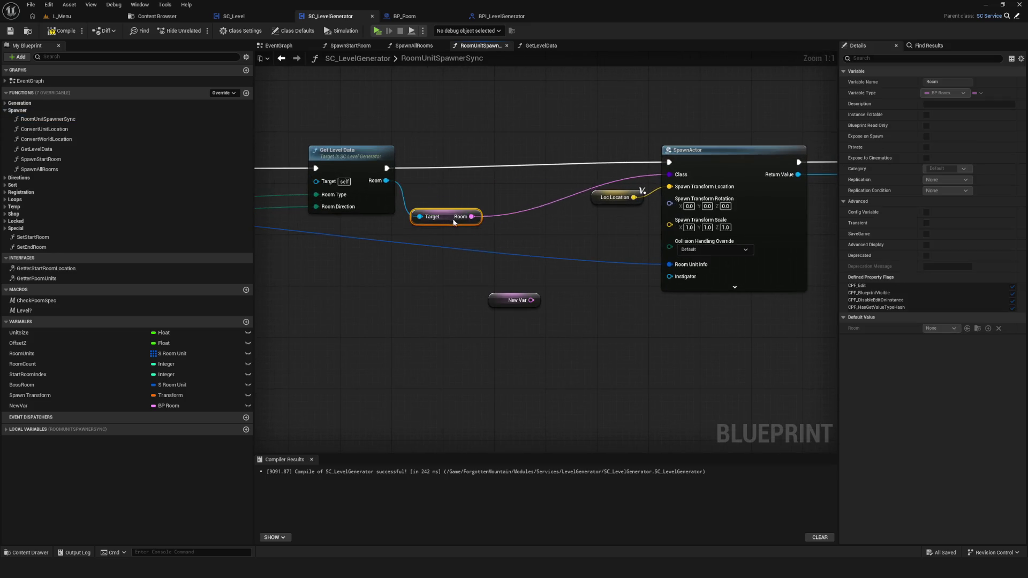
scroll(462, 195, "down", 4)
left_click(535, 131)
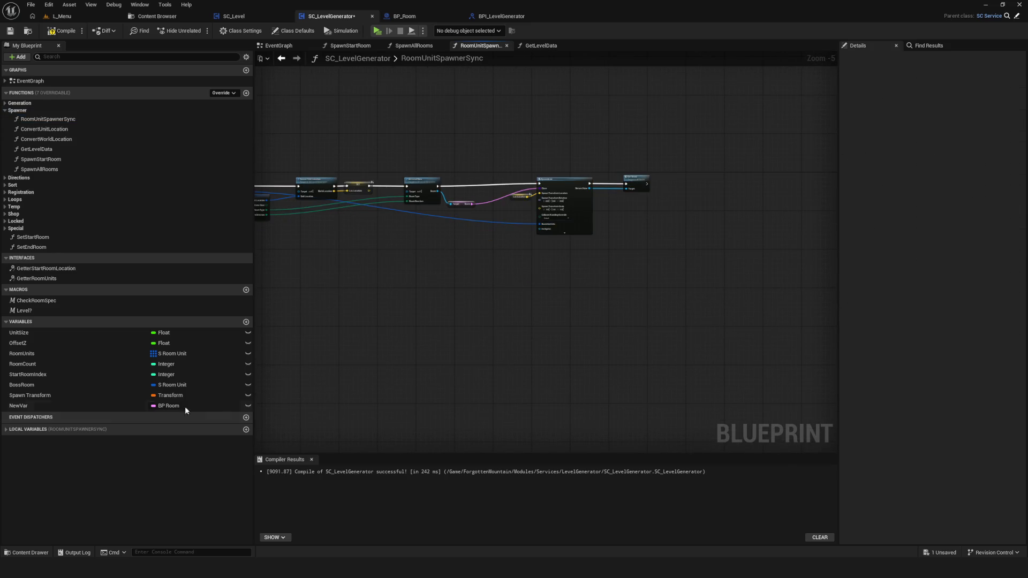
left_click(81, 406)
key("Delete")
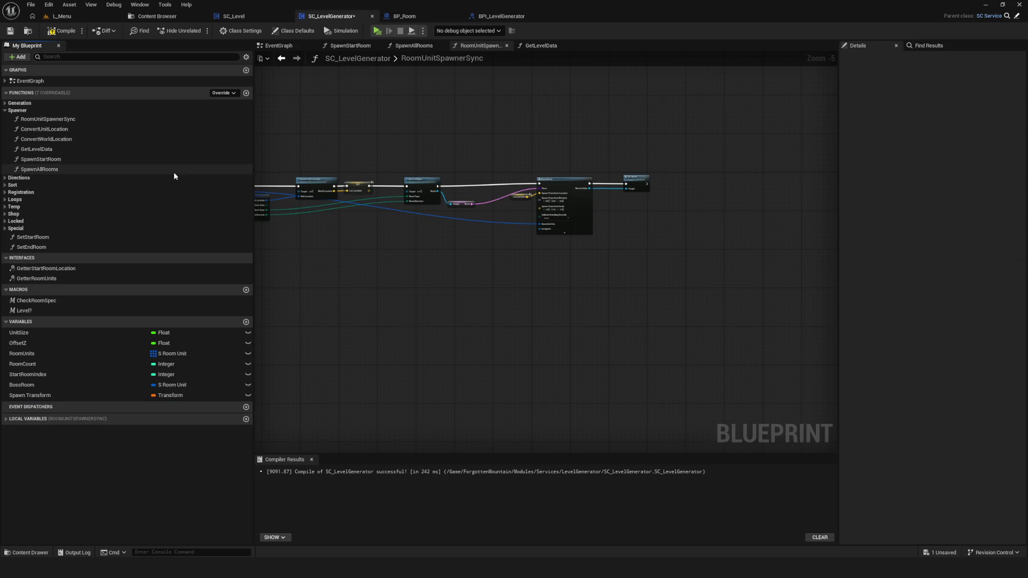
left_click(59, 31)
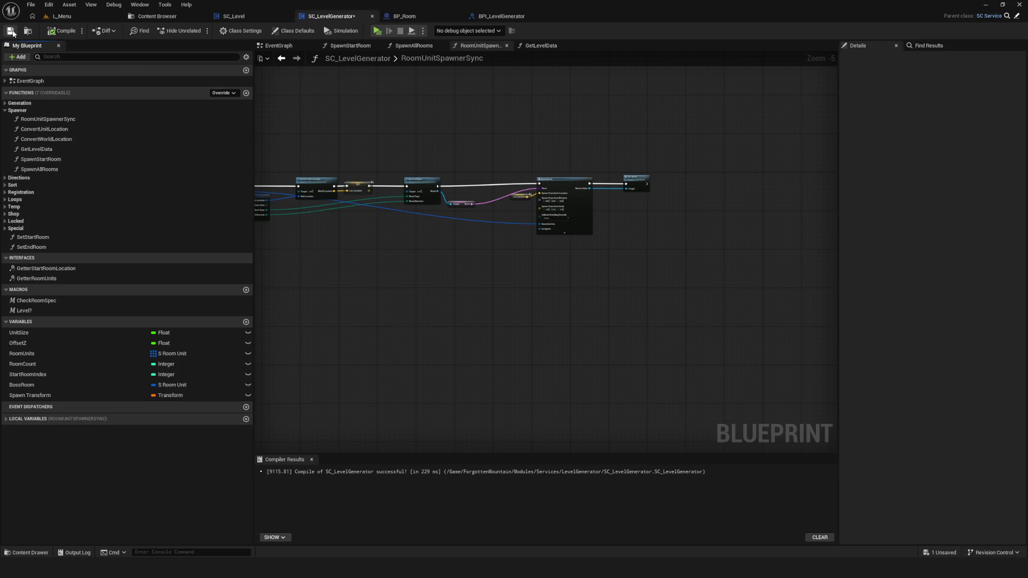
Disconnect the Room wire from SpawnActor's Class input
scroll(472, 206, "up", 5)
left_click(469, 198, "alt")
left_click(484, 253)
scroll(527, 263, "down", 4)
scroll(527, 262, "up", 4)
left_click_drag(700, 275, 490, 272)
left_click(624, 142)
right_click(624, 142)
key("Escape")
Select Loc Location, SpawnActor and Set Visual together and shift them further right
scroll(496, 226, "down", 5)
left_click_drag(469, 167, 705, 297)
mouse_move(537, 190)
left_mouse_down()
mouse_move(621, 194)
mouse_move(612, 195)
mouse_move(624, 214)
mouse_move(633, 192)
left_mouse_up()
scroll(381, 217, "up", 5)
Add a Load Class Asset Blocking node fed by the soft-class Room output
type("load")
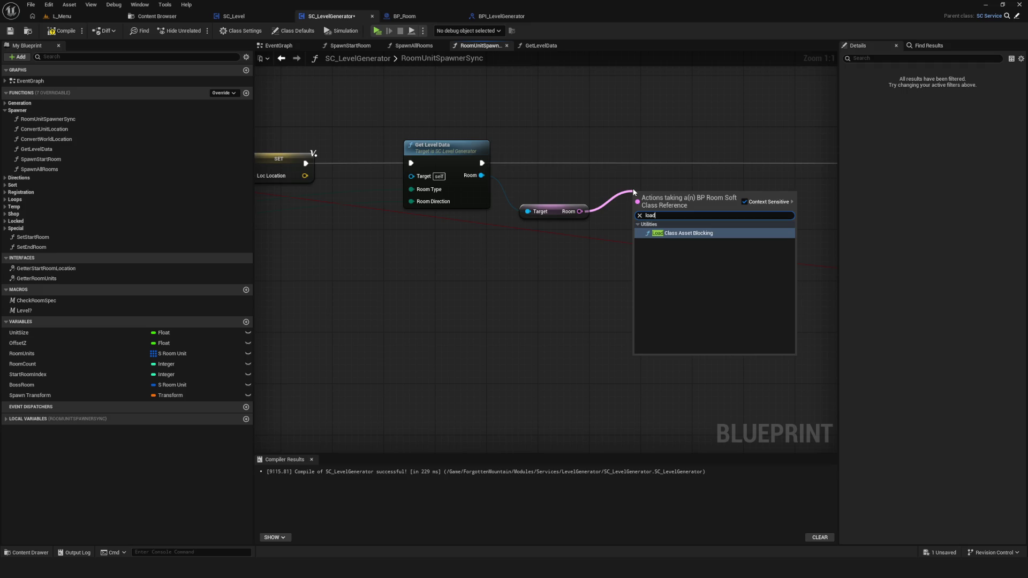
key("BackSpace")
key("BackSpace")
key("BackSpace")
type("asyn")
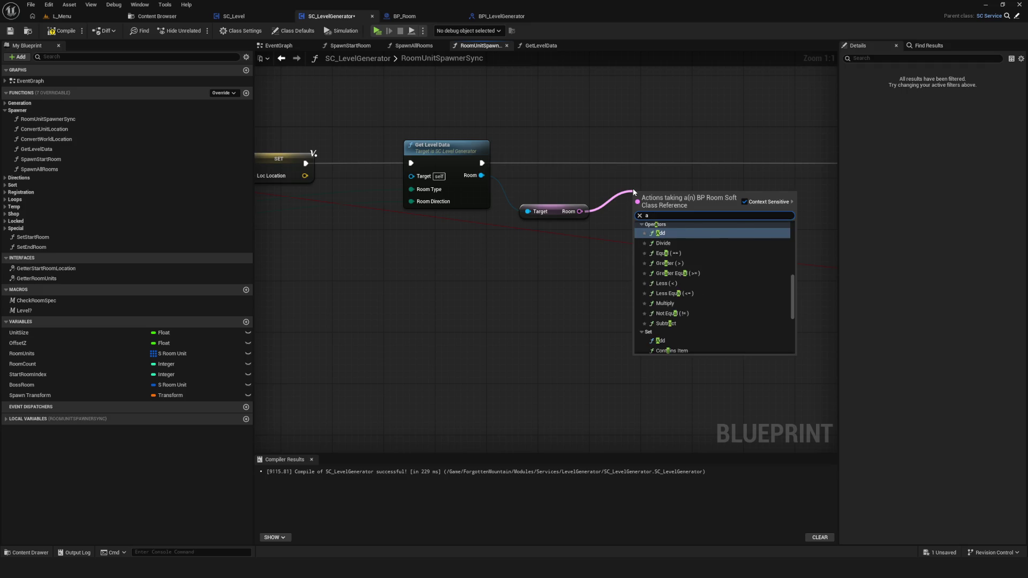
key("BackSpace")
key("BackSpace")
key("BackSpace")
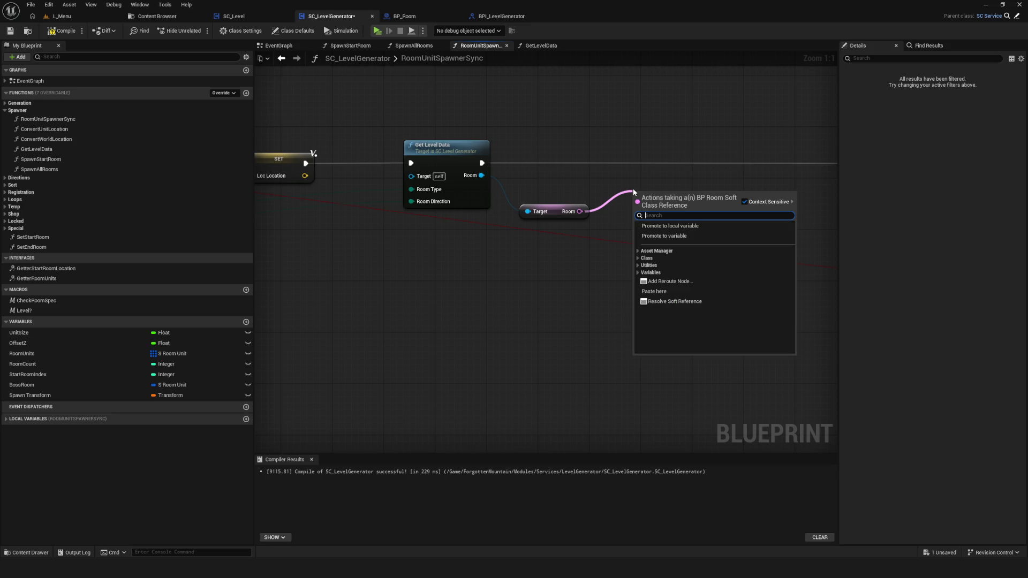
type("load")
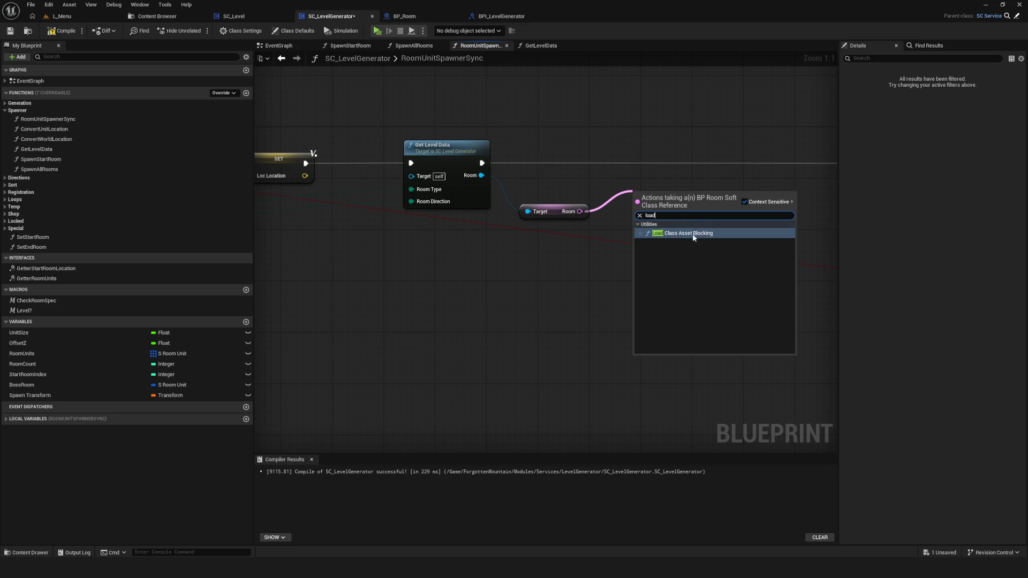
left_click(694, 234)
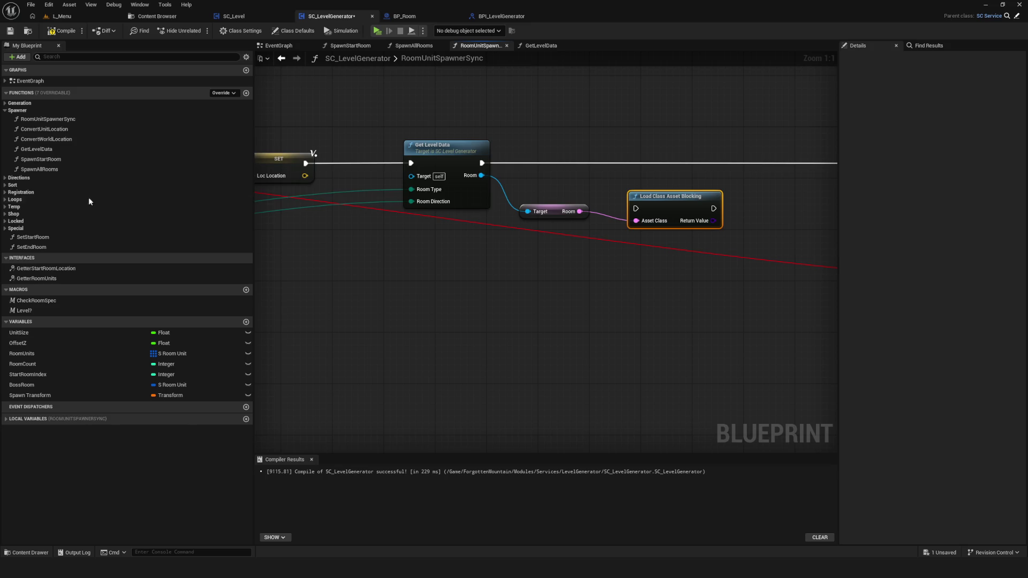
Search all blueprint actions for 'async load', 'load' and 'block', then dismiss without adding a node
right_click(467, 271)
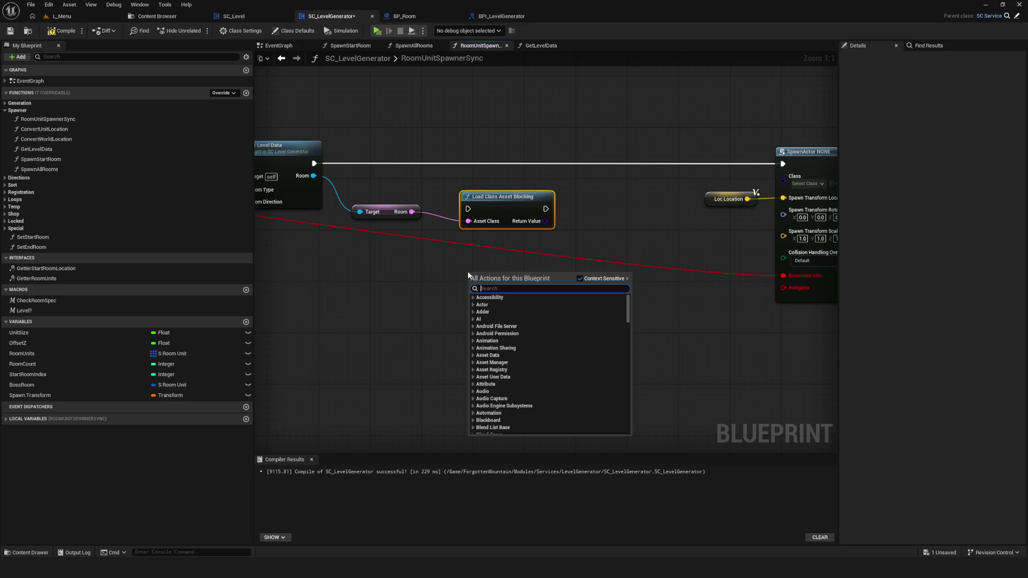
type("a")
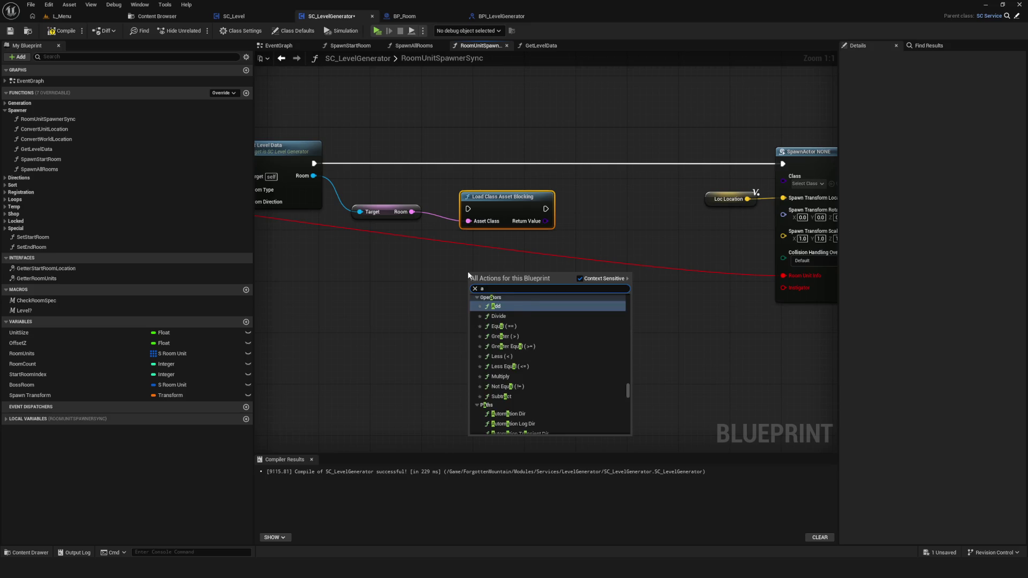
type("sync load")
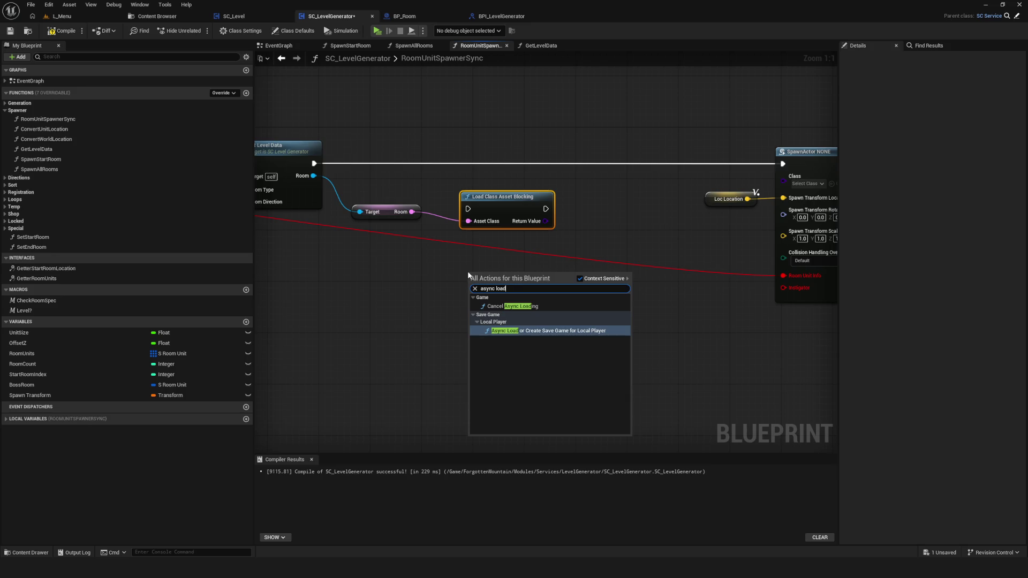
key("BackSpace")
key("BackSpace")
key("BackSpace")
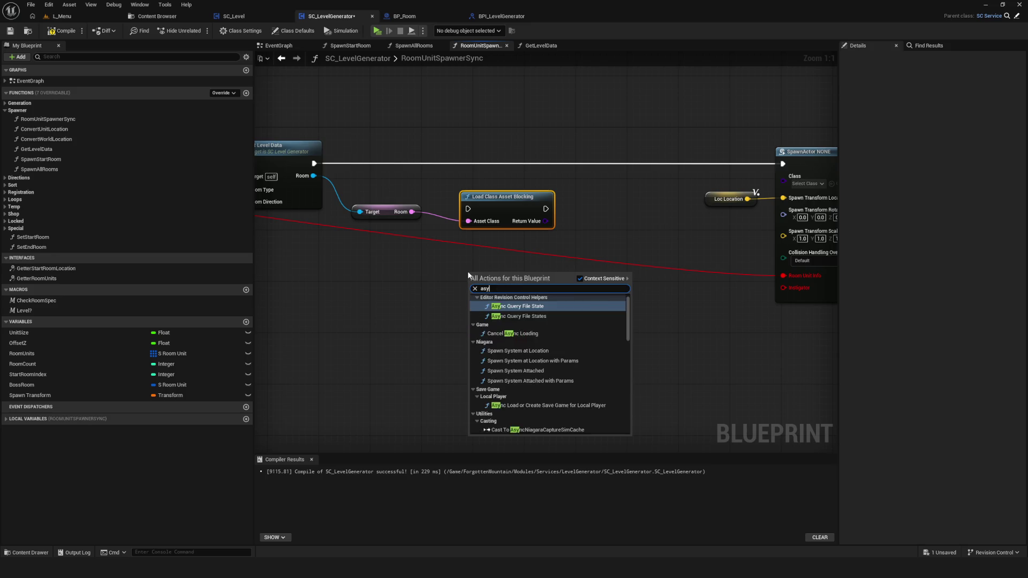
type("load")
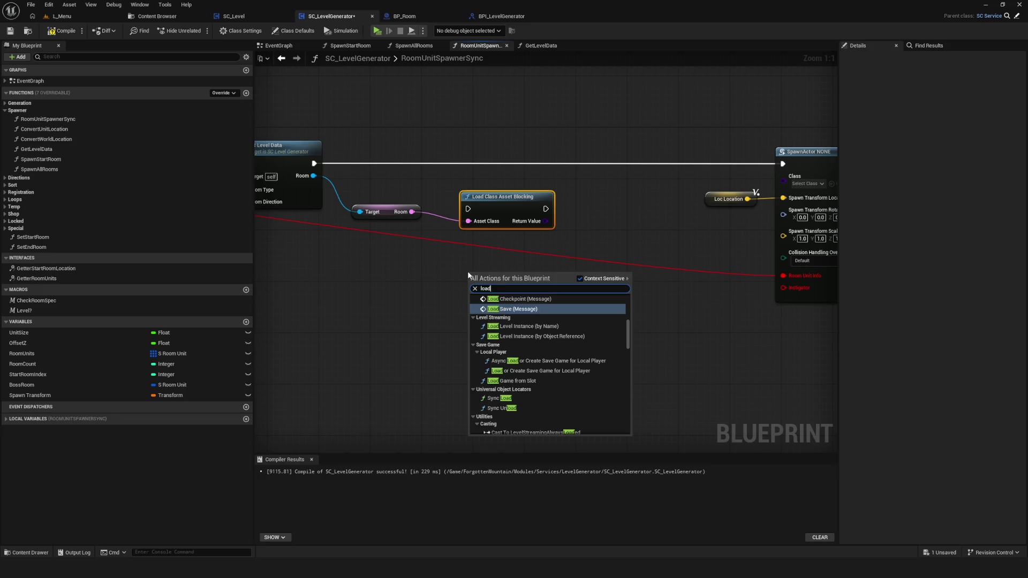
key("BackSpace")
key("BackSpace")
key("BackSpace")
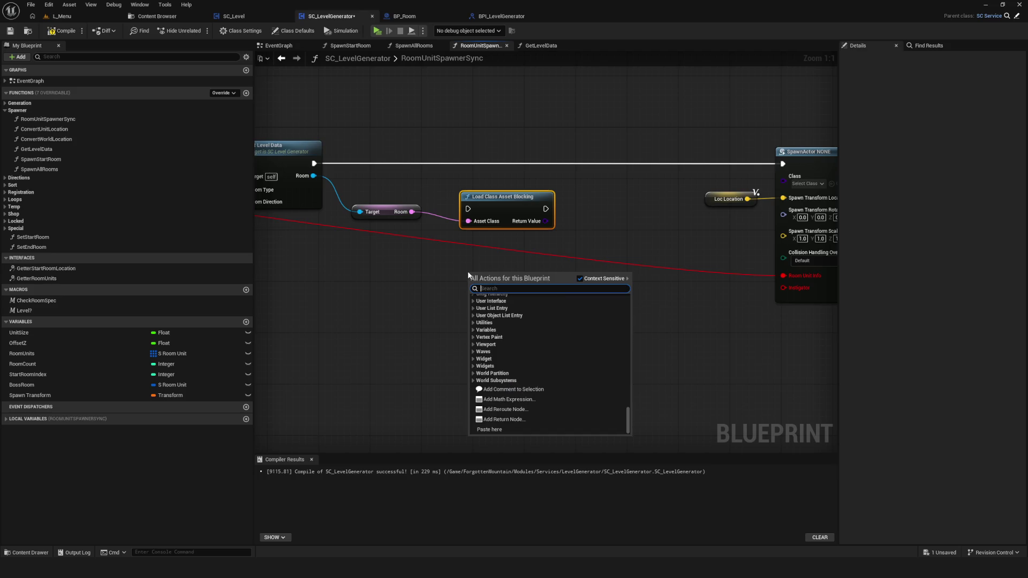
type("block")
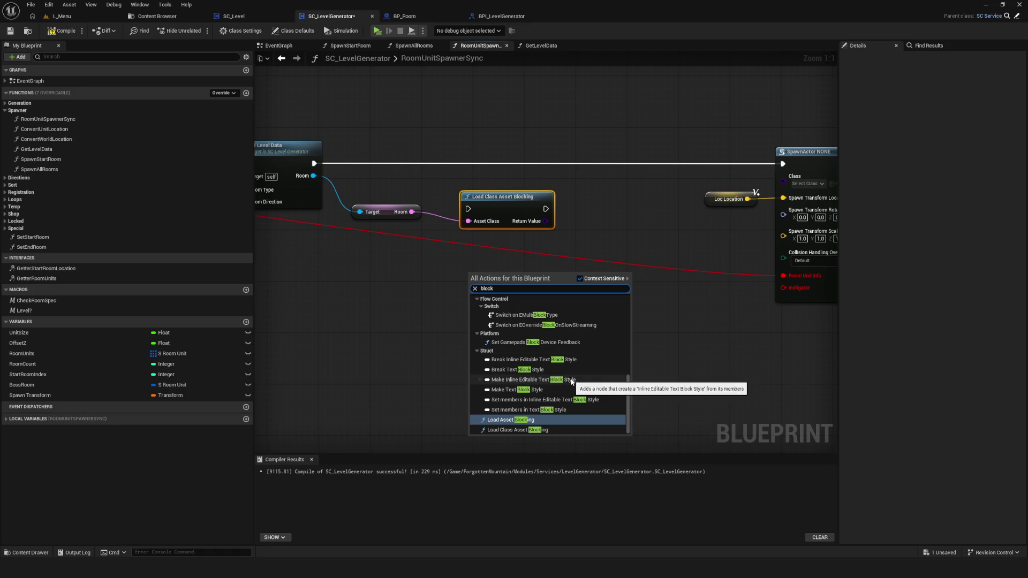
scroll(536, 413, "up", 3)
scroll(536, 412, "up", 5)
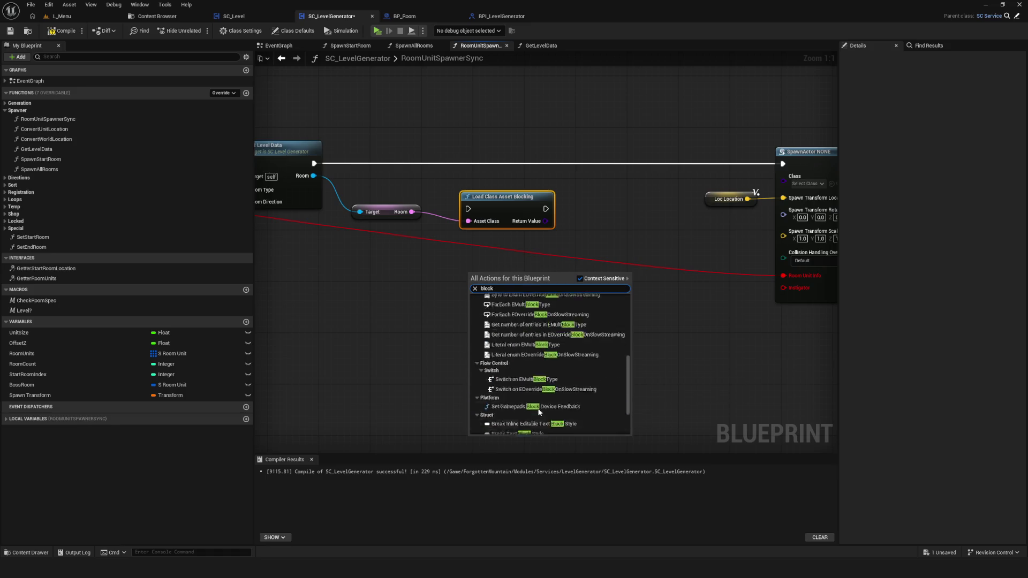
scroll(539, 411, "up", 3)
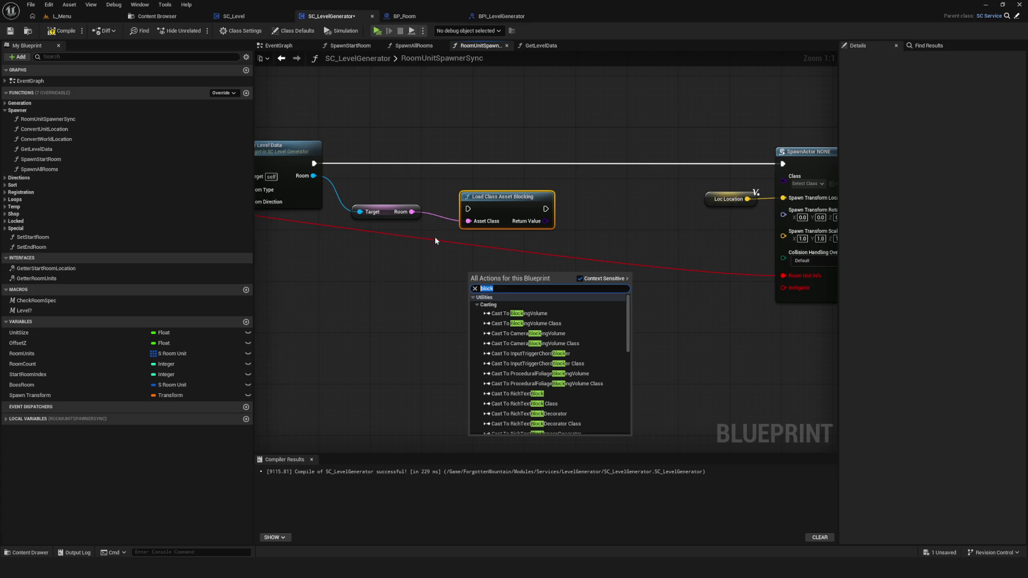
left_click(535, 292)
type("async ")
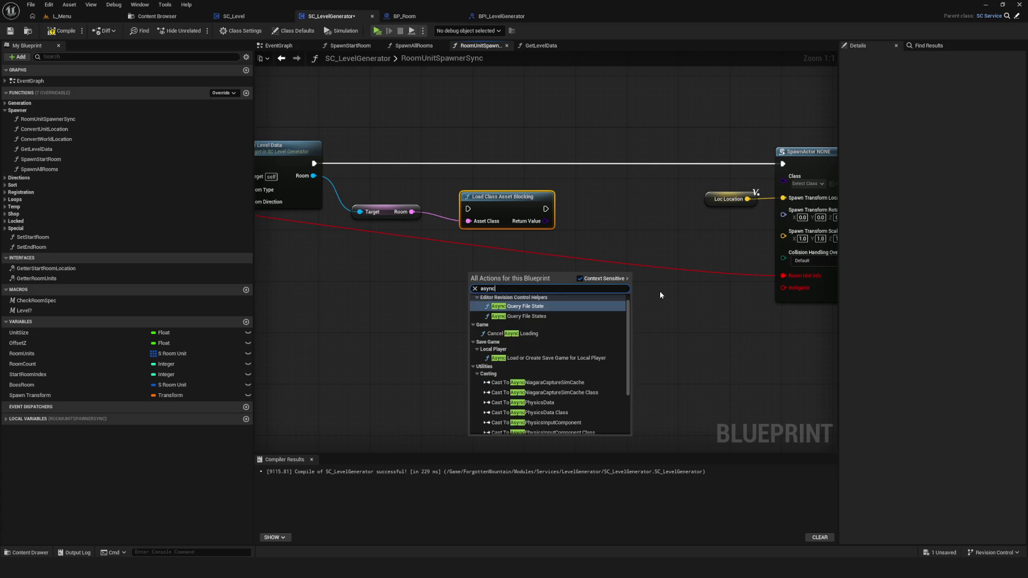
type("o")
key("BackSpace")
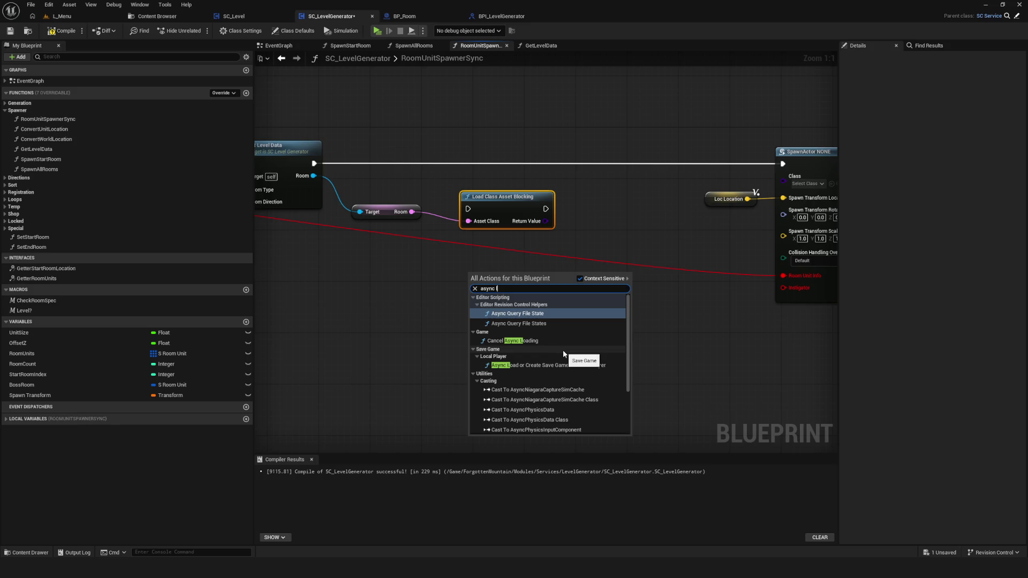
key("Escape")
left_click_drag(265, 342, 370, 339)
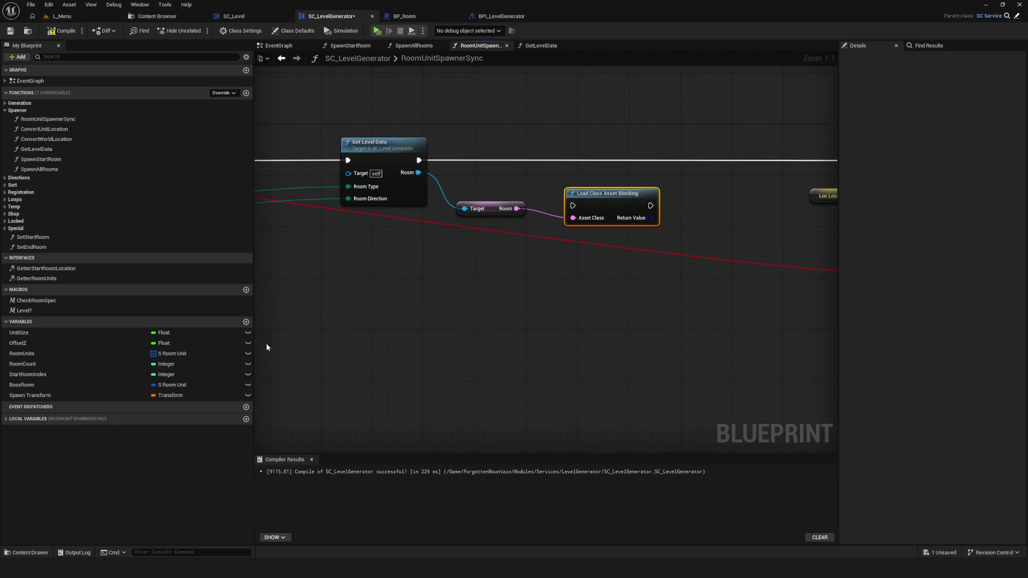
left_click(247, 321)
left_click(167, 406)
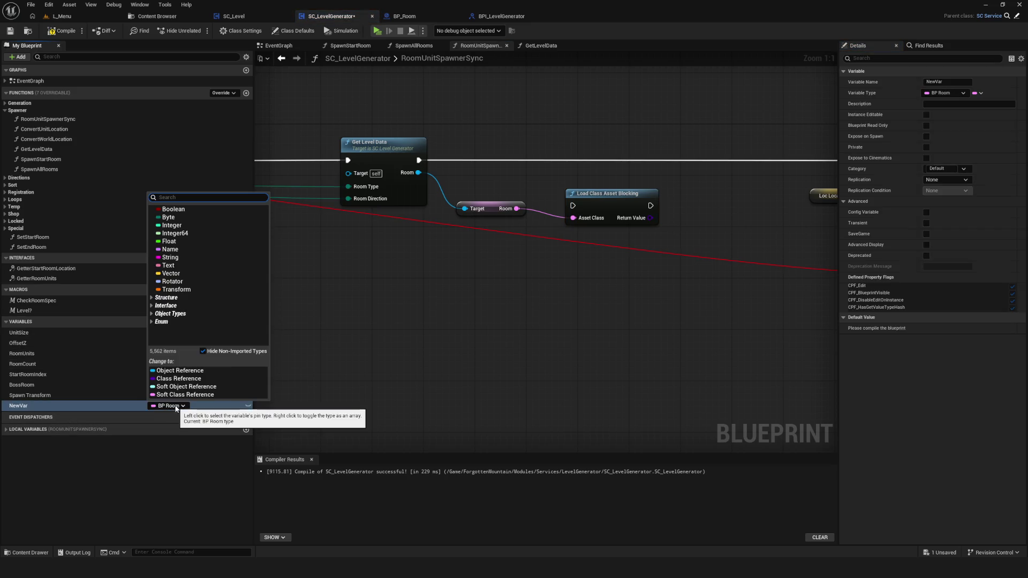
left_click(186, 387)
mouse_move(71, 409)
left_mouse_down()
mouse_move(548, 329)
mouse_move(588, 277)
left_mouse_up()
type("asy")
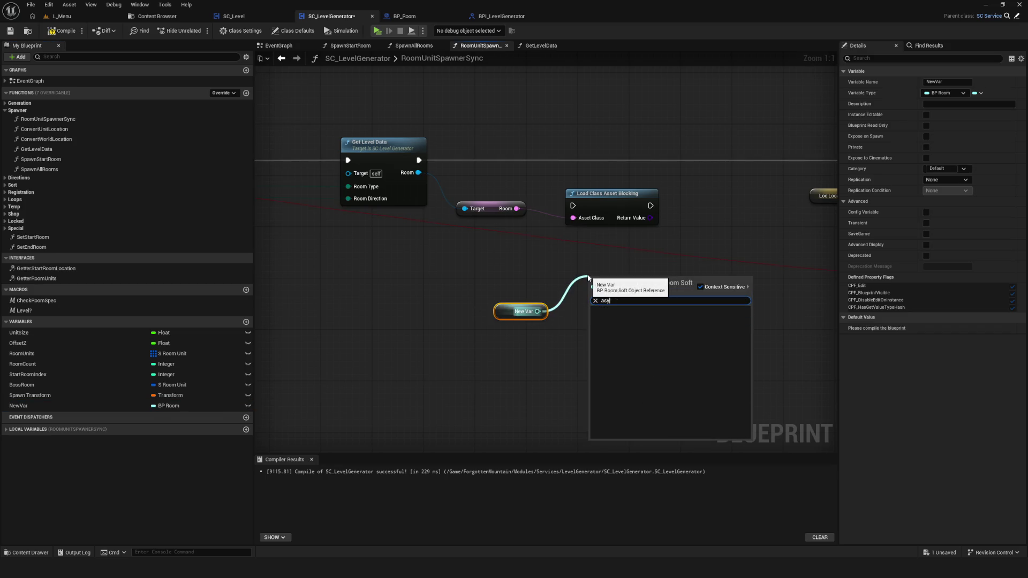
key("BackSpace")
key("BackSpace")
key("BackSpace")
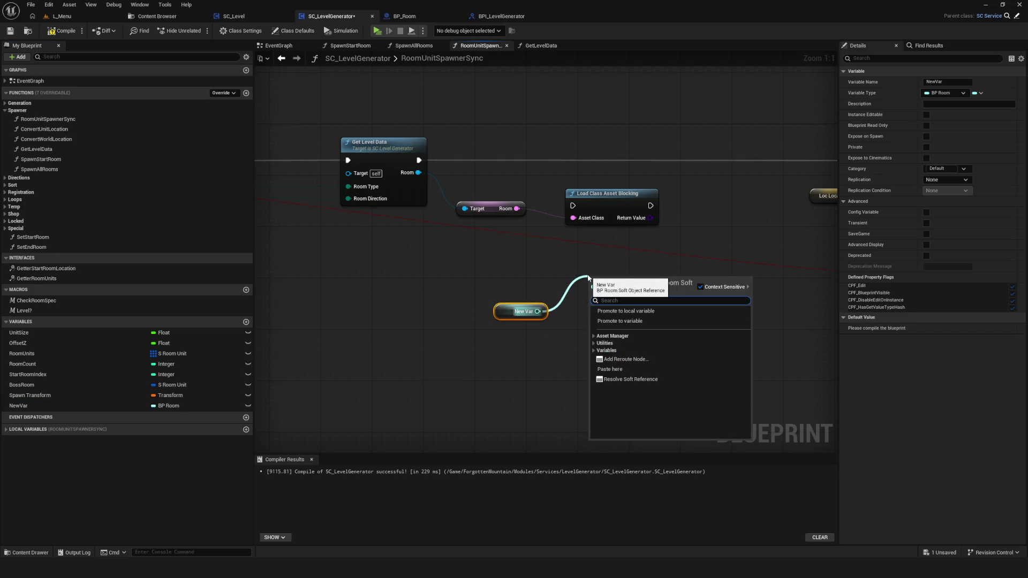
key("Escape")
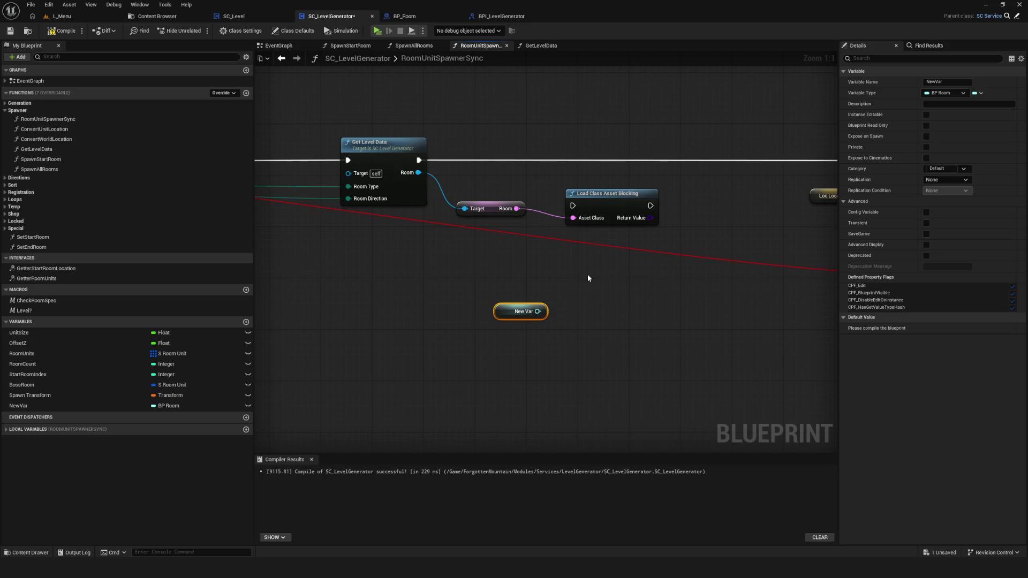
left_click_drag(590, 193, 509, 230)
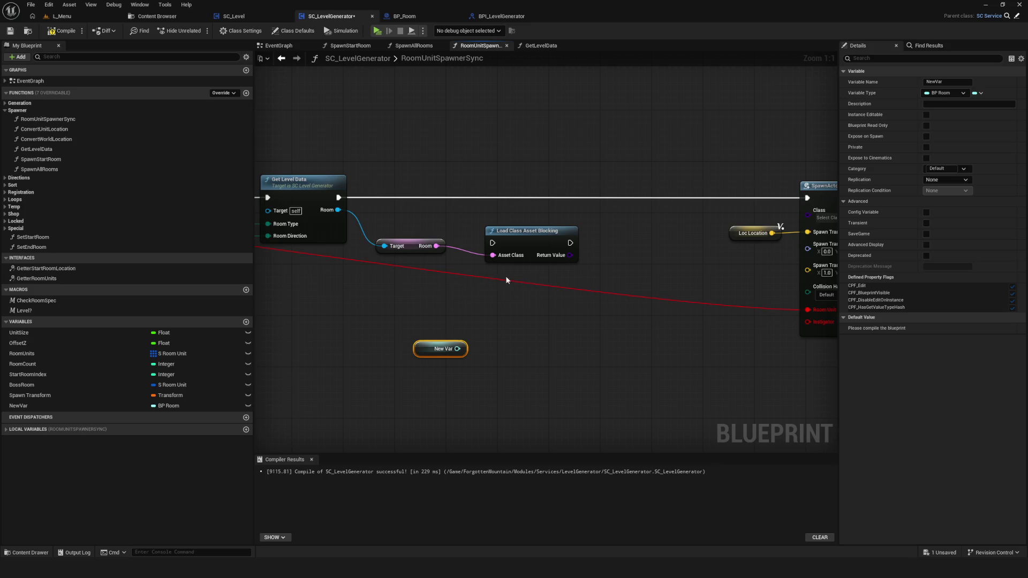
right_click(544, 301)
type("фынтз")
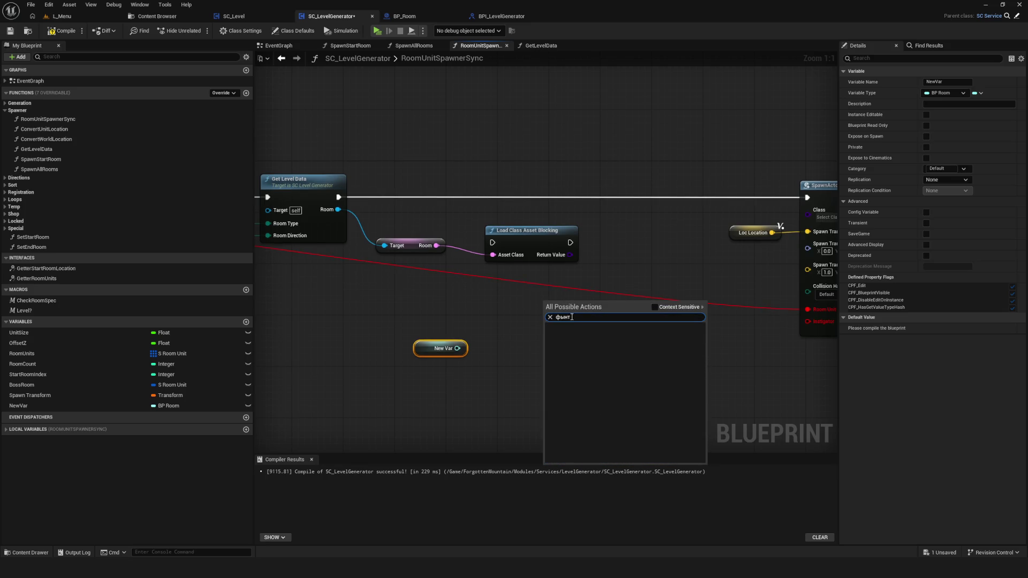
key("BackSpace")
key("BackSpace")
key("BackSpace")
type("async")
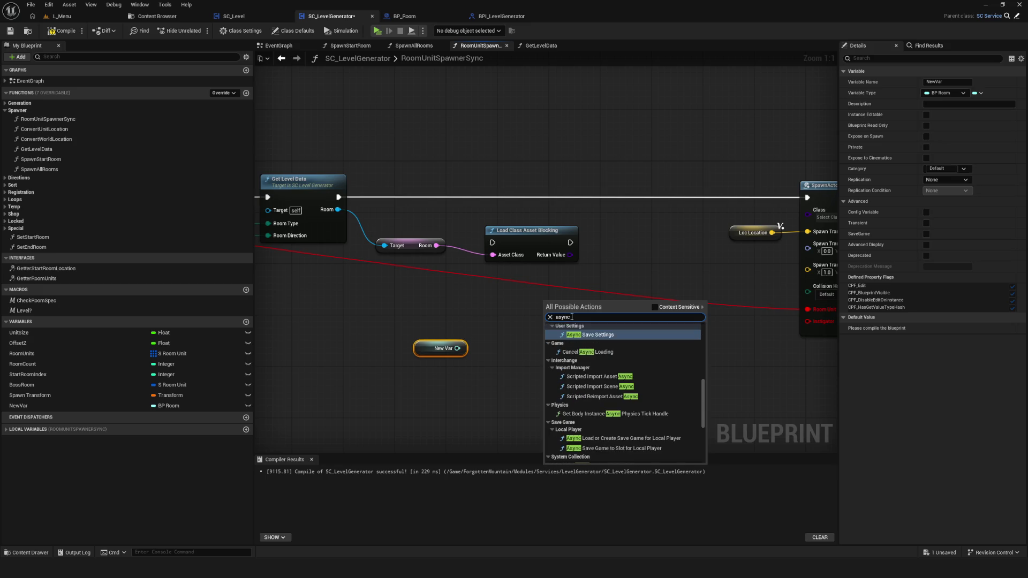
type(" load")
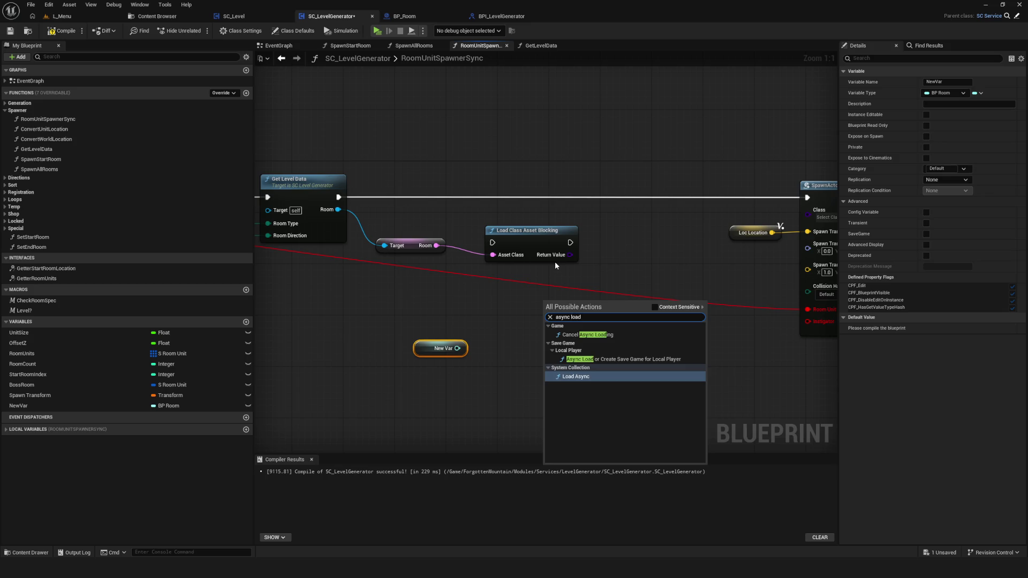
key("BackSpace")
key("BackSpace")
key("BackSpace")
key("BackSpace")
type("ass")
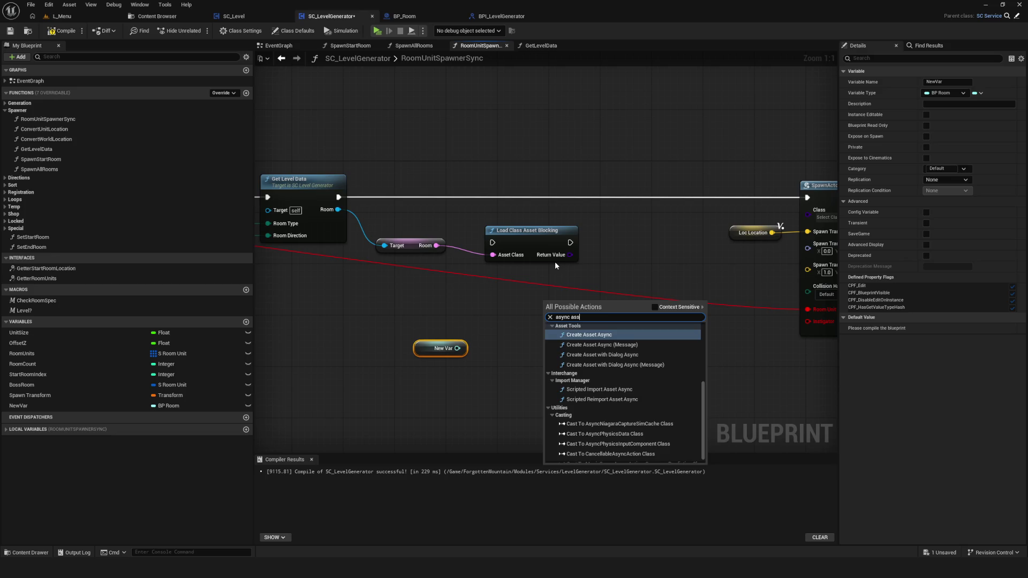
scroll(627, 381, "up", 4)
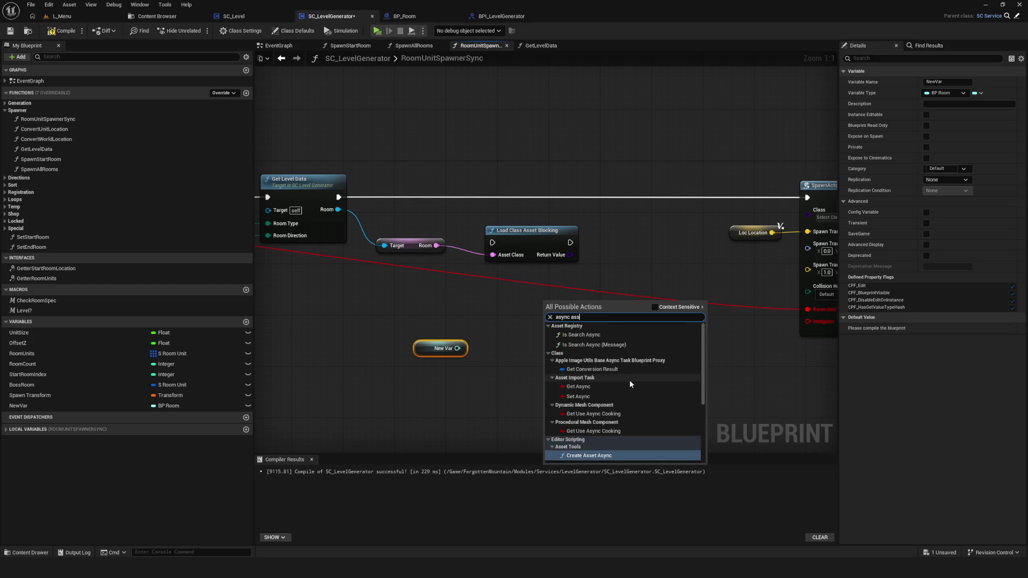
key("BackSpace")
key("BackSpace")
key("BackSpace")
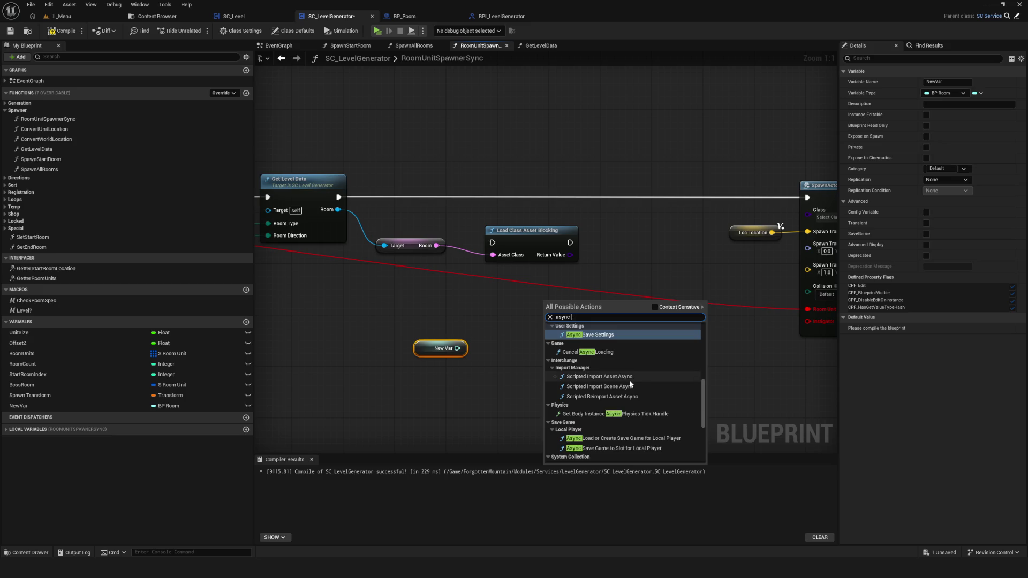
scroll(692, 354, "down", 10)
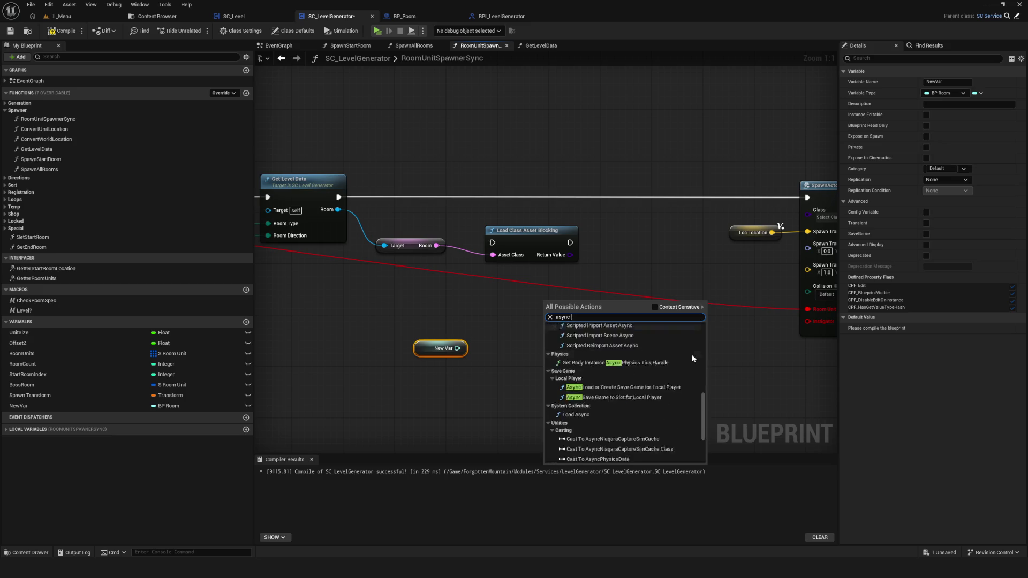
scroll(683, 365, "up", 2)
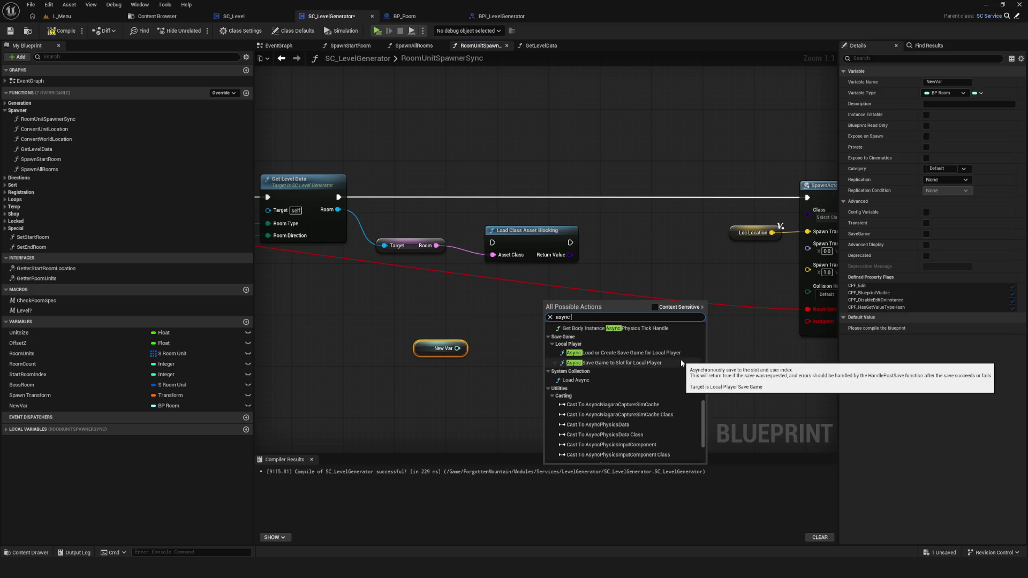
left_click(577, 380)
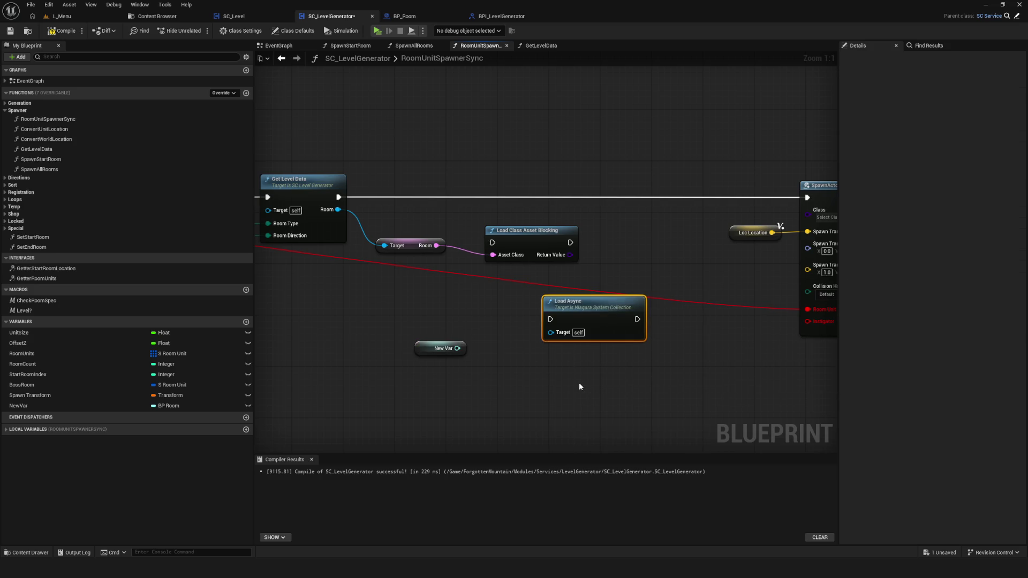
key("ctrl+z")
left_click_drag(457, 348, 481, 333)
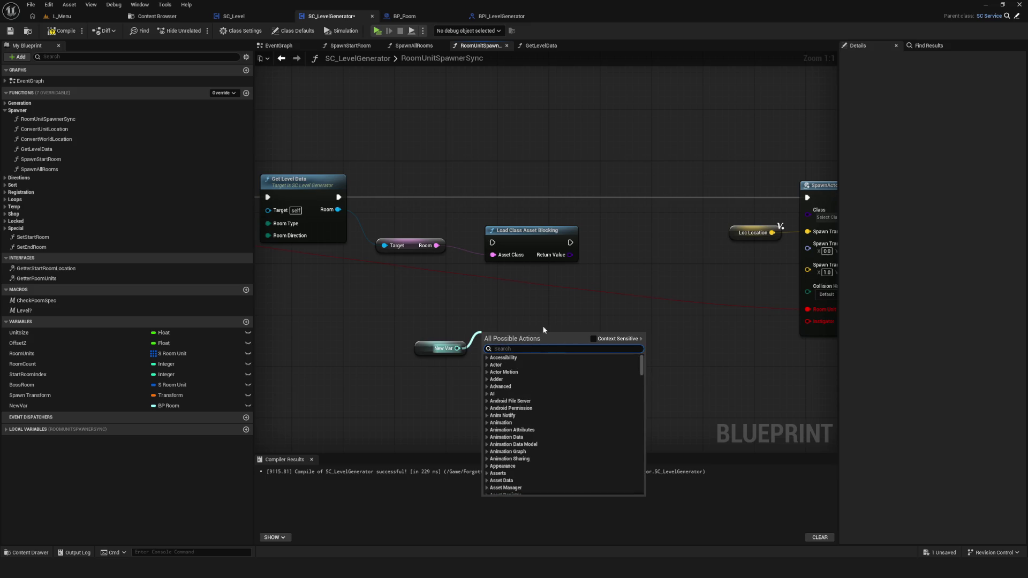
key("Escape")
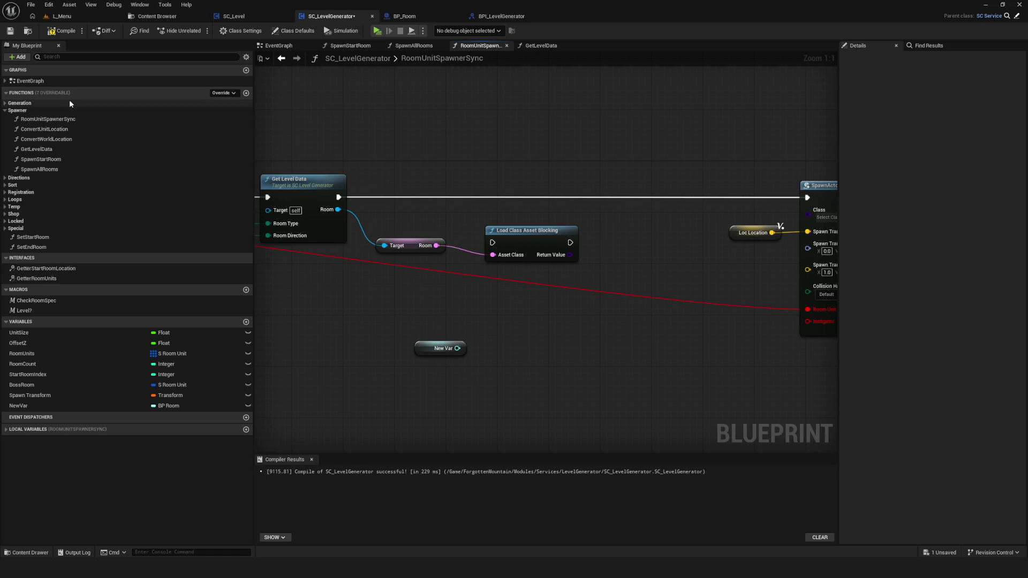
right_click(568, 295)
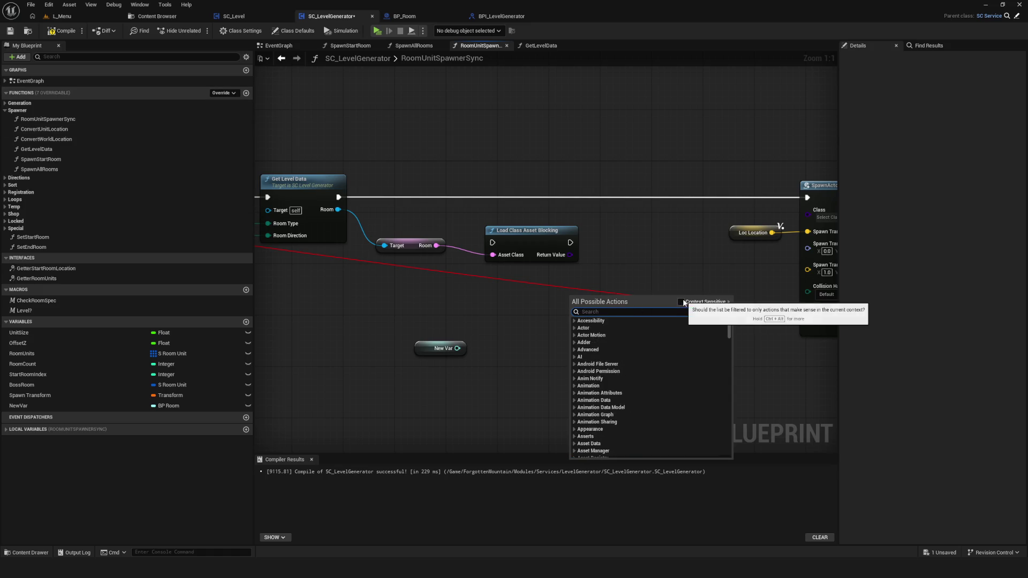
key("Escape")
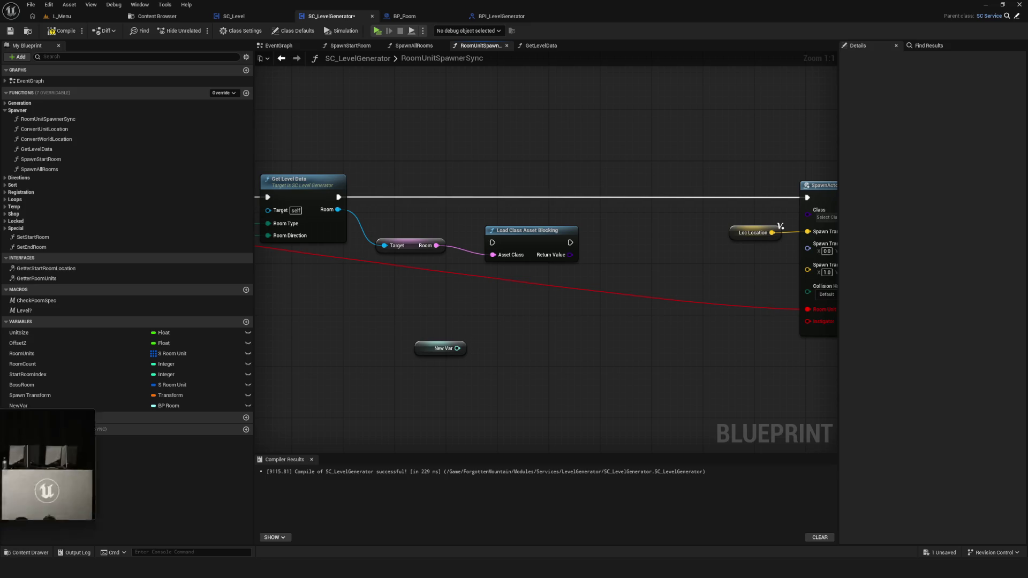
mouse_move(530, 236)
left_mouse_down()
mouse_move(888, 461)
mouse_move(853, 440)
mouse_move(859, 426)
left_mouse_up()
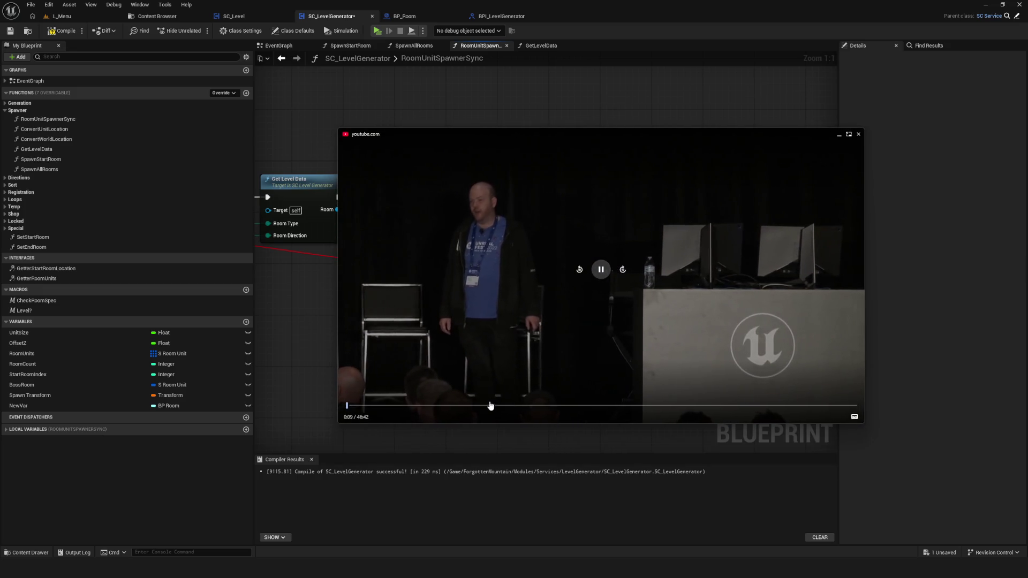
Skip through the Unreal Fest 2022 talk to its BP Asset Considerations section around 27:45
left_click(533, 406)
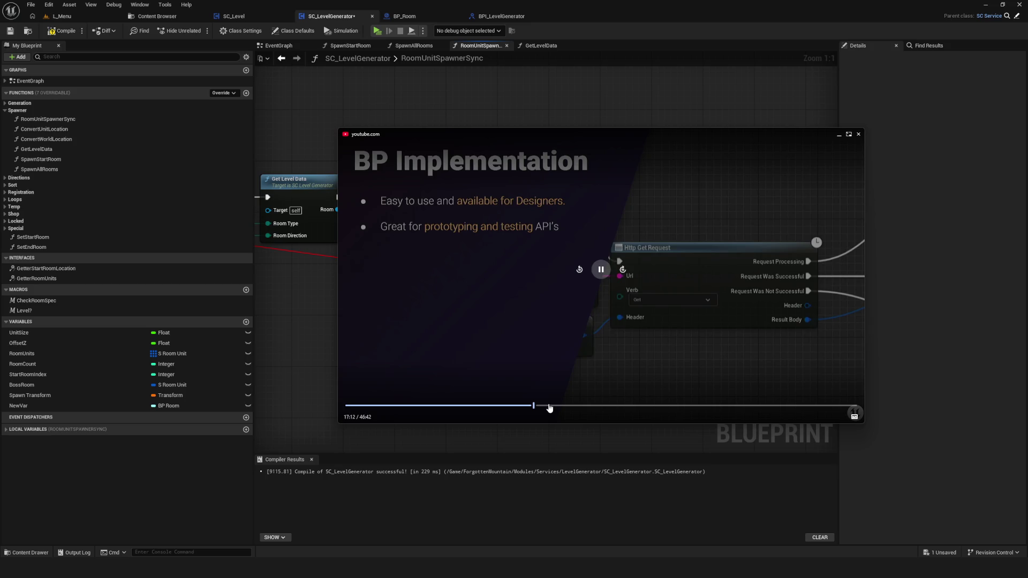
left_click(569, 407)
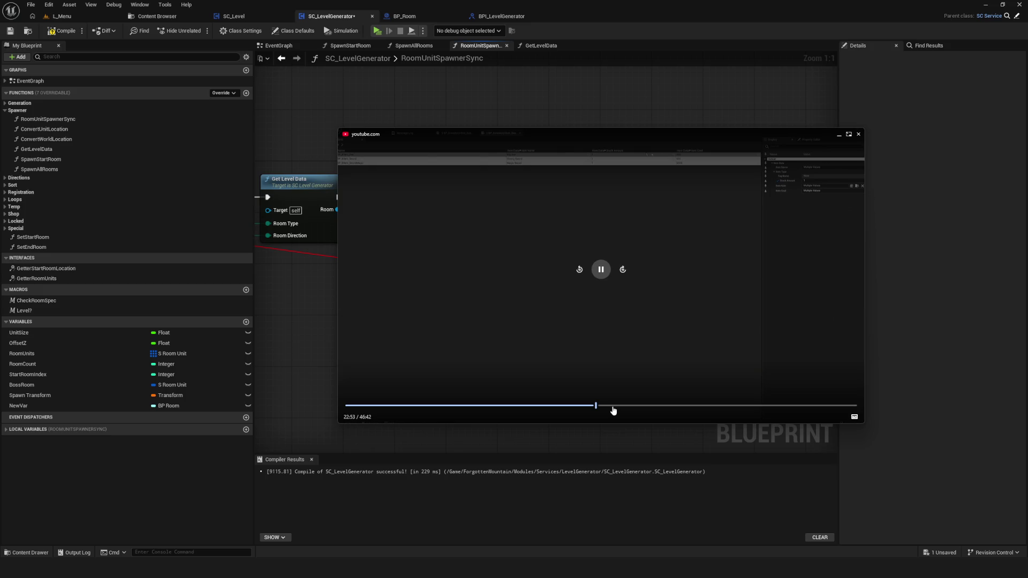
left_click(613, 407)
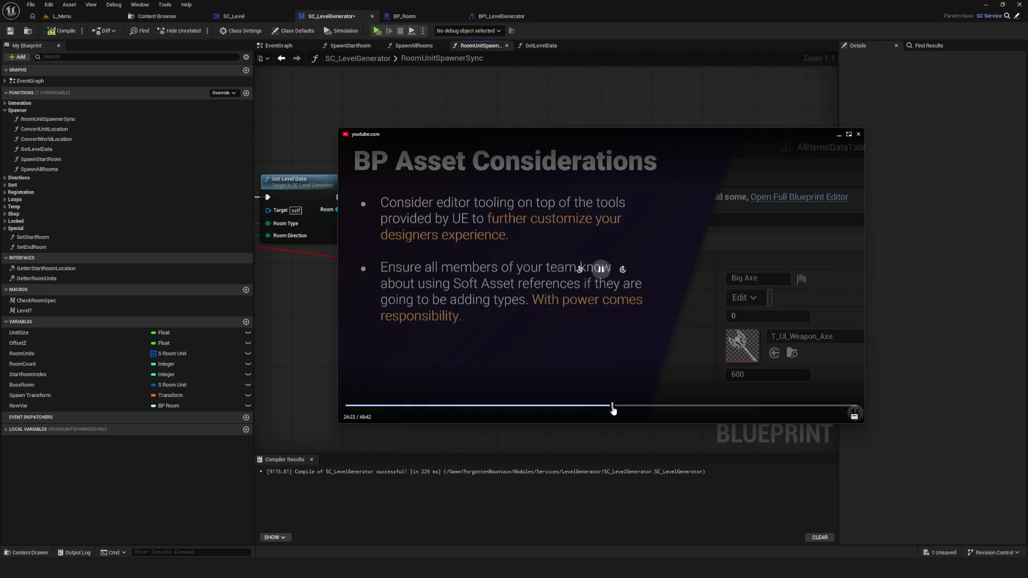
left_click(637, 412)
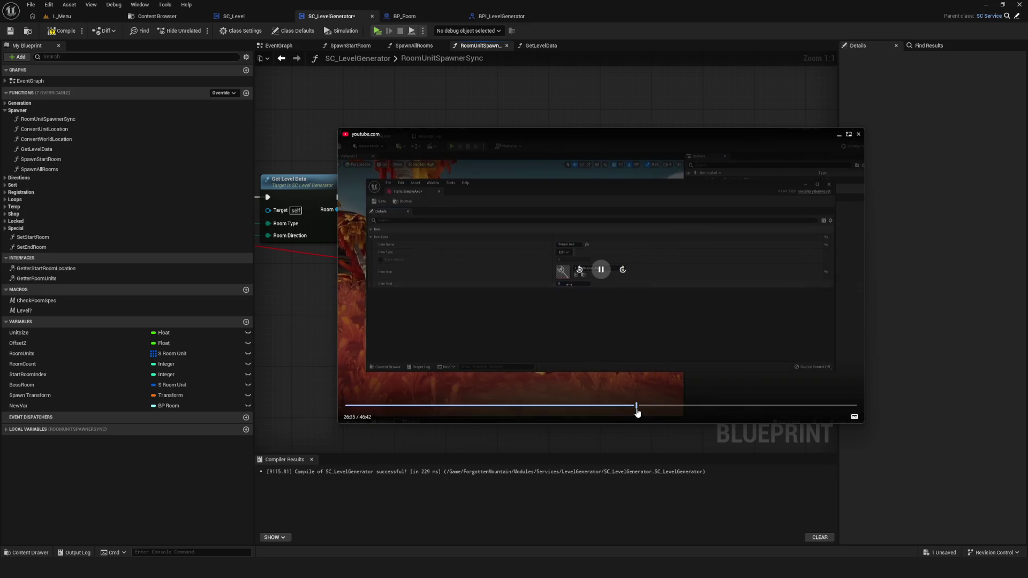
left_click(649, 411)
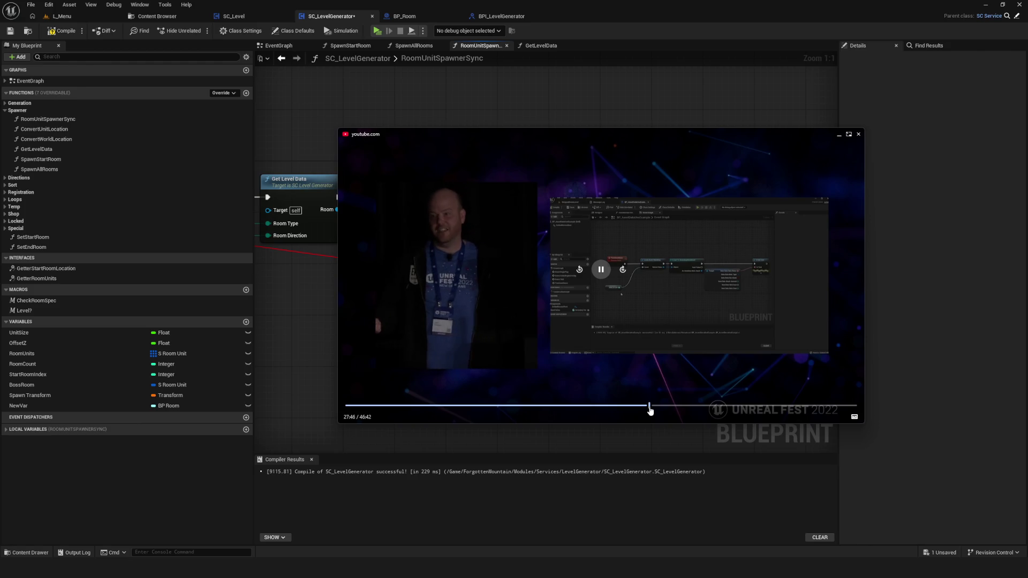
Move and enlarge the video player, then close it to return to the Blueprint
left_click(848, 136)
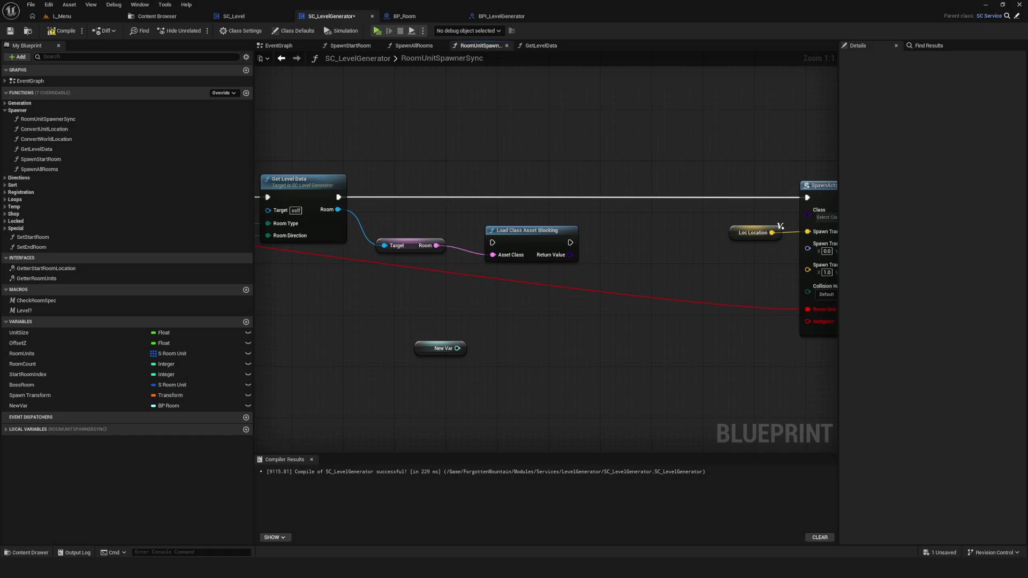
mouse_move(500, 165)
left_mouse_down()
mouse_move(175, 49)
mouse_move(197, 53)
left_mouse_up()
mouse_move(566, 321)
left_mouse_down()
mouse_move(557, 307)
mouse_move(825, 458)
left_mouse_up()
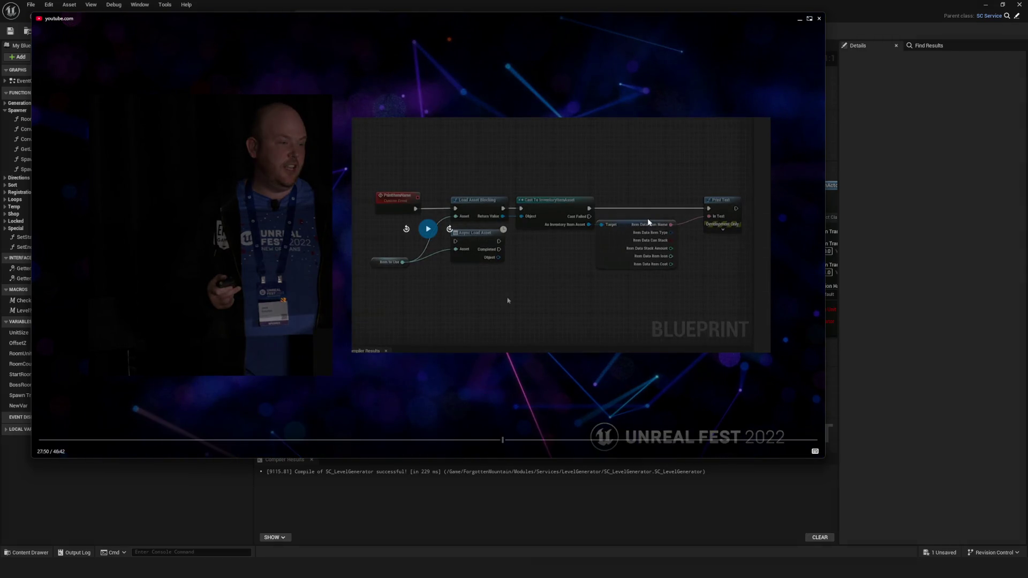
right_click(431, 88)
left_click(455, 138)
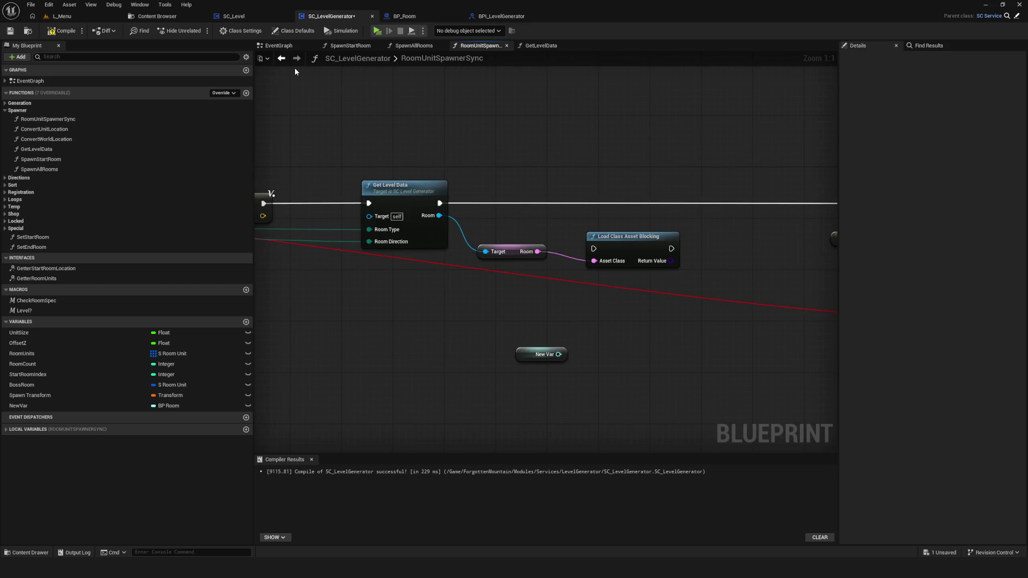
Add an Async Load Asset node to the SC_LevelGenerator EventGraph via the 'async load' search
left_click(278, 45)
scroll(512, 283, "down", 5)
scroll(486, 300, "up", 6)
right_click(487, 300)
type("фынт")
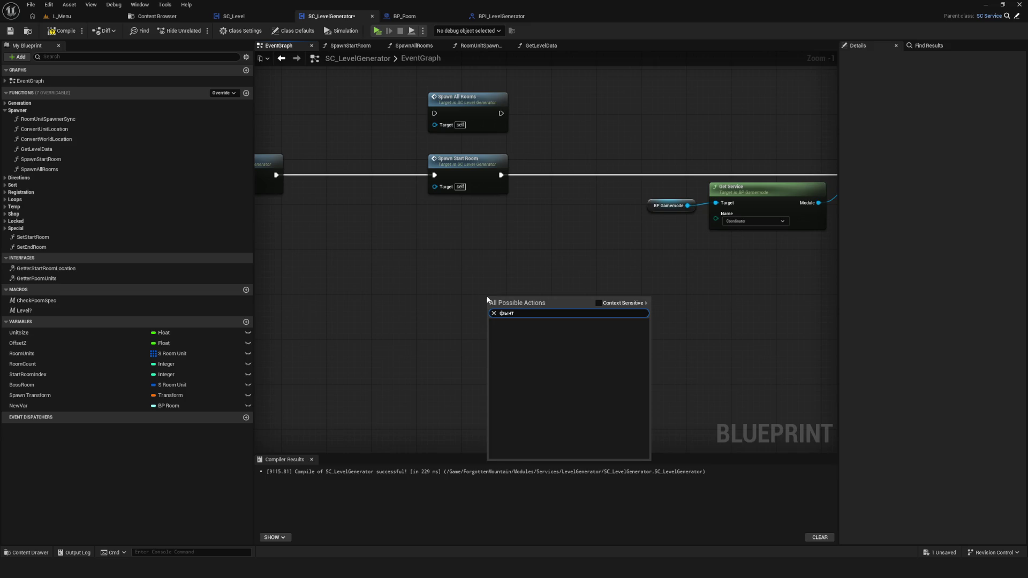
key("BackSpace")
key("BackSpace")
key("BackSpace")
type("asyn")
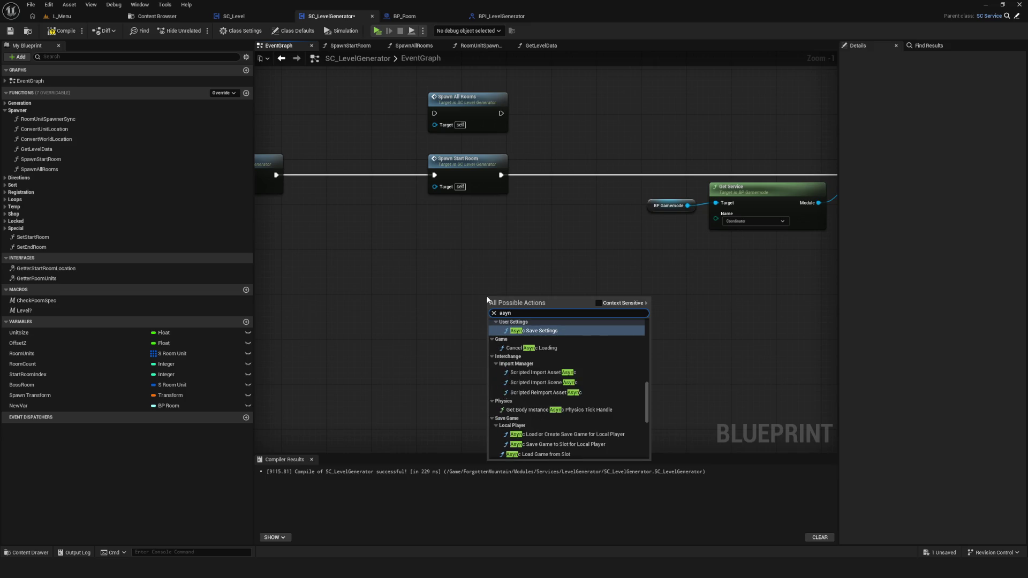
type("c load")
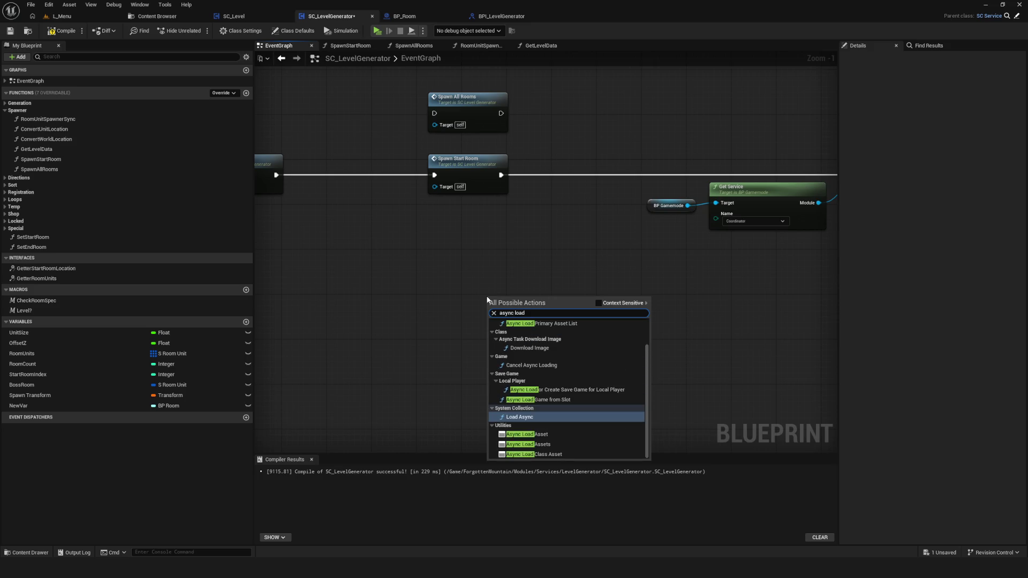
left_click(528, 434)
Pan along the EventGraph node chain from Spawn All Rooms to Set Key Room and Set Special Room
scroll(583, 295, "up", 1)
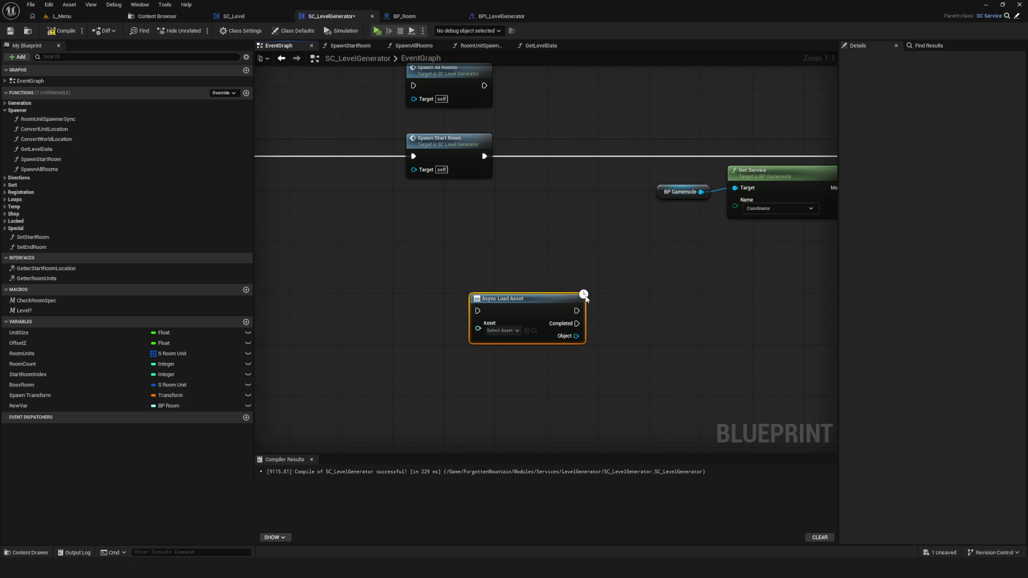
scroll(529, 258, "down", 5)
scroll(533, 252, "up", 5)
left_click_drag(533, 251, 611, 197)
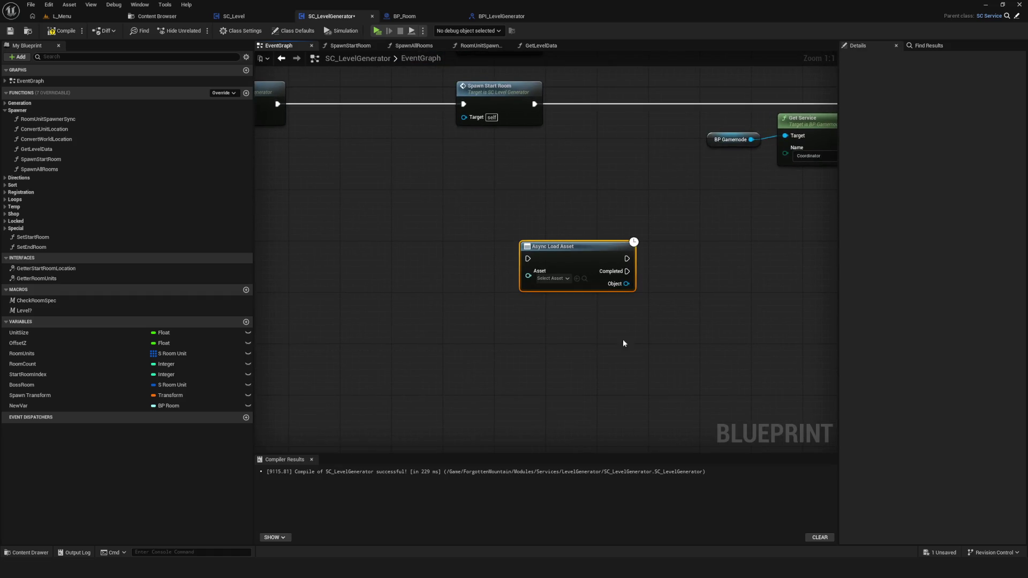
left_click_drag(611, 299, 685, 363)
scroll(685, 363, "down", 2)
left_click_drag(585, 310, 500, 294)
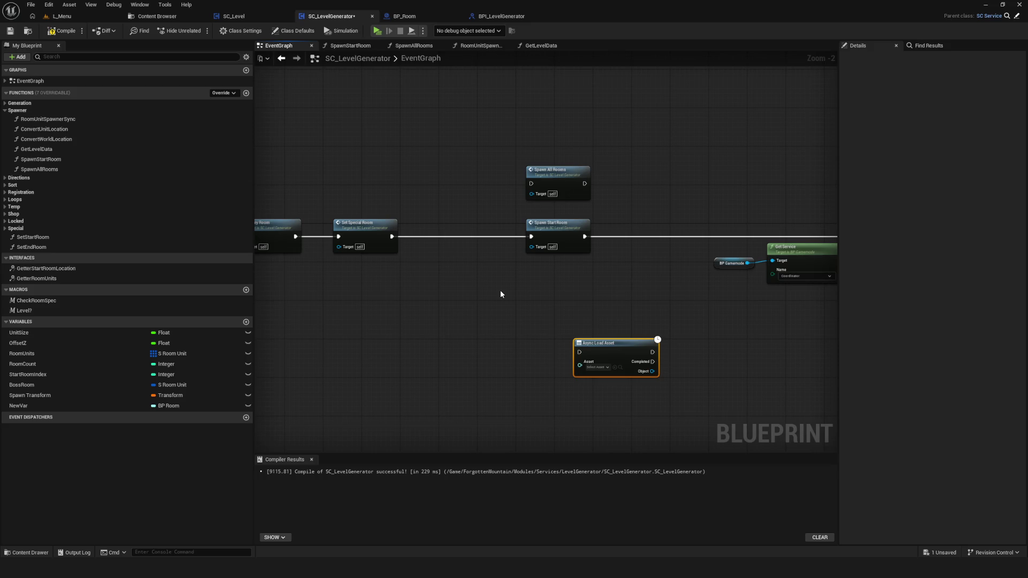
scroll(592, 310, "down", 1)
left_click_drag(519, 339, 621, 289)
scroll(622, 287, "down", 4)
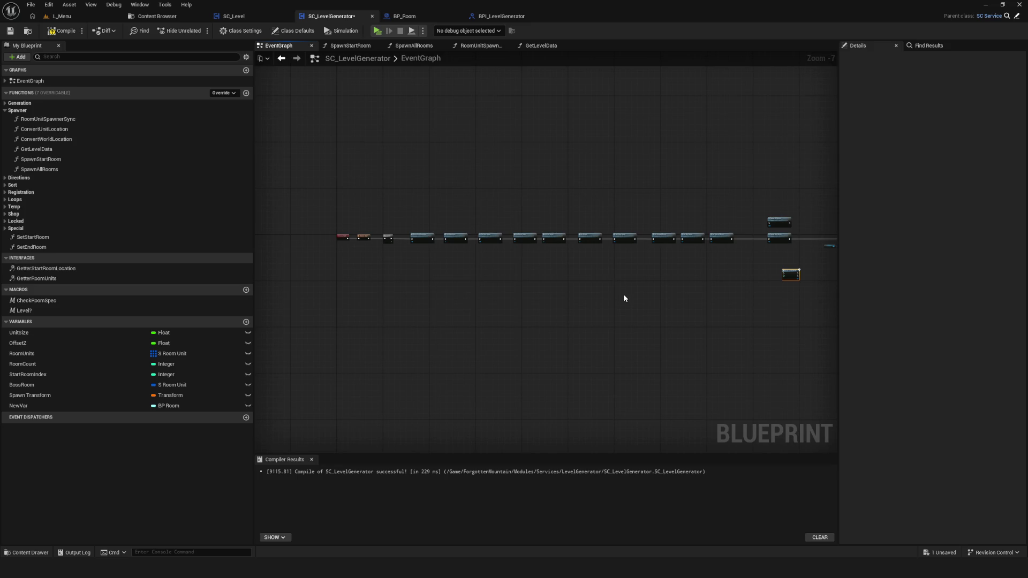
left_click_drag(624, 299, 389, 310)
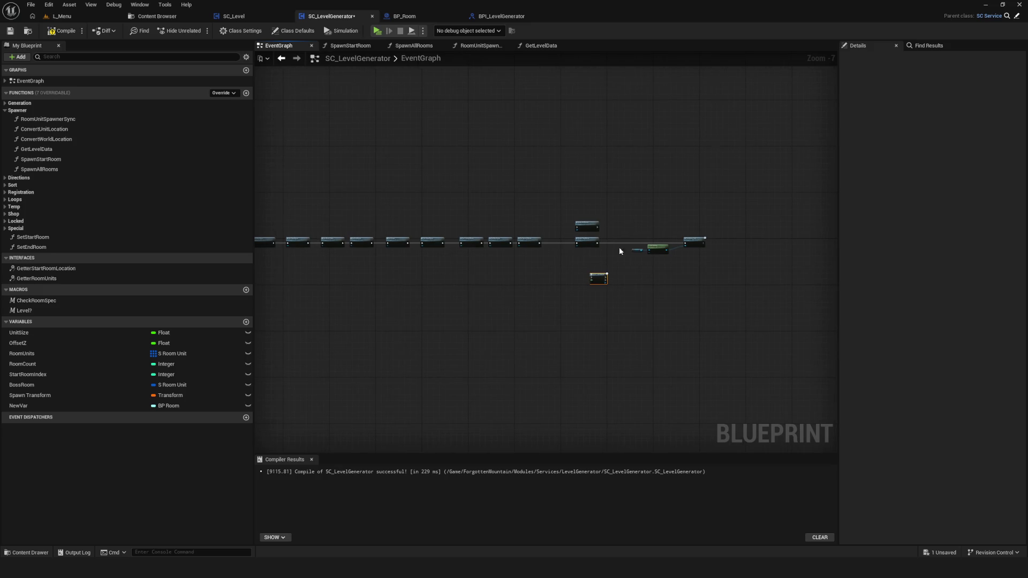
scroll(587, 256, "up", 8)
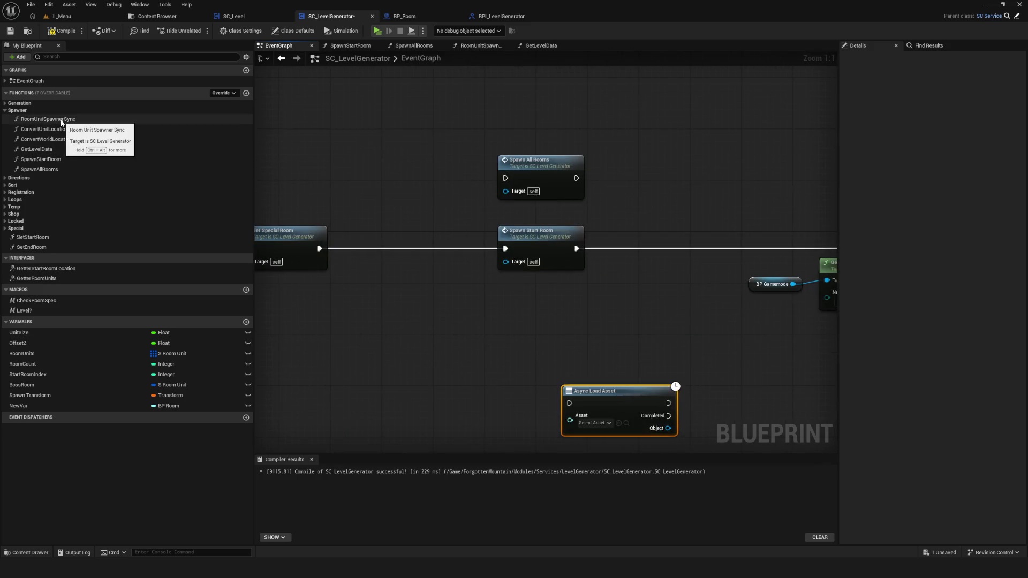
scroll(443, 195, "down", 1)
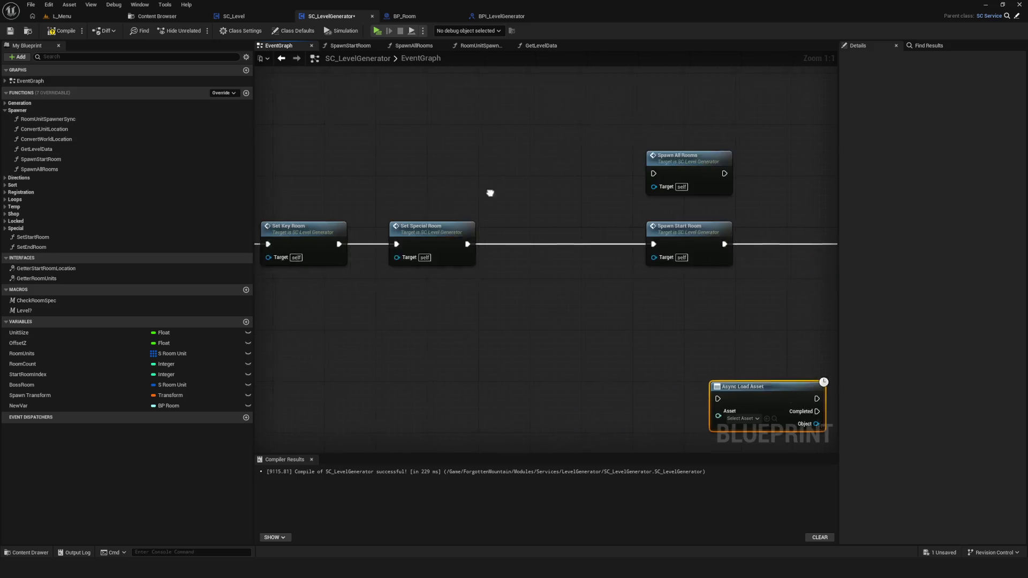
scroll(425, 201, "down", 5)
scroll(437, 201, "up", 5)
left_click_drag(436, 201, 661, 202)
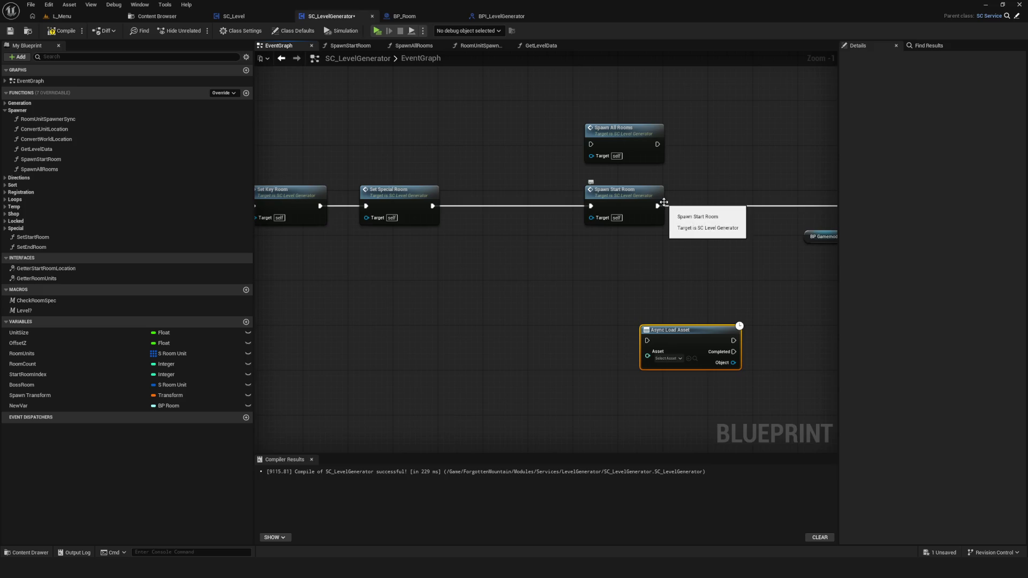
Drill from the EventGraph through SpawnAllRooms into the RoomUnitSpawnerSync function graph
double_click(664, 202)
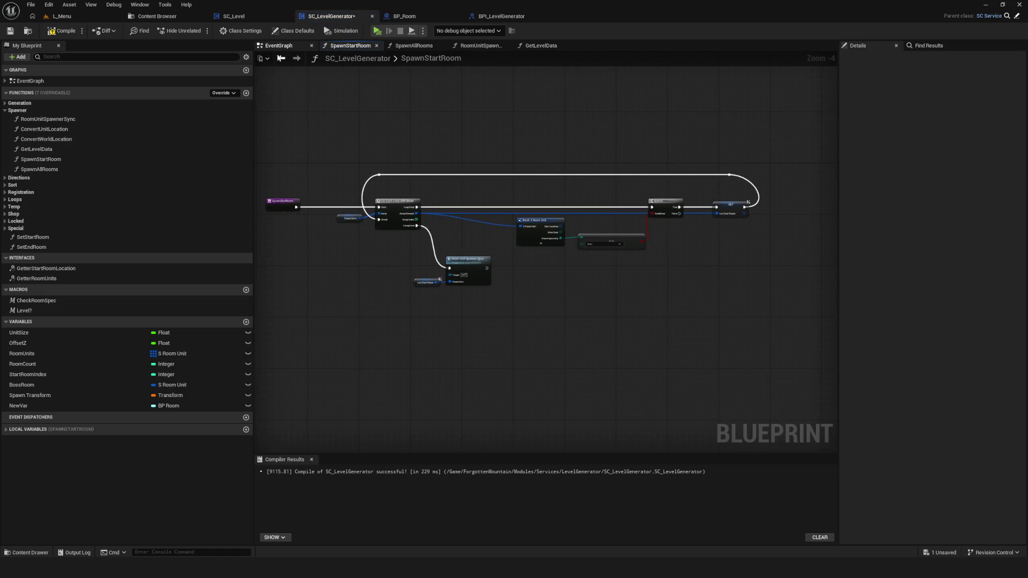
left_click(281, 57)
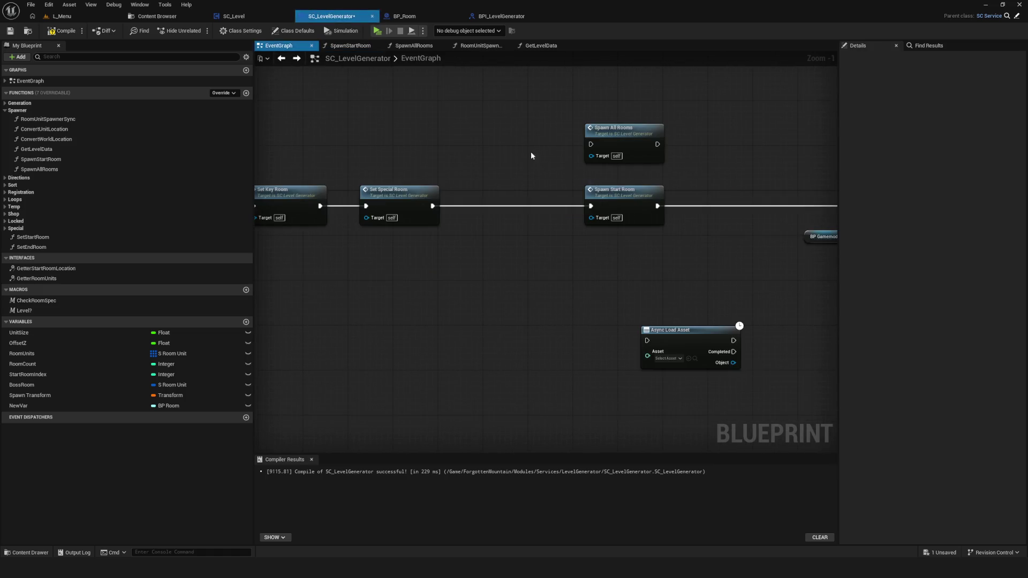
double_click(599, 156)
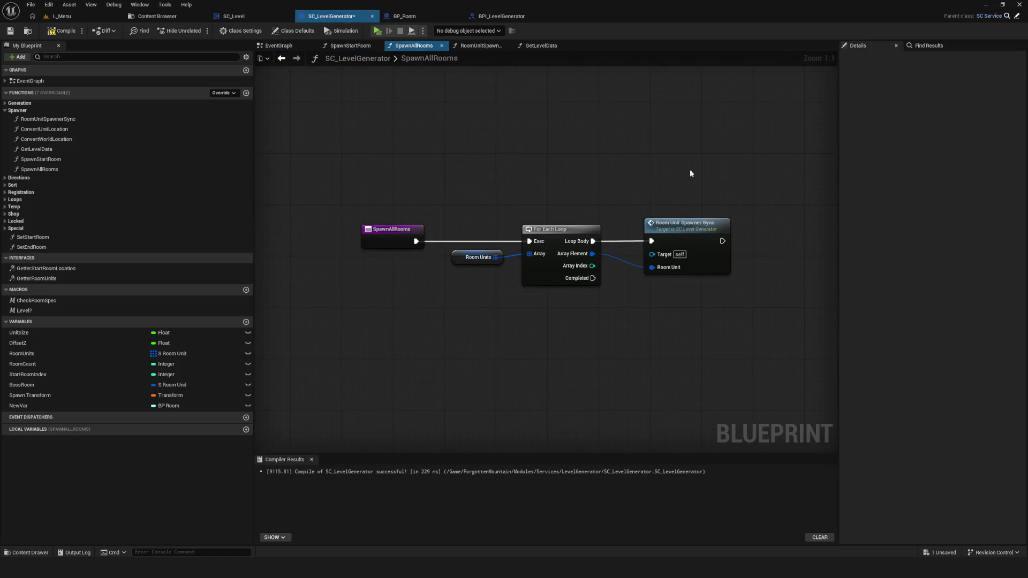
double_click(690, 229)
Survey RoomUnitSpawnerSync and marquee-select all its room-spawning nodes, from Get Level Data to Set Visual
left_click_drag(278, 209, 419, 214)
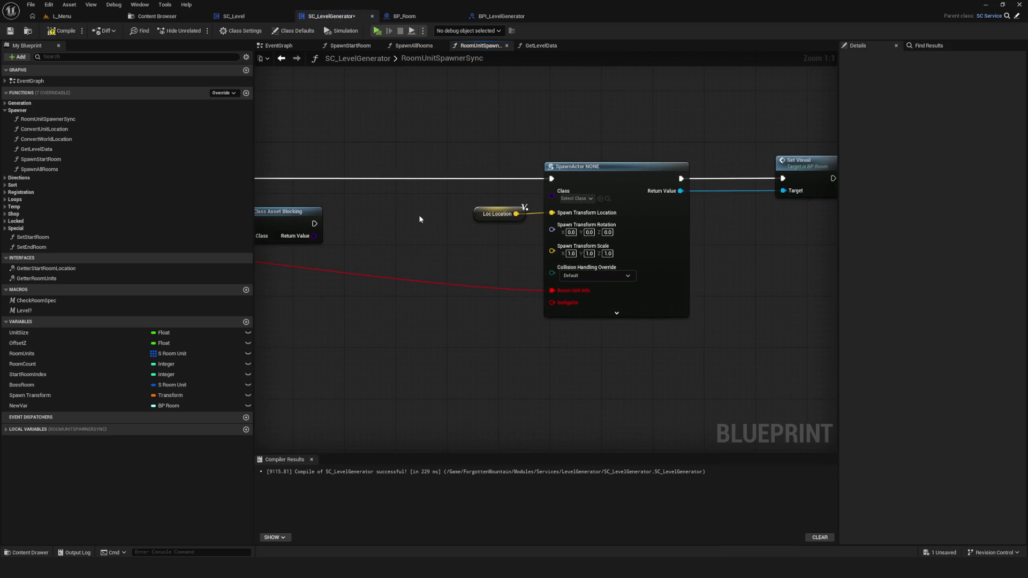
scroll(619, 230, "down", 4)
left_click_drag(724, 237, 908, 237)
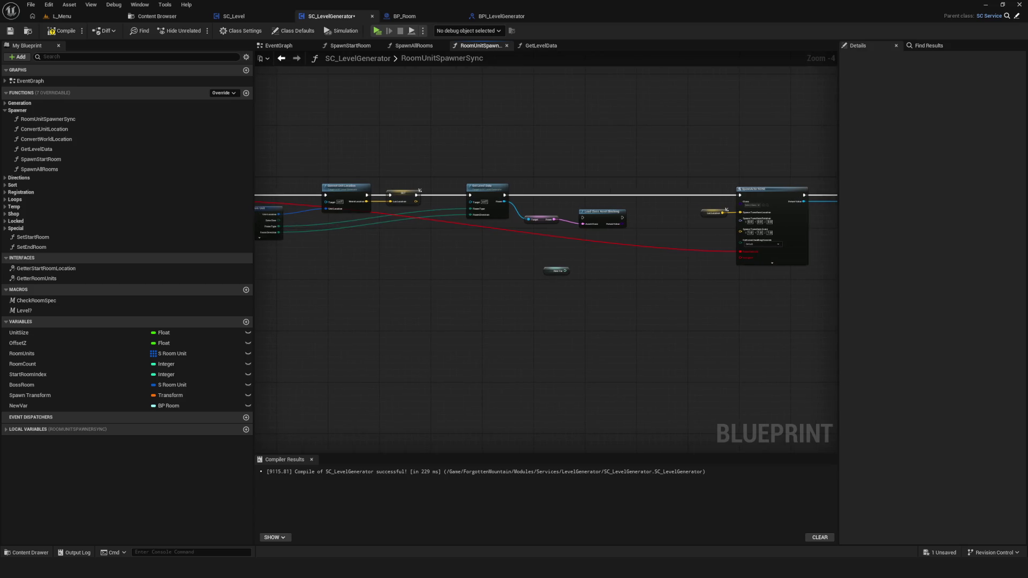
left_click_drag(557, 230, 618, 233)
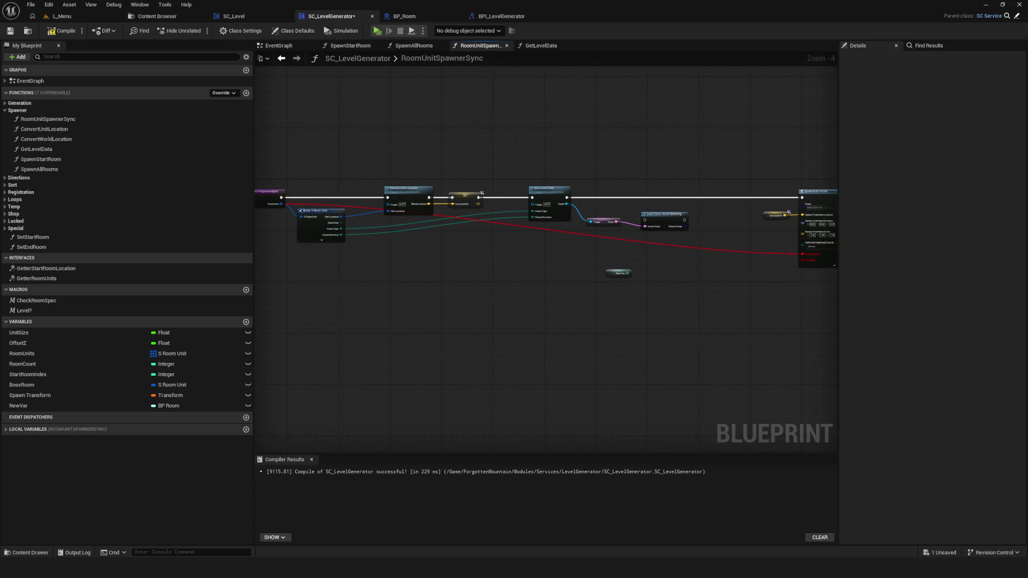
mouse_move(835, 241)
left_mouse_down()
mouse_move(808, 241)
mouse_move(822, 240)
left_mouse_up()
scroll(664, 236, "down", 4)
scroll(643, 230, "up", 6)
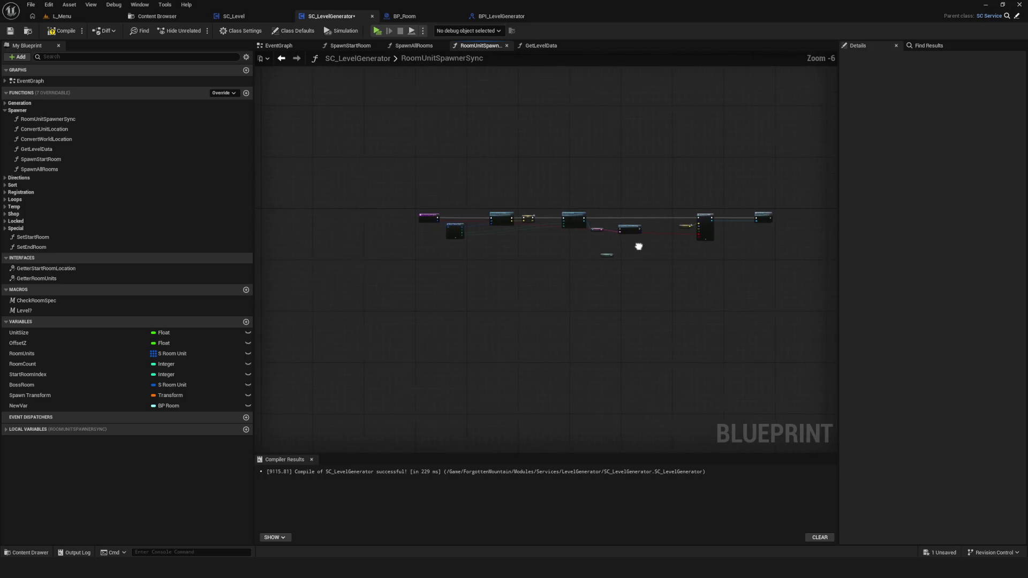
scroll(640, 230, "down", 4)
left_click_drag(821, 184, 465, 305)
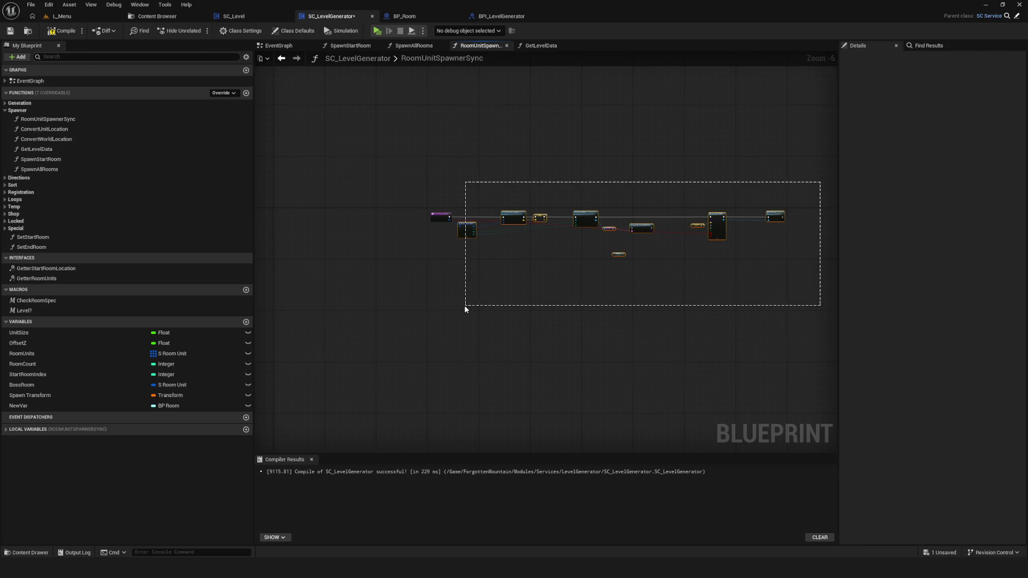
left_click(276, 45)
Add a custom event named RoomLoadSync and place it below the start events
scroll(679, 242, "down", 5)
left_click_drag(679, 242, 828, 285)
scroll(706, 259, "up", 7)
right_click(722, 233)
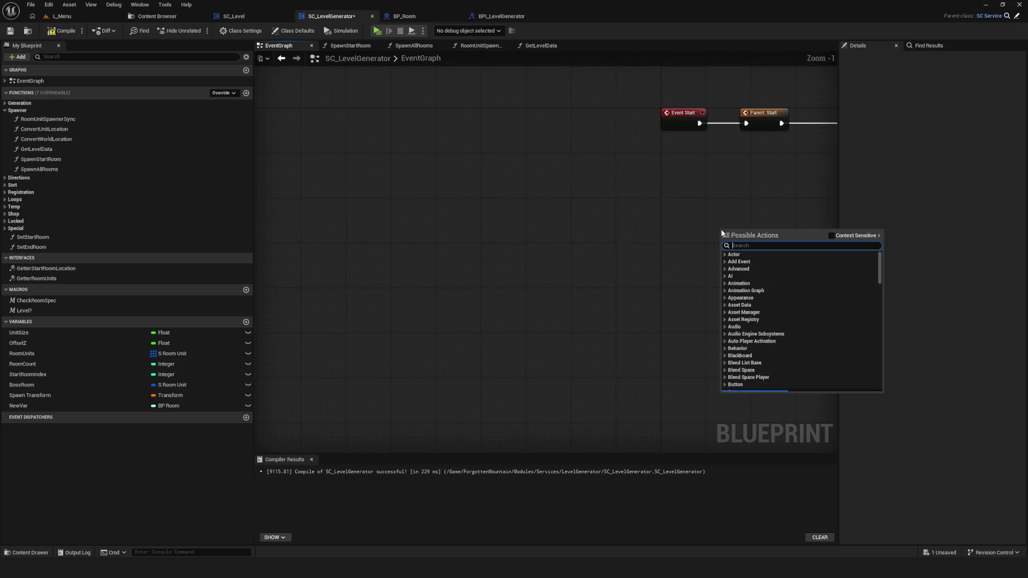
type("custom")
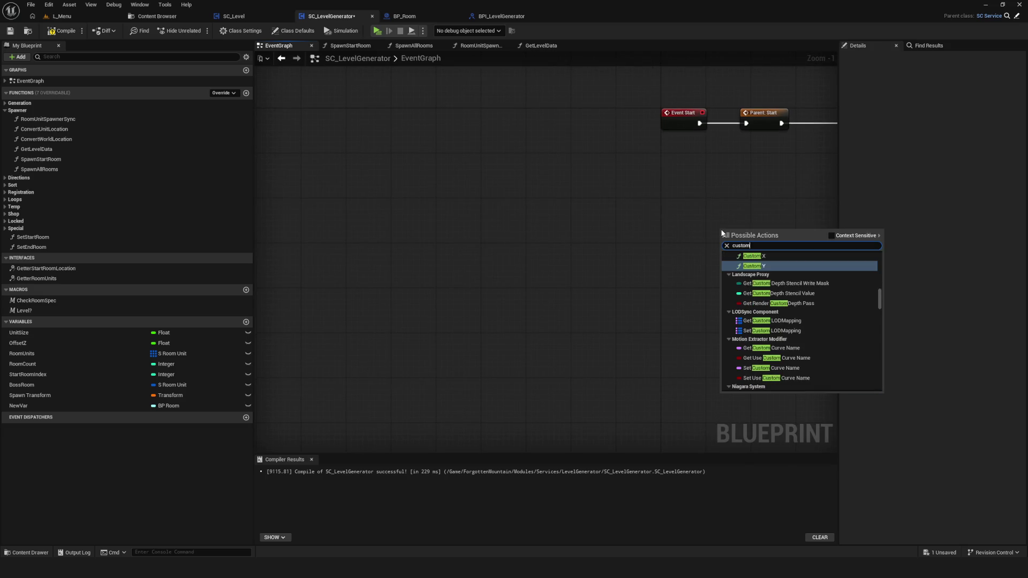
type(" event")
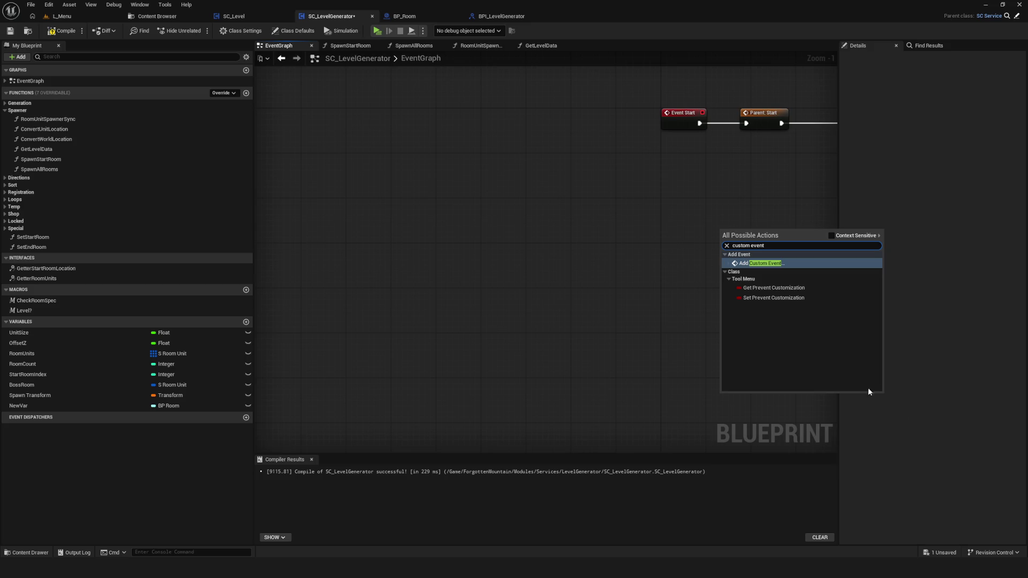
left_click(760, 262)
scroll(676, 260, "up", 1)
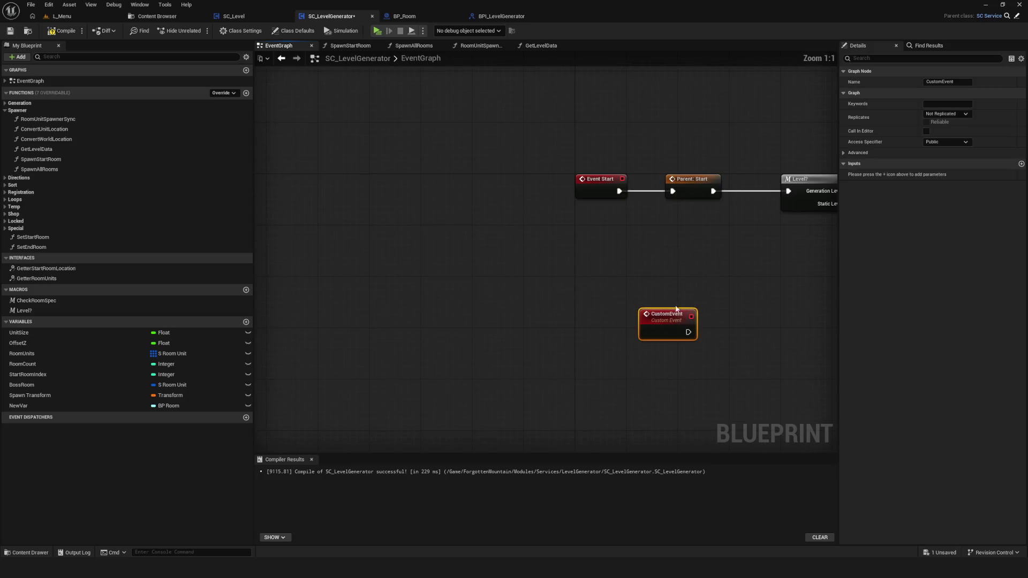
type("RoomLoadSy")
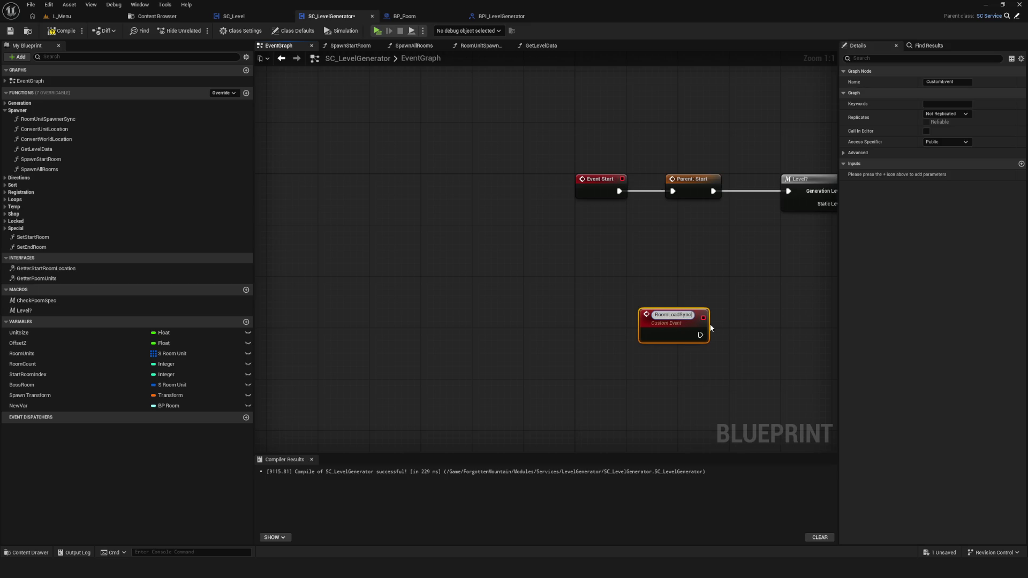
type("nc")
key("Return")
left_click_drag(677, 313, 606, 332)
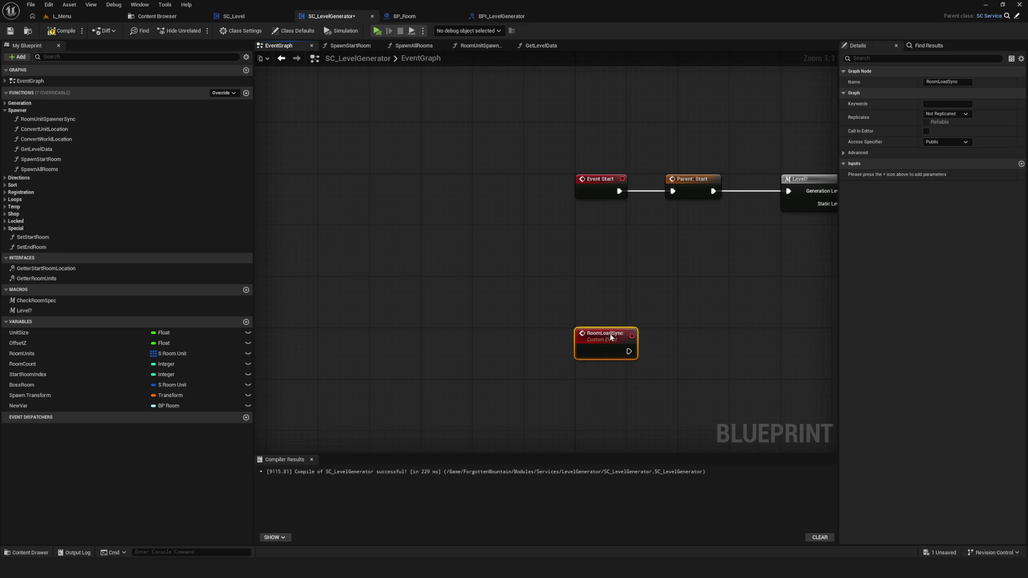
left_click(480, 229)
Give RoomLoadSync a RoomUnit input that feeds Break S Room Unit
scroll(482, 230, "down", 6)
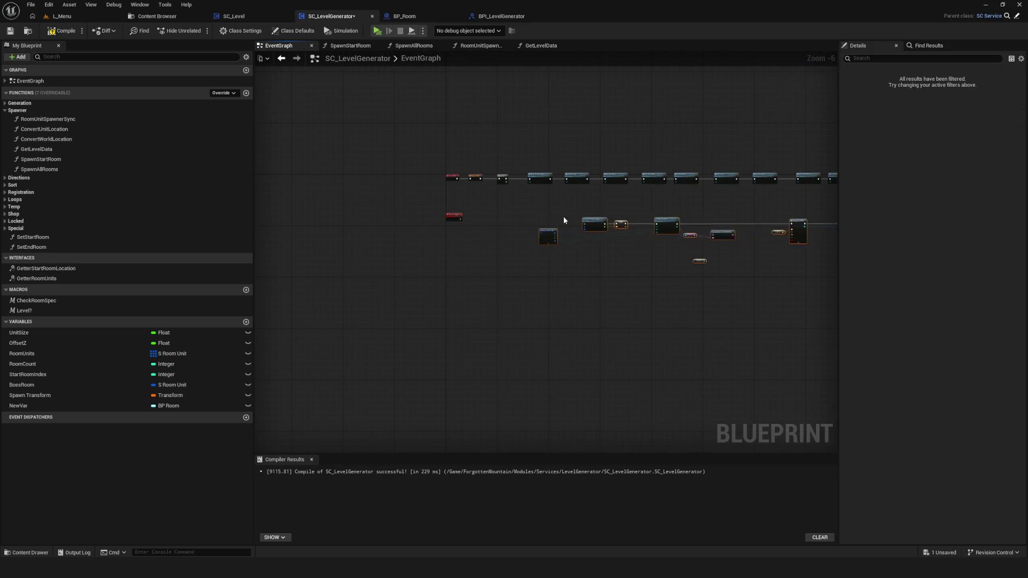
scroll(470, 227, "up", 7)
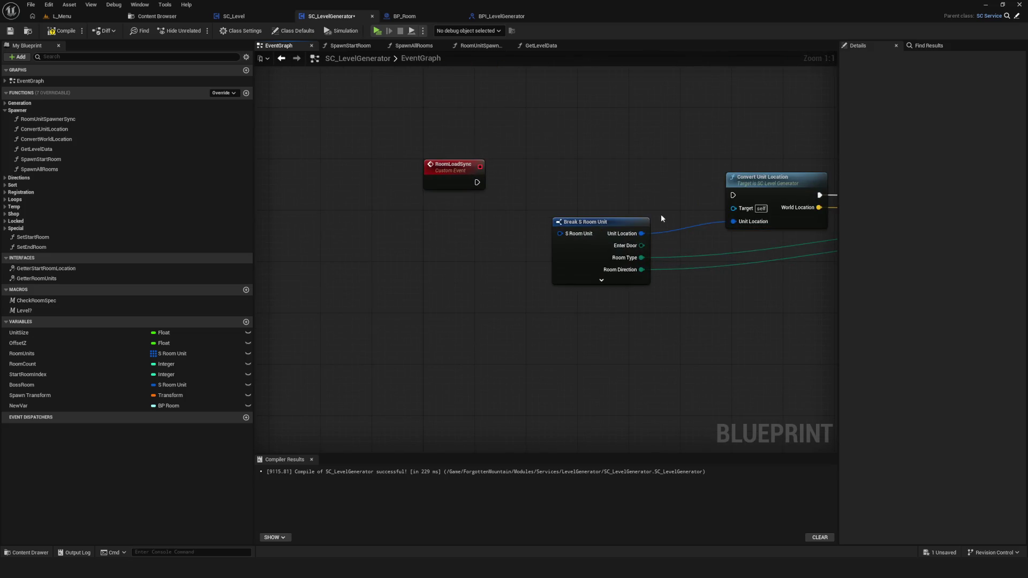
left_click_drag(559, 233, 482, 182)
left_click(453, 166)
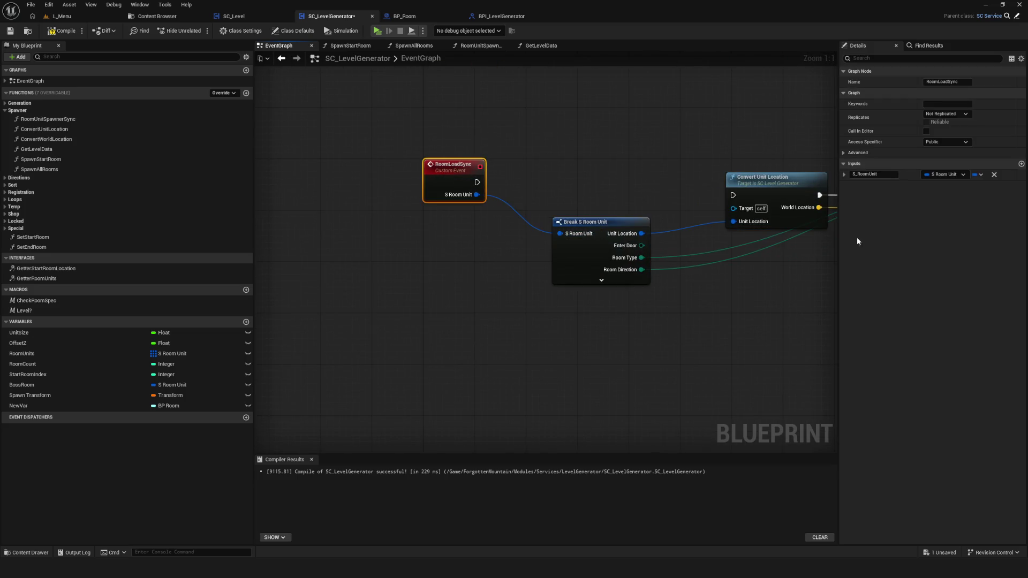
left_click(873, 174)
type("RoomUnit")
key("Return")
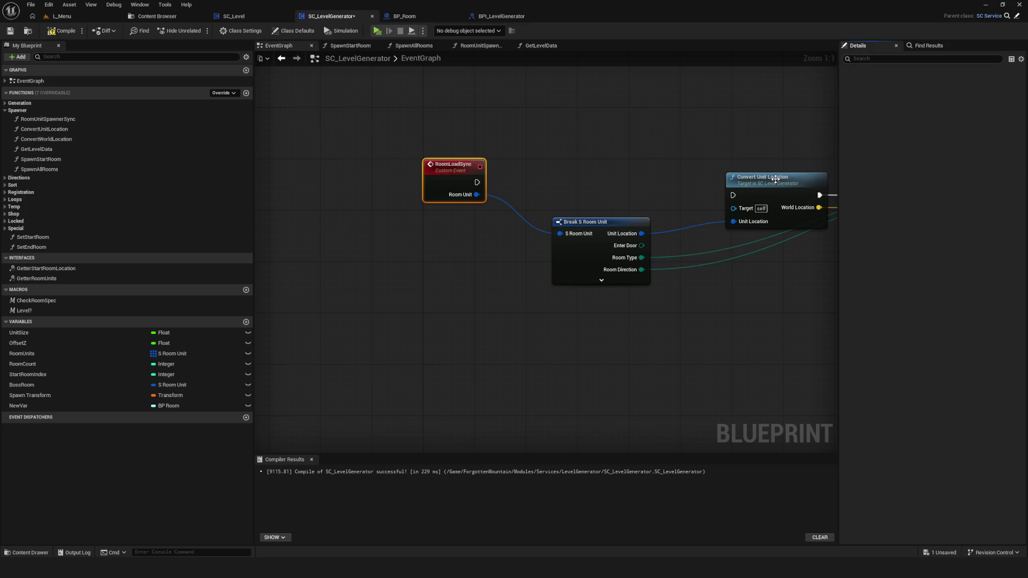
Wire RoomLoadSync's execution into Convert Unit Location and nudge Break S Room Unit right
left_click_drag(477, 182, 761, 199)
key("Escape")
left_click_drag(477, 182, 735, 199)
scroll(571, 225, "down", 6)
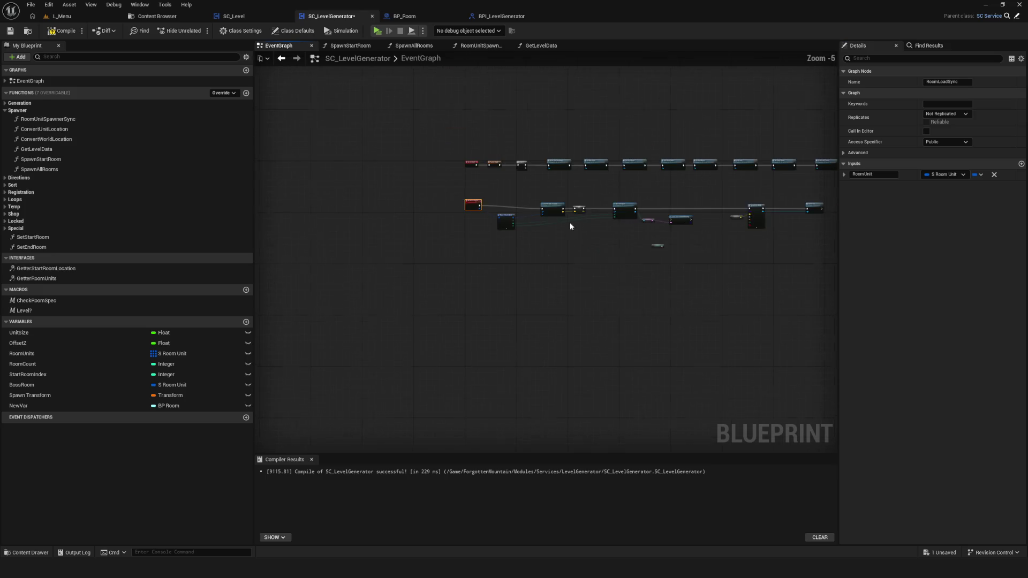
mouse_move(473, 183)
left_mouse_down()
mouse_move(530, 225)
mouse_move(797, 249)
left_mouse_up()
scroll(511, 211, "up", 6)
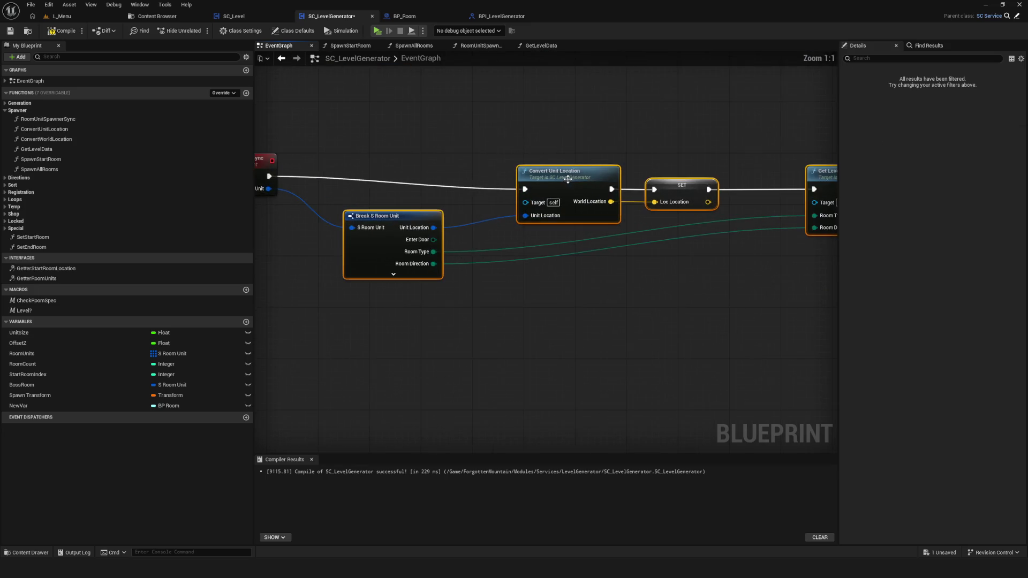
scroll(380, 190, "down", 3)
left_click(416, 207)
left_click_drag(416, 208, 437, 209)
Feed Convert Unit Location's World Location into SpawnActor's spawn location
scroll(505, 204, "up", 2)
left_click_drag(512, 201, 565, 209)
scroll(537, 212, "down", 7)
scroll(537, 212, "up", 5)
left_click_drag(406, 214, 221, 214)
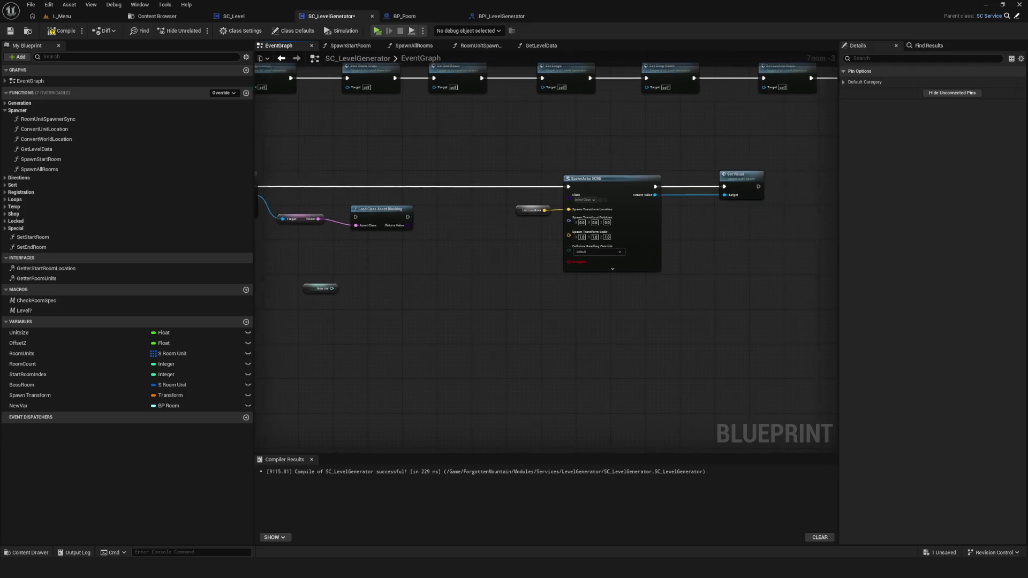
scroll(575, 249, "down", 5)
scroll(461, 245, "up", 6)
scroll(460, 245, "up", 1)
left_click_drag(677, 86, 649, 144)
scroll(637, 197, "down", 3)
left_click_drag(638, 197, 599, 207)
scroll(532, 202, "up", 3)
mouse_move(475, 186)
left_mouse_down()
mouse_move(834, 217)
mouse_move(703, 202)
left_mouse_up()
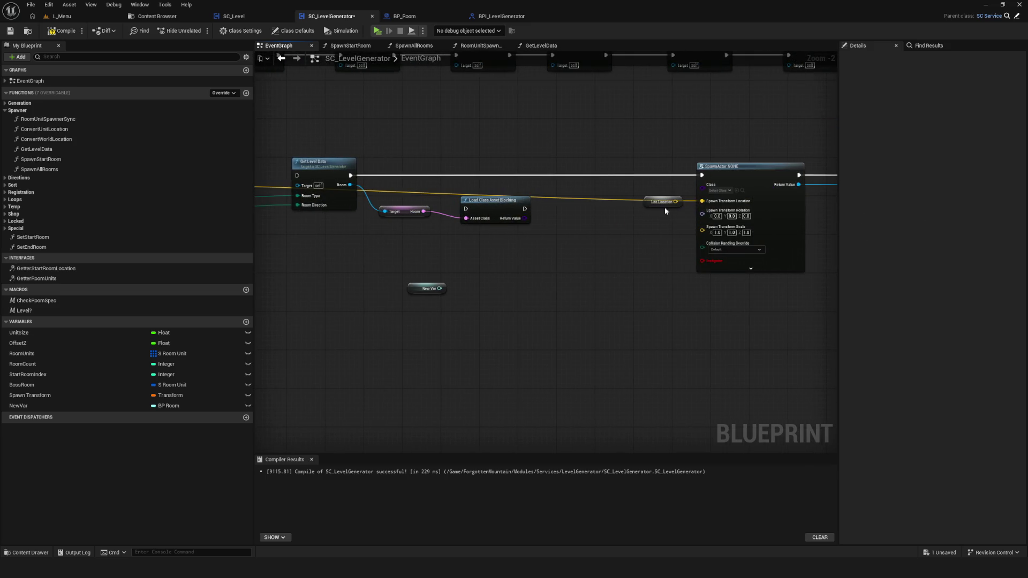
Reposition Convert Unit Location, chain it into Get Level Data, and select the leftover New Var node
scroll(658, 230, "down", 4)
scroll(657, 229, "up", 3)
scroll(682, 253, "up", 3)
left_click_drag(476, 219, 678, 213)
left_click_drag(679, 268, 482, 245)
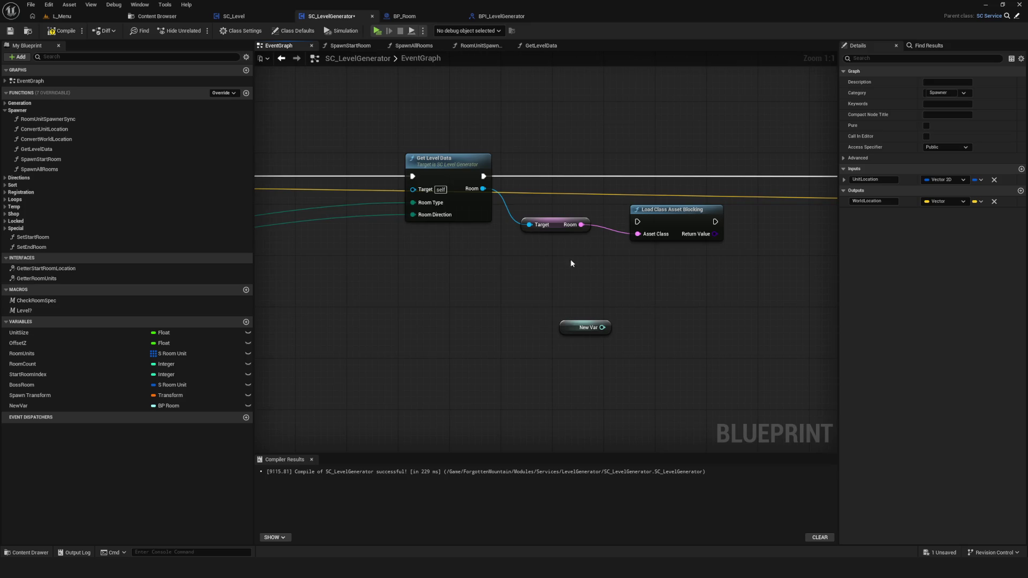
scroll(549, 260, "down", 1)
left_click(587, 282)
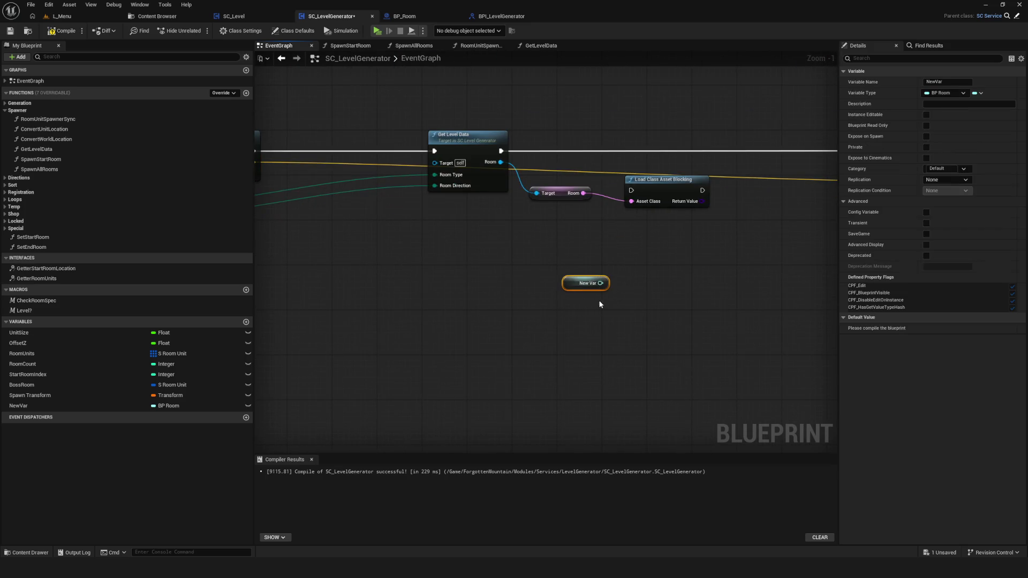
Delete the leftover New Var node and the NewVar variable
key("Delete")
left_click(50, 407)
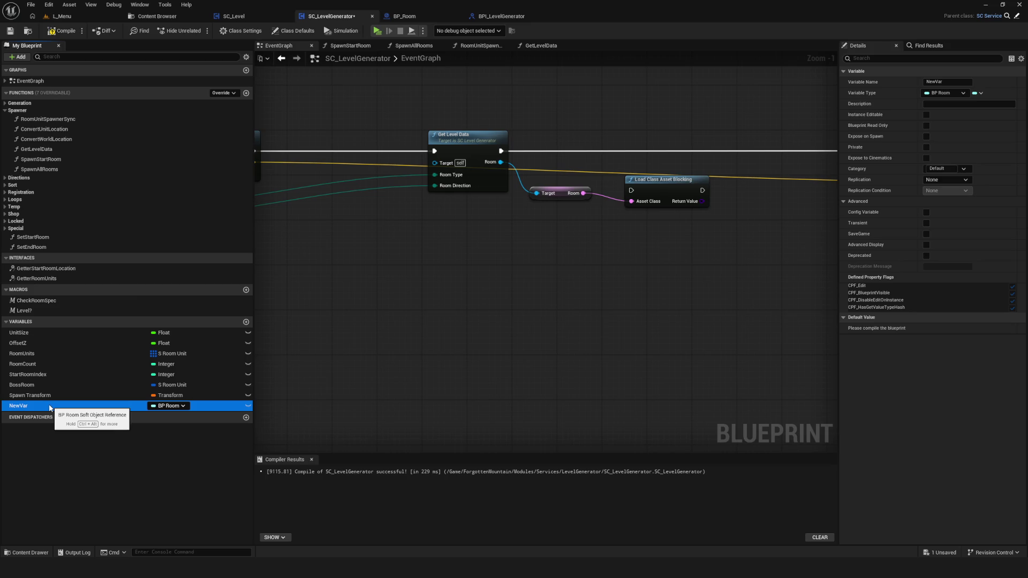
key("Delete")
left_click(555, 299)
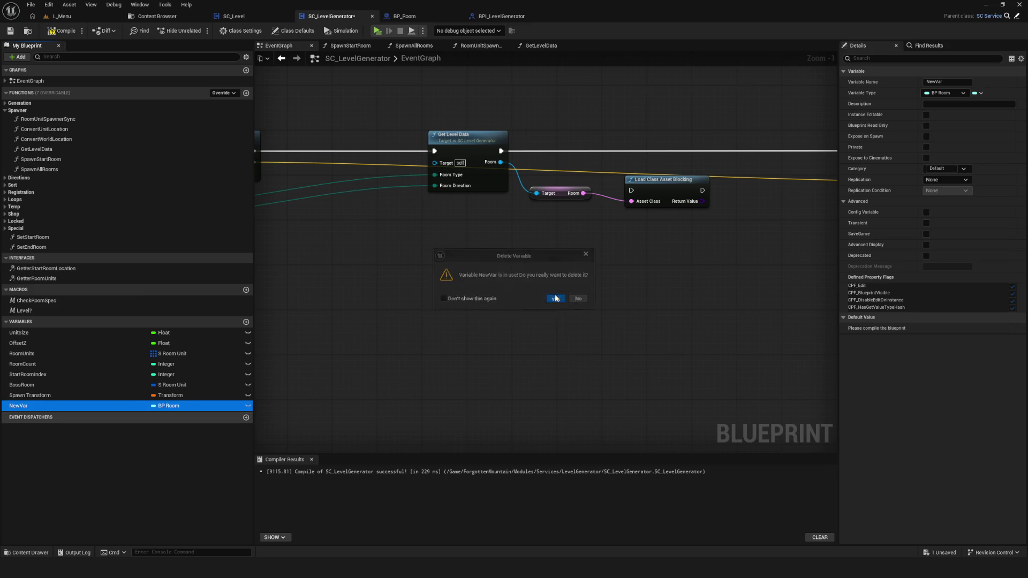
Delete the Load Class Asset Blocking node and try a 'load' search from the Room pin
scroll(612, 286, "down", 6)
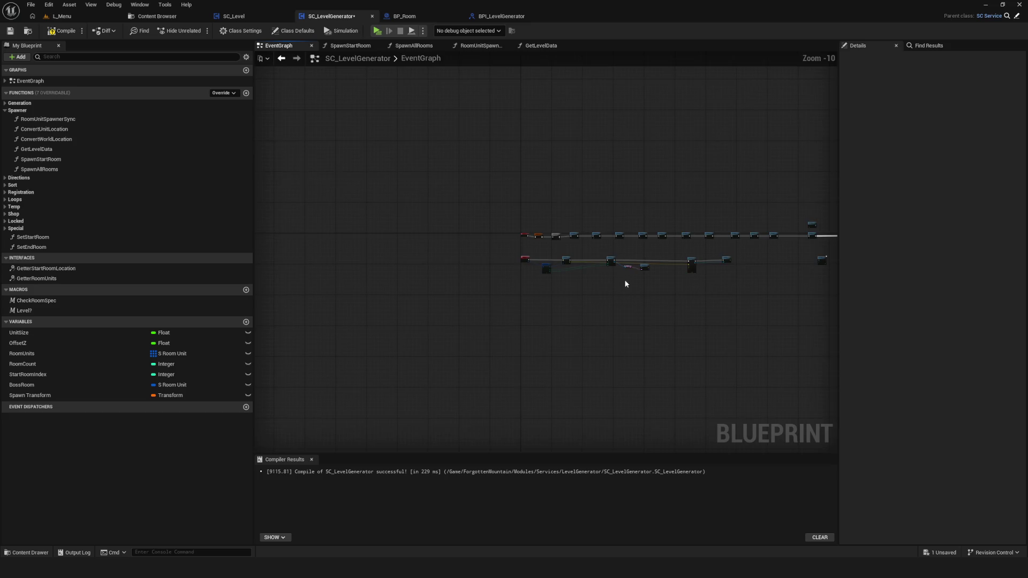
scroll(624, 285, "up", 3)
scroll(617, 277, "up", 4)
left_click_drag(545, 220, 641, 299)
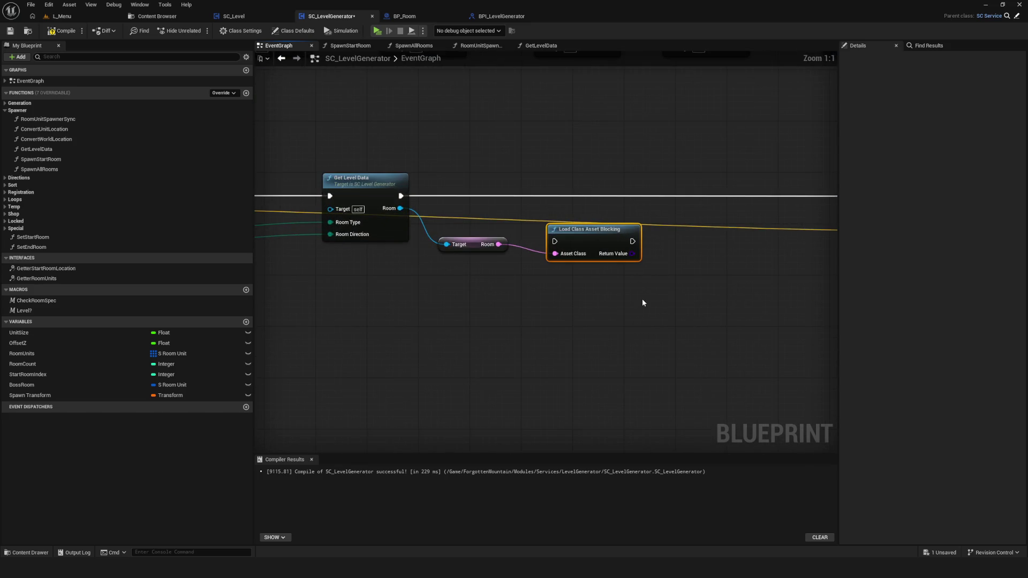
key("Delete")
mouse_move(485, 239)
left_mouse_down()
mouse_move(509, 278)
mouse_move(558, 255)
left_mouse_up()
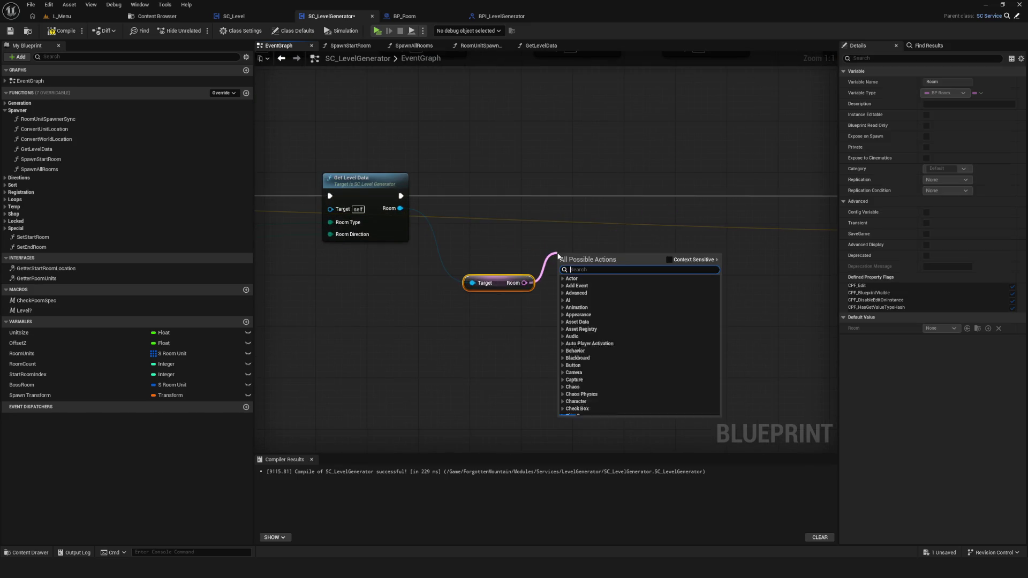
type("load")
scroll(629, 348, "down", 3)
scroll(640, 350, "down", 3)
key("Escape")
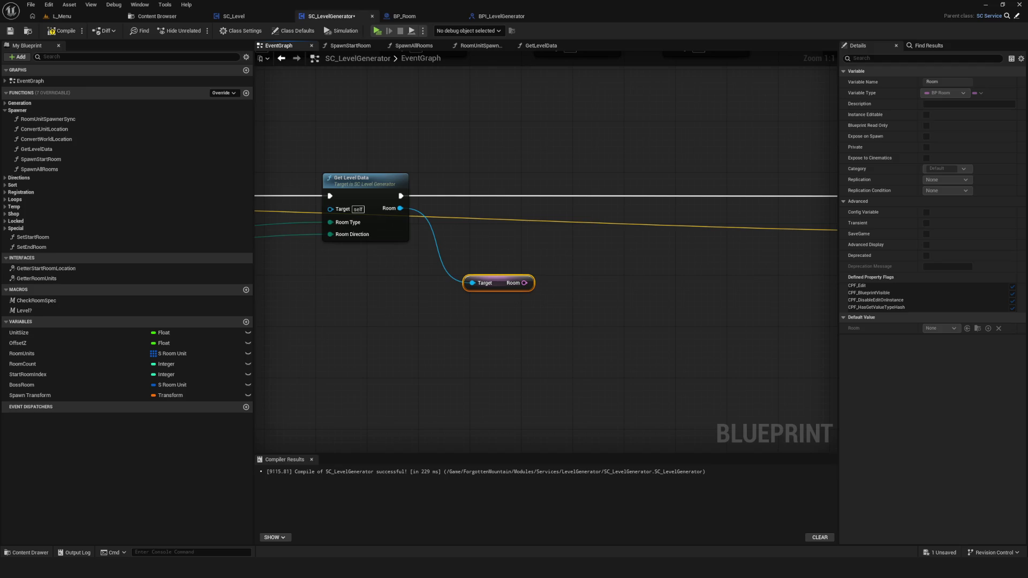
Place a Load Asset Blocking node from the Room pin via a 'load asse' search
mouse_move(525, 283)
left_mouse_down()
mouse_move(572, 319)
mouse_move(570, 257)
left_mouse_up()
type("load a")
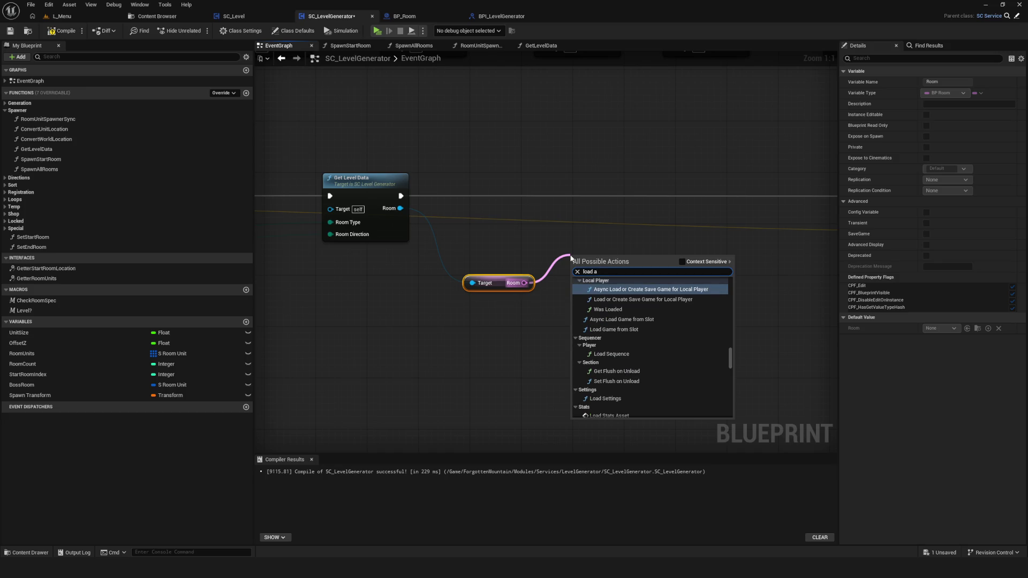
type("sset")
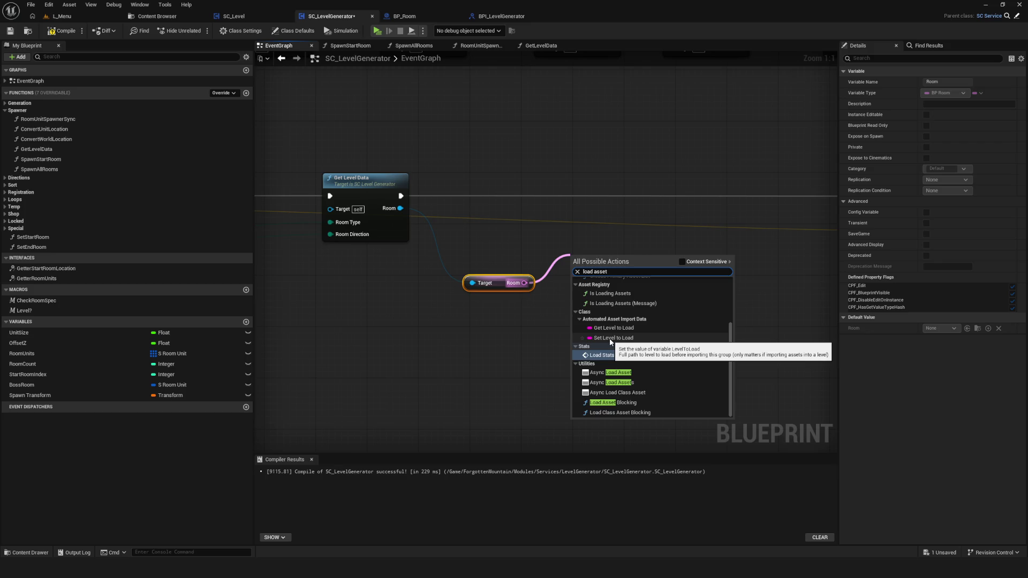
scroll(610, 342, "up", 3)
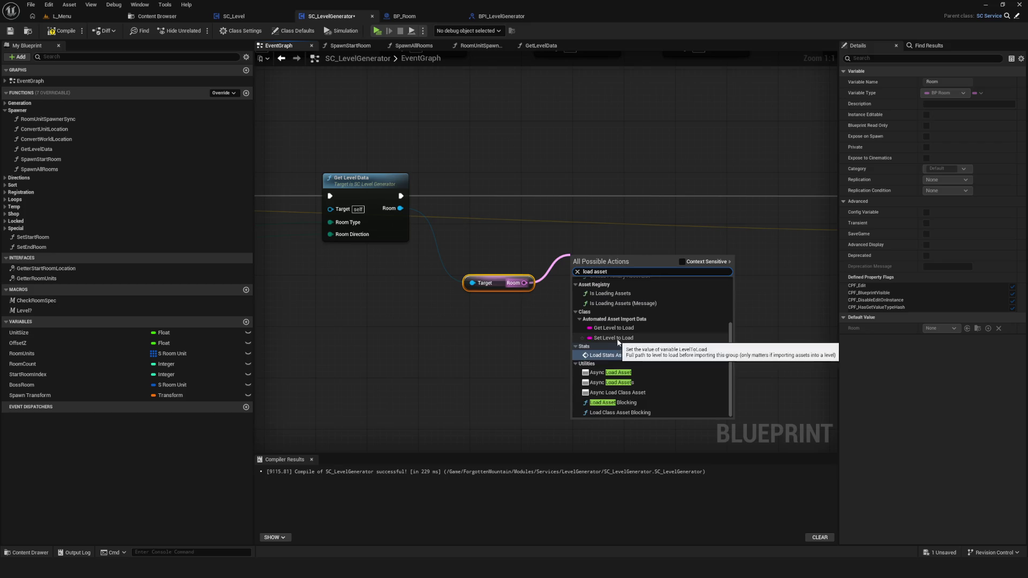
left_click(625, 404)
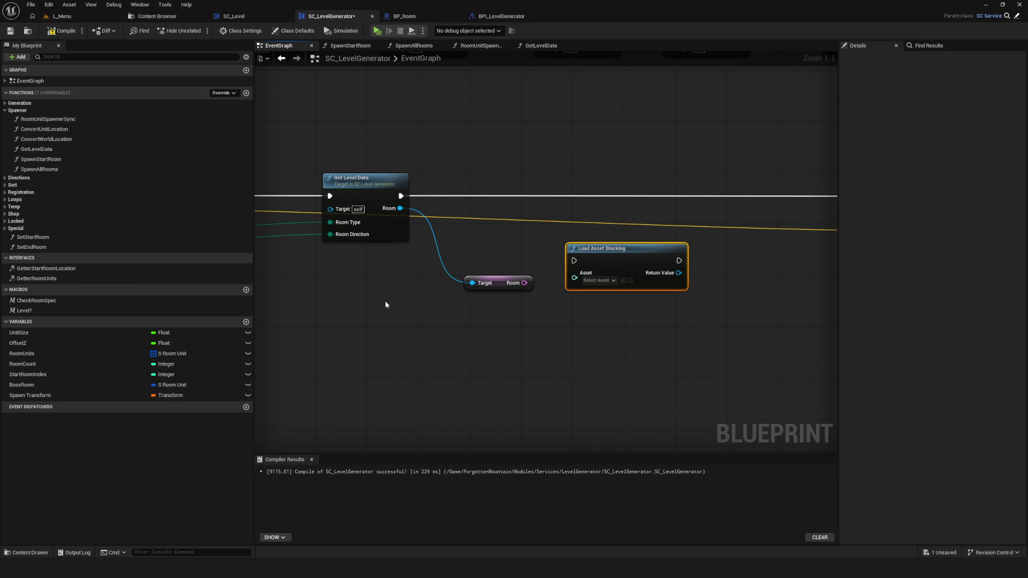
scroll(436, 262, "down", 3)
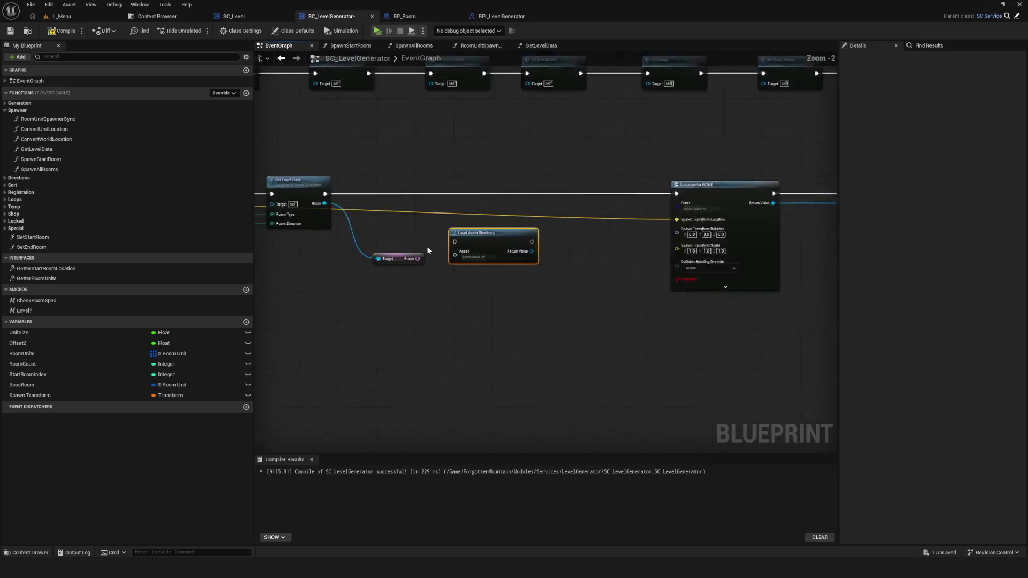
scroll(509, 288, "up", 3)
scroll(509, 288, "down", 3)
scroll(522, 285, "up", 3)
scroll(522, 286, "down", 2)
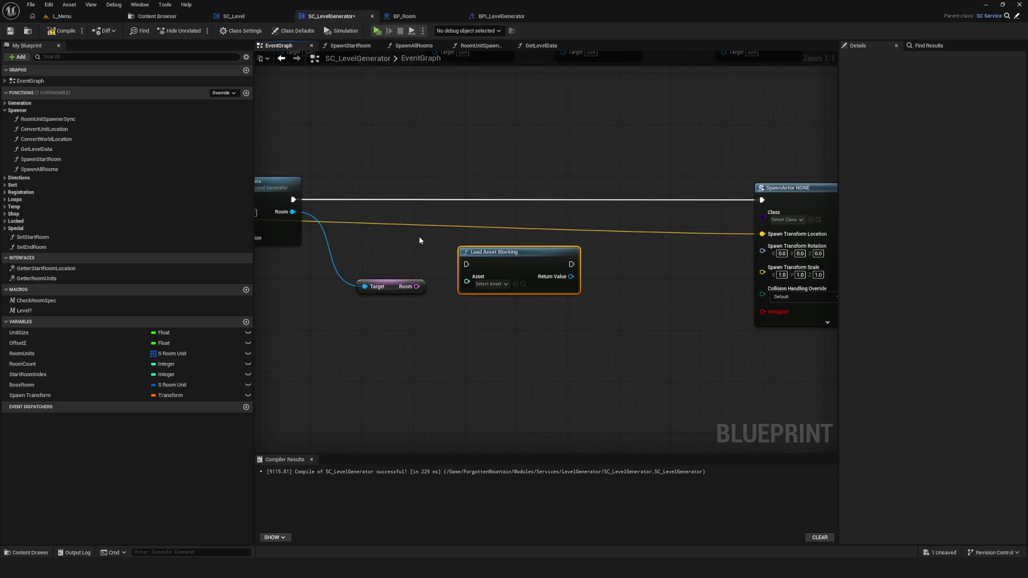
scroll(418, 236, "up", 2)
left_click_drag(445, 225, 467, 219)
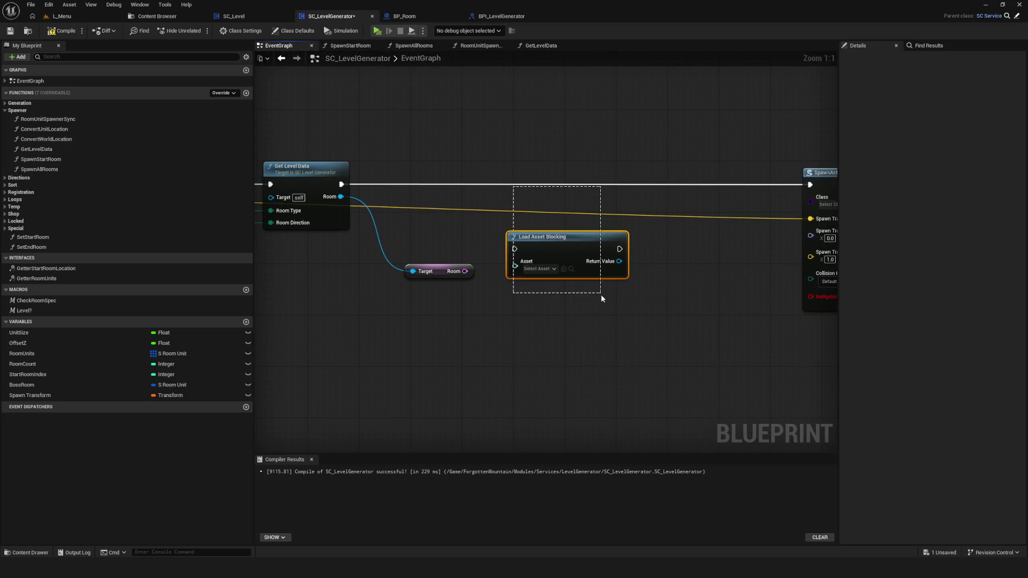
Save the blueprint, delete the Load Asset Blocking node, and move the Room variable up
left_click(9, 31)
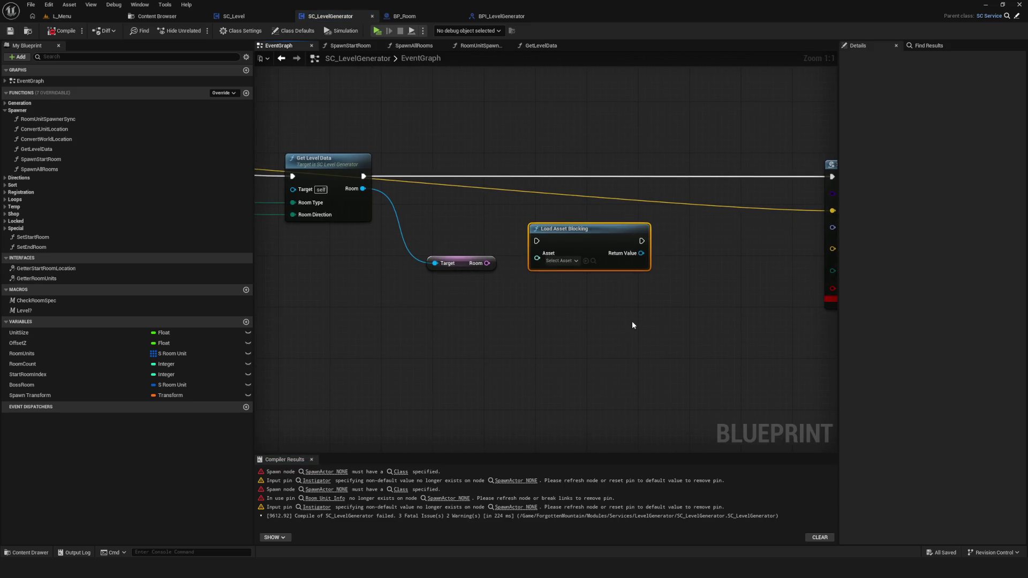
key("Delete")
scroll(515, 243, "down", 5)
scroll(523, 242, "up", 3)
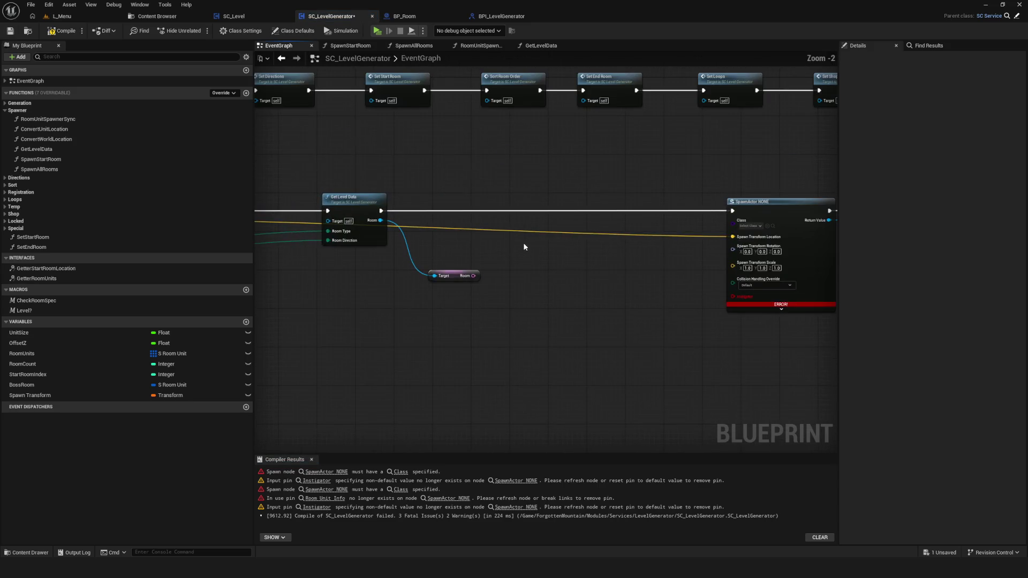
left_click_drag(524, 248, 565, 257)
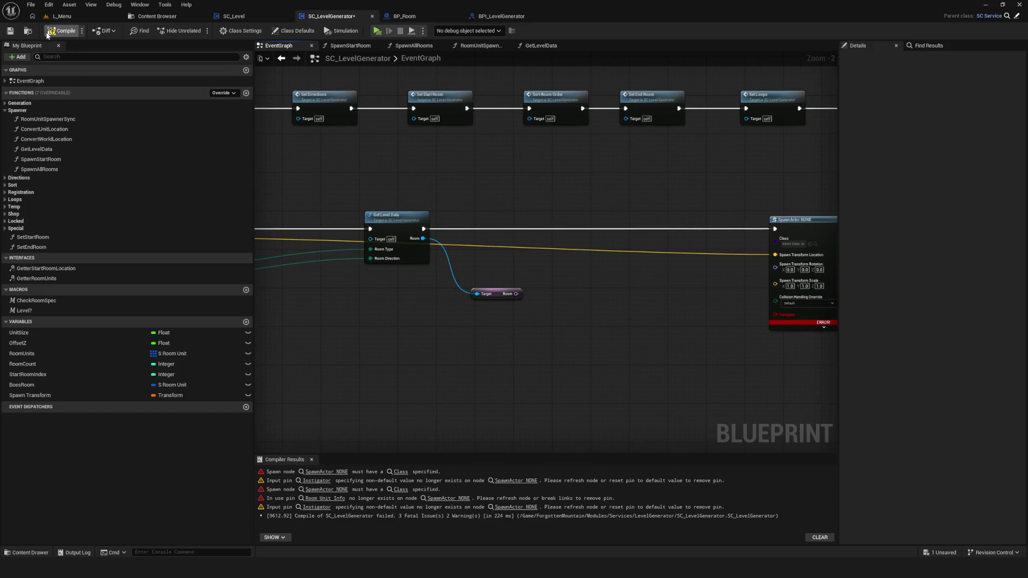
scroll(466, 252, "up", 2)
left_click(504, 291)
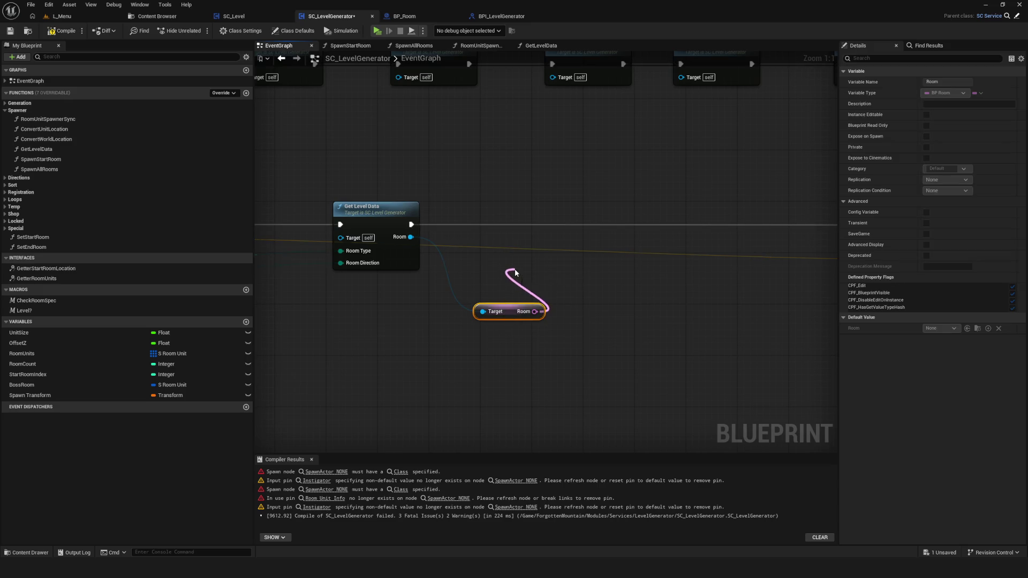
mouse_move(513, 288)
left_mouse_down()
mouse_move(803, 332)
mouse_move(583, 273)
left_mouse_up()
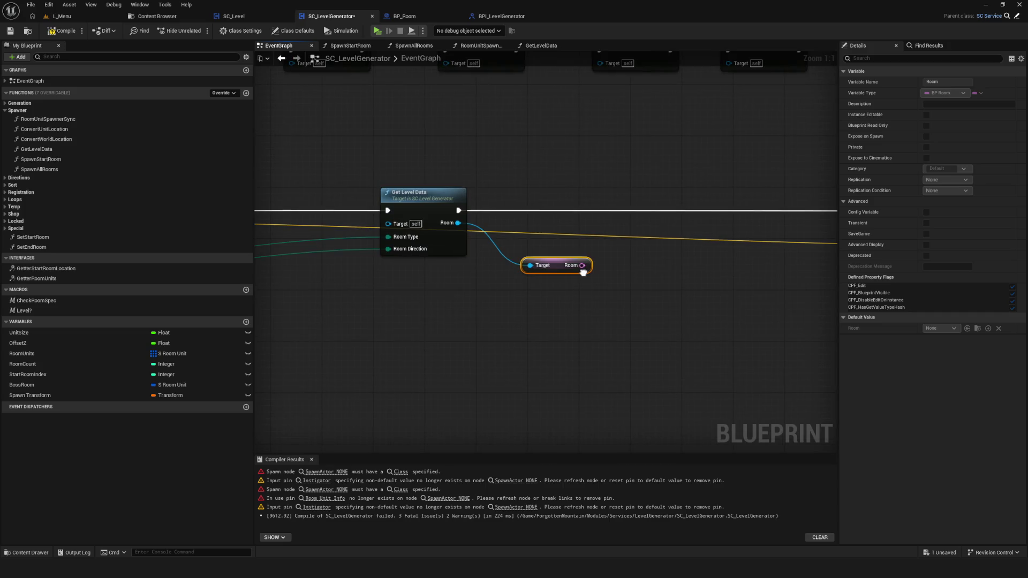
Search graph actions for 'assyncv', then cancel without adding a node
mouse_move(583, 272)
left_mouse_down()
mouse_move(547, 272)
mouse_move(579, 269)
left_mouse_up()
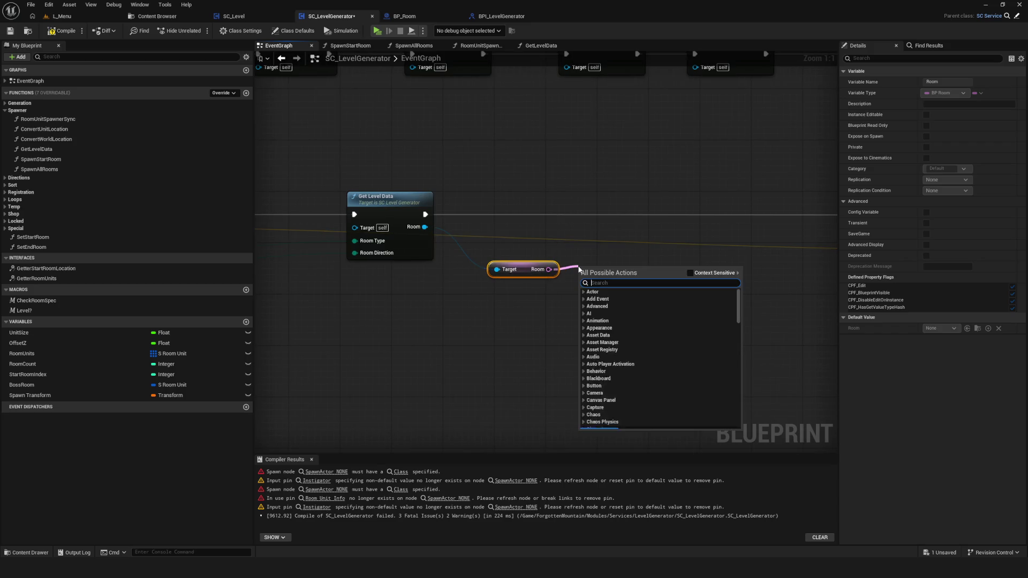
type("assyn")
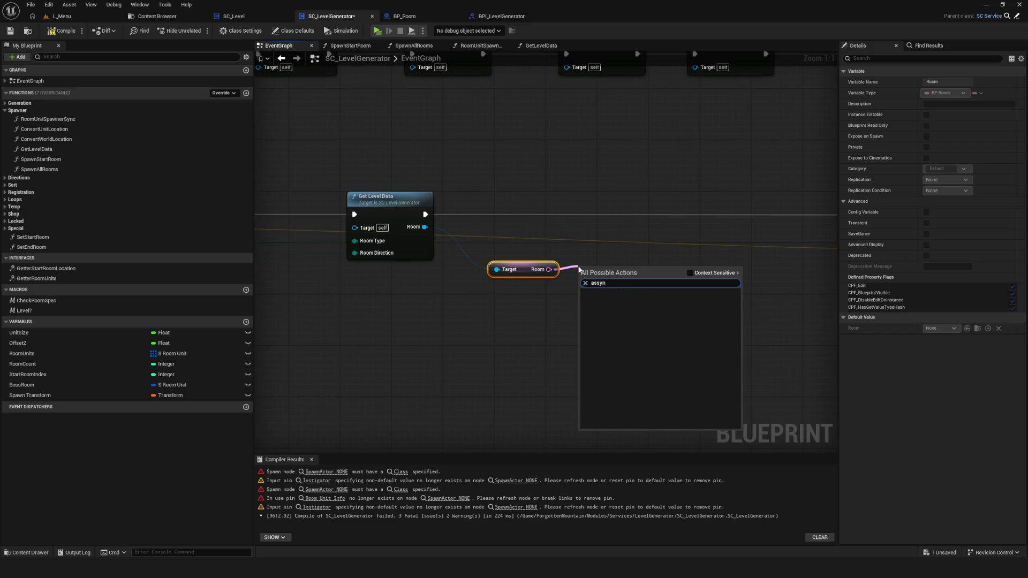
key("BackSpace")
key("BackSpace")
key("BackSpace")
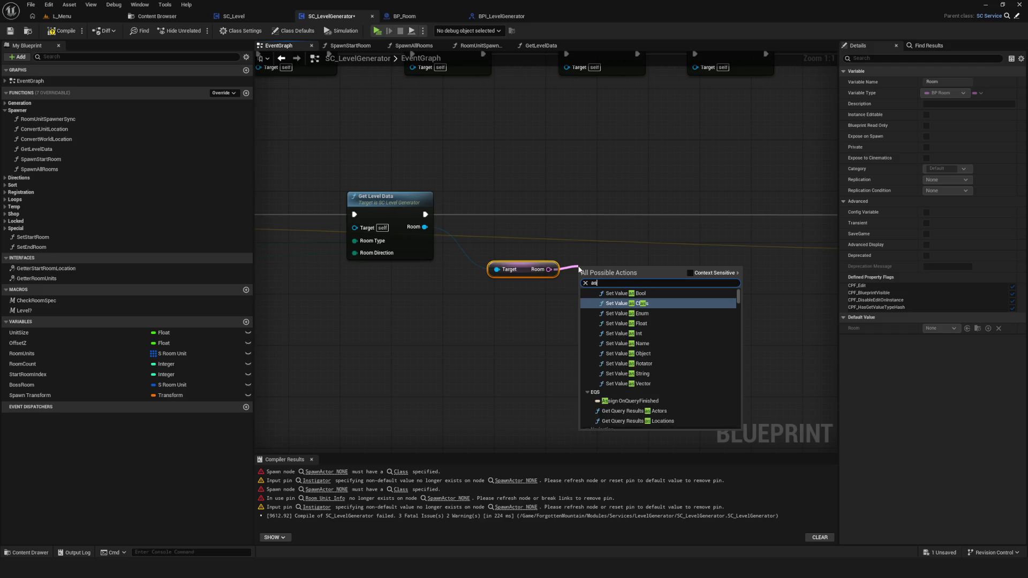
key("Escape")
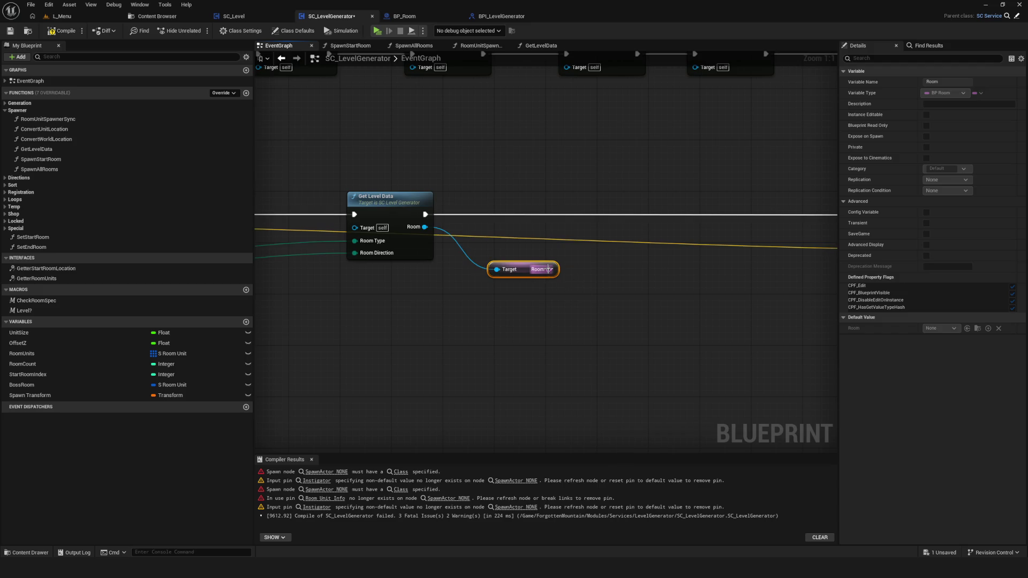
right_click(586, 259)
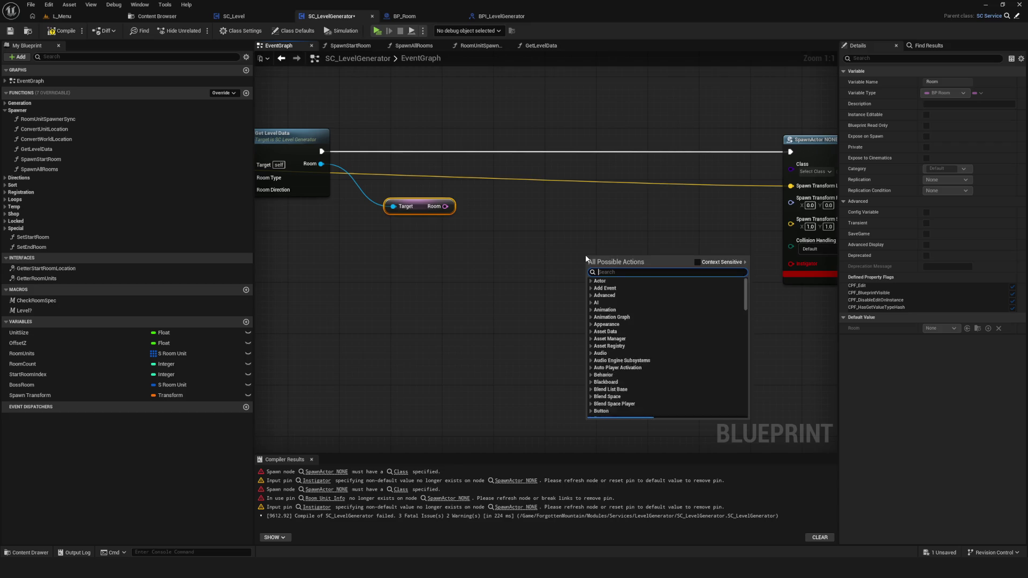
type("assyncv")
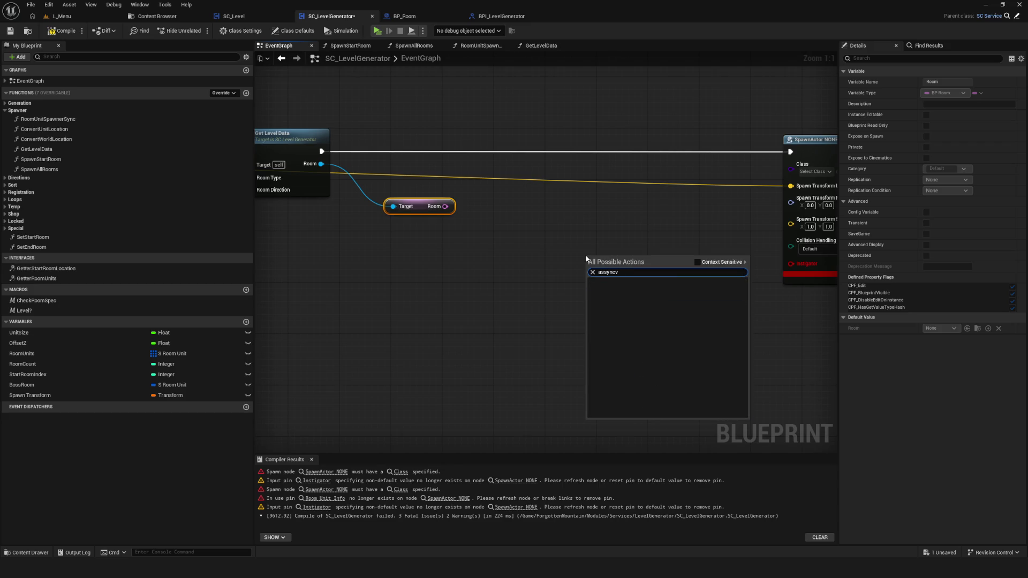
key("BackSpace")
key("BackSpace")
key("BackSpace")
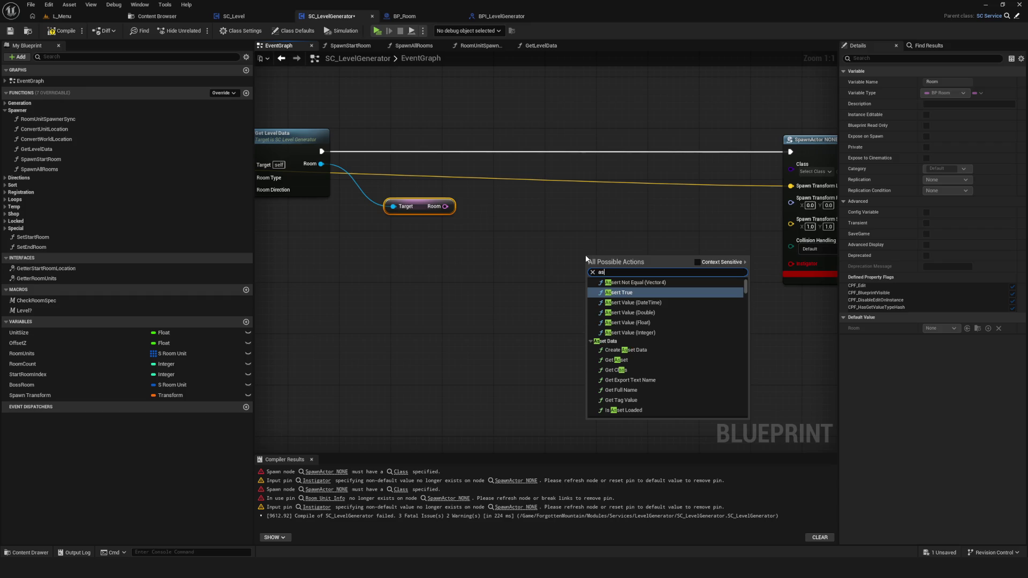
type("ass")
type("y")
key("BackSpace")
key("BackSpace")
key("BackSpace")
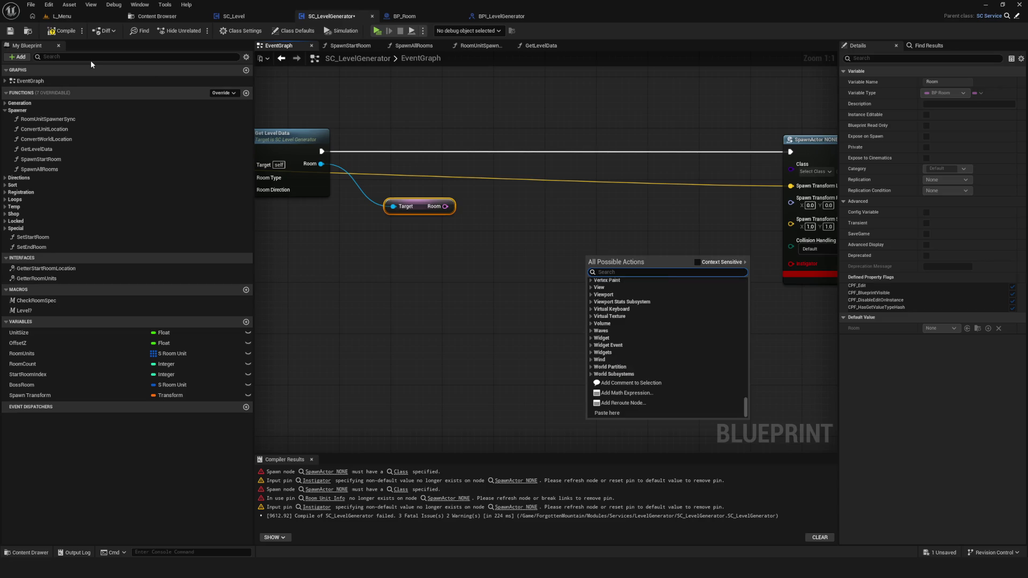
key("Escape")
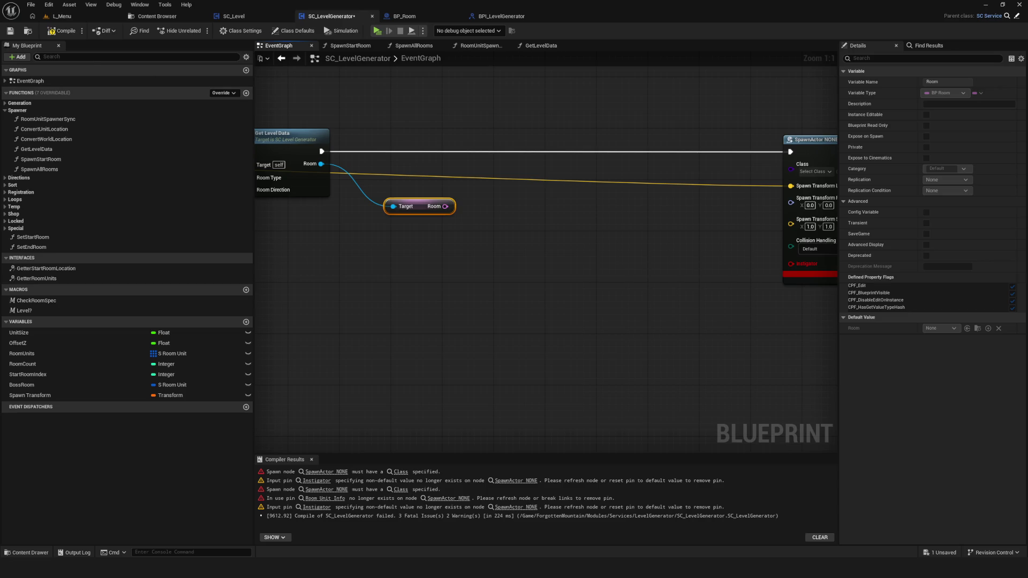
Search 'async' in the graph actions and add an Async Load Asset node
scroll(647, 272, "down", 5)
scroll(493, 248, "up", 5)
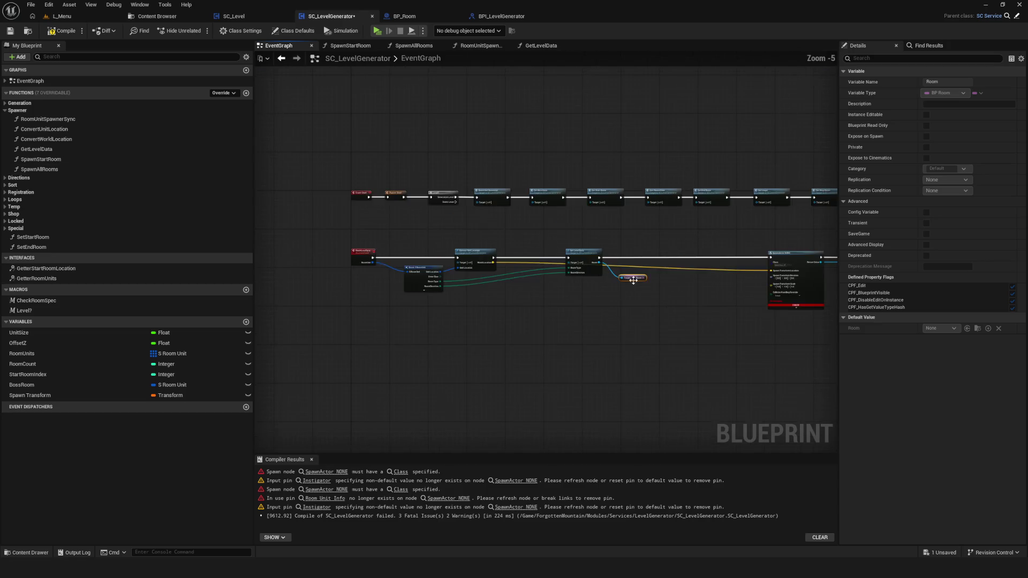
right_click(492, 249)
type("ad")
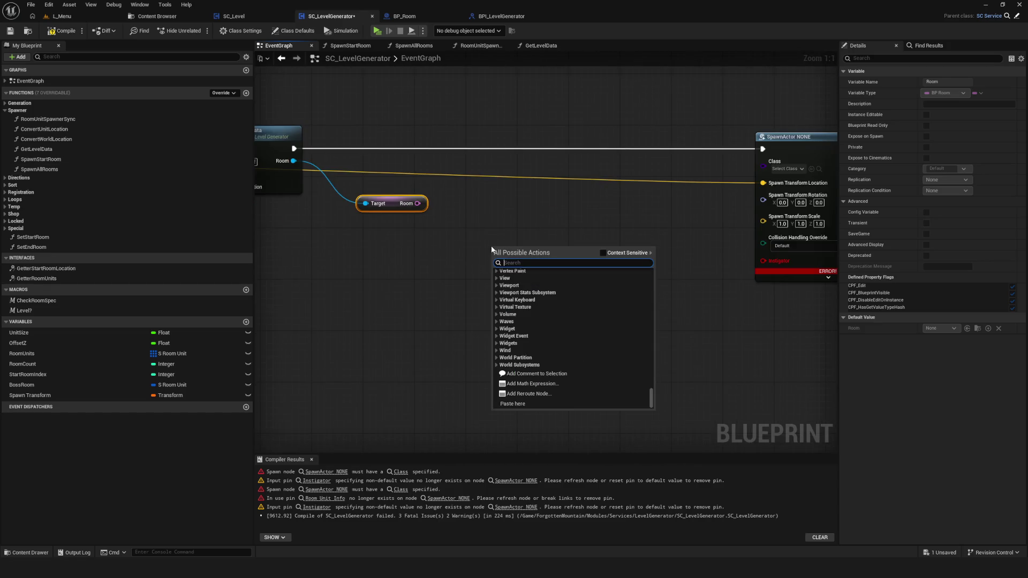
key("BackSpace")
type("ss")
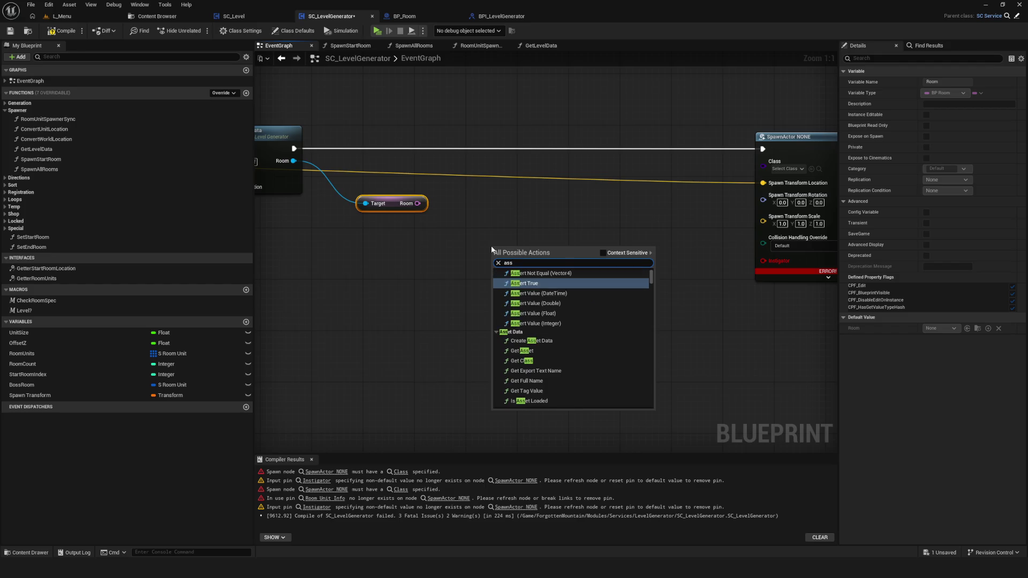
type("y")
key("BackSpace")
key("BackSpace")
type("ync")
scroll(548, 375, "down", 5)
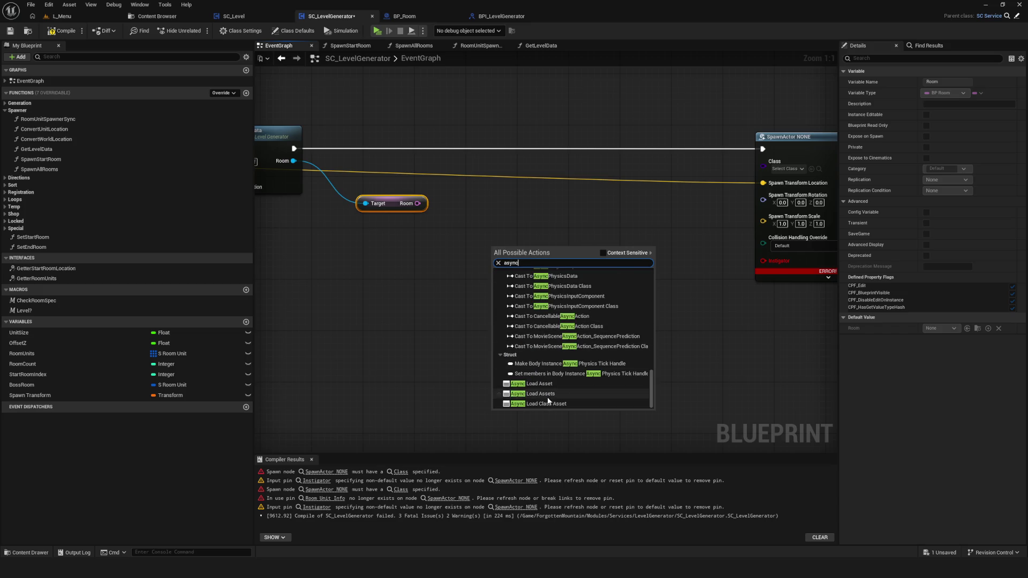
left_click(570, 383)
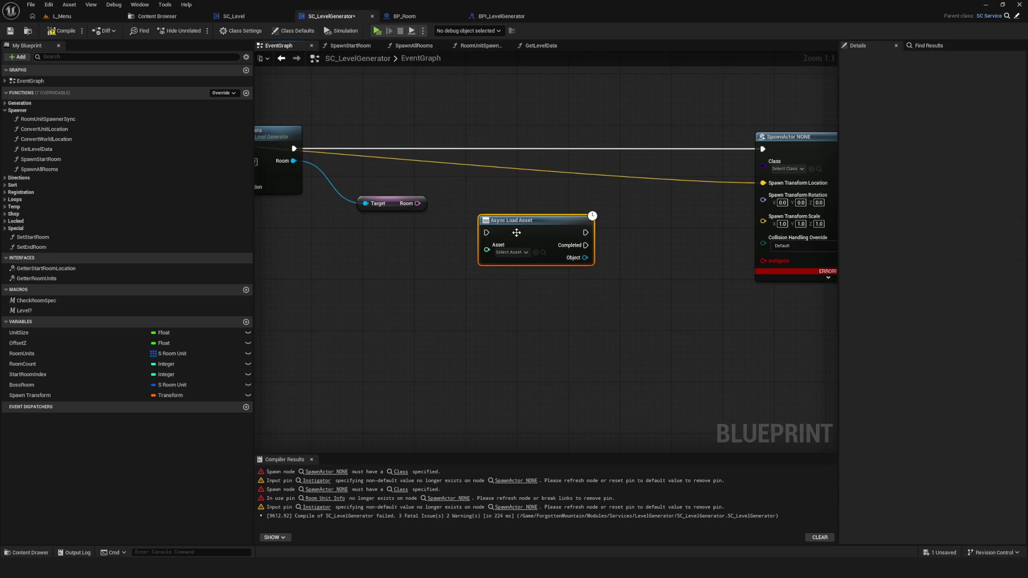
Try wiring the Room value into Async Load Asset's Asset input
left_click_drag(425, 295, 537, 315)
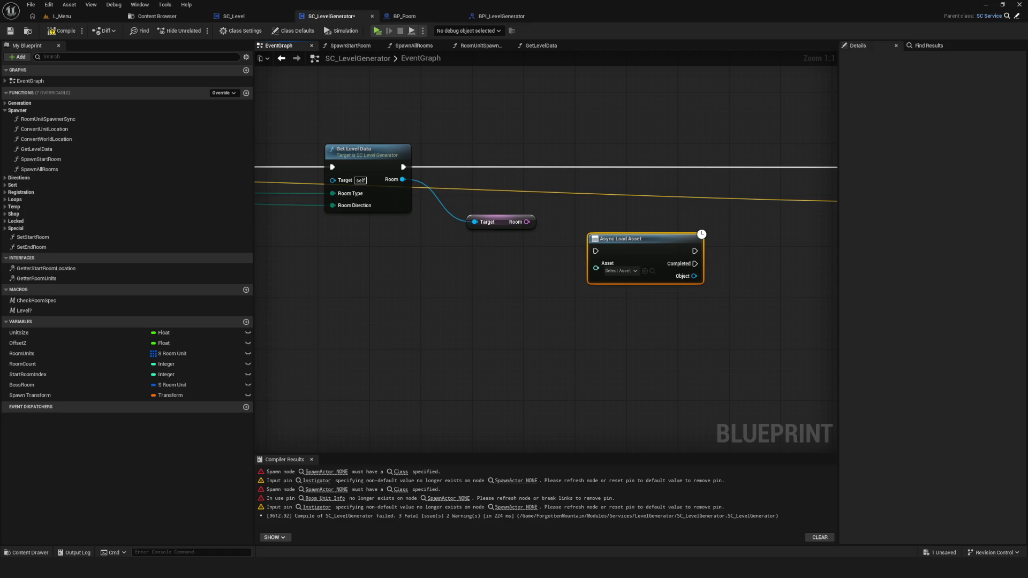
left_click_drag(526, 222, 590, 277)
key("Escape")
left_click_drag(535, 224, 591, 276)
key("Escape")
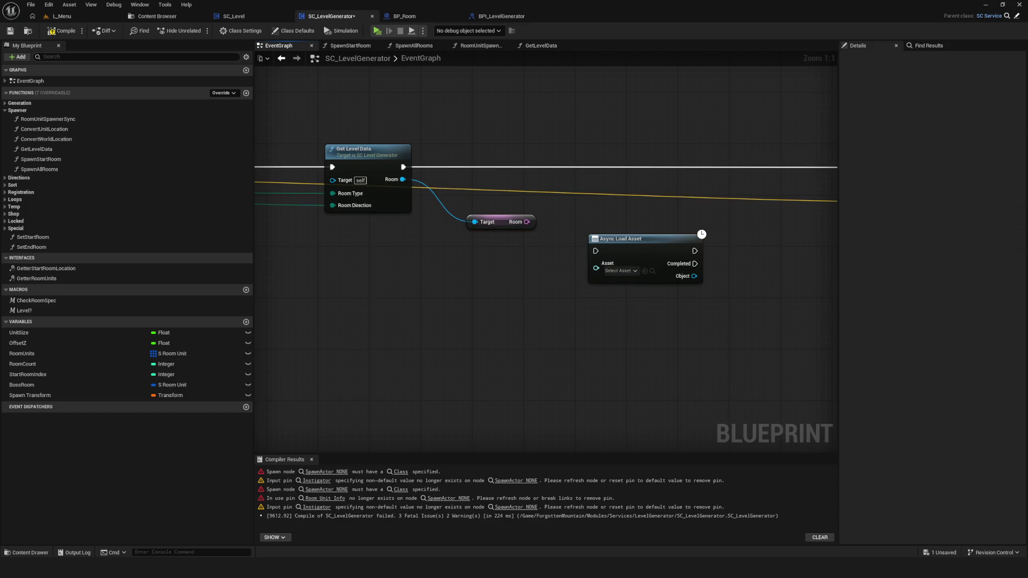